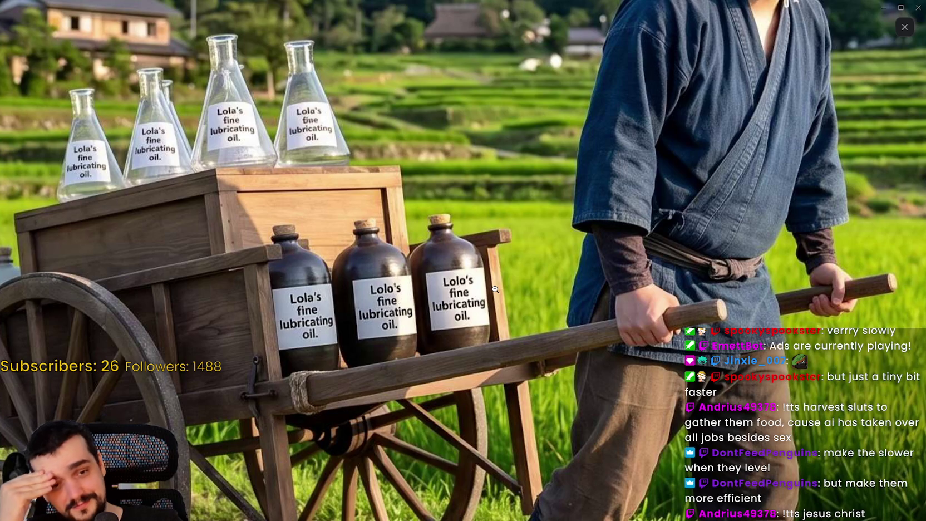
- Zoom out and close the enlarged picture, then watch the first shared video fullscreen
{"action": "left_click", "coordinate": [560, 233]}
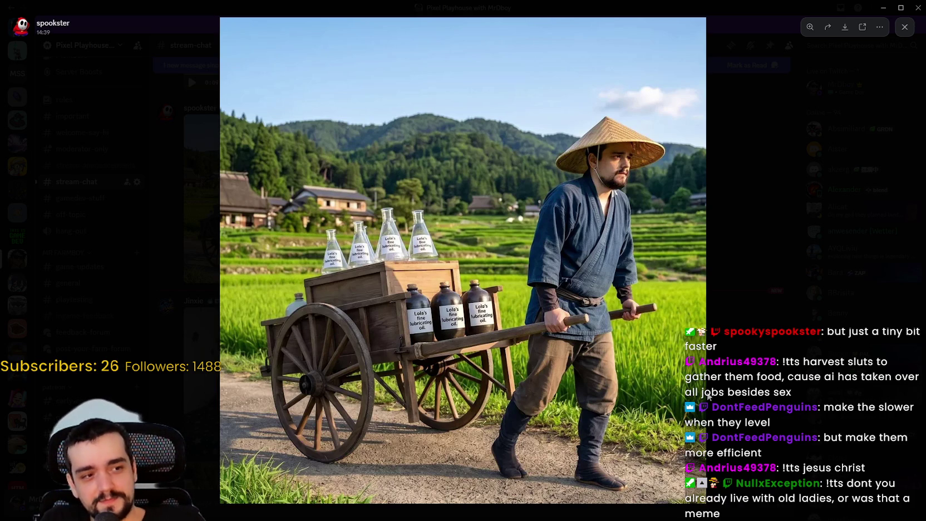
{"action": "left_click", "coordinate": [733, 347]}
{"action": "left_click", "coordinate": [374, 262]}
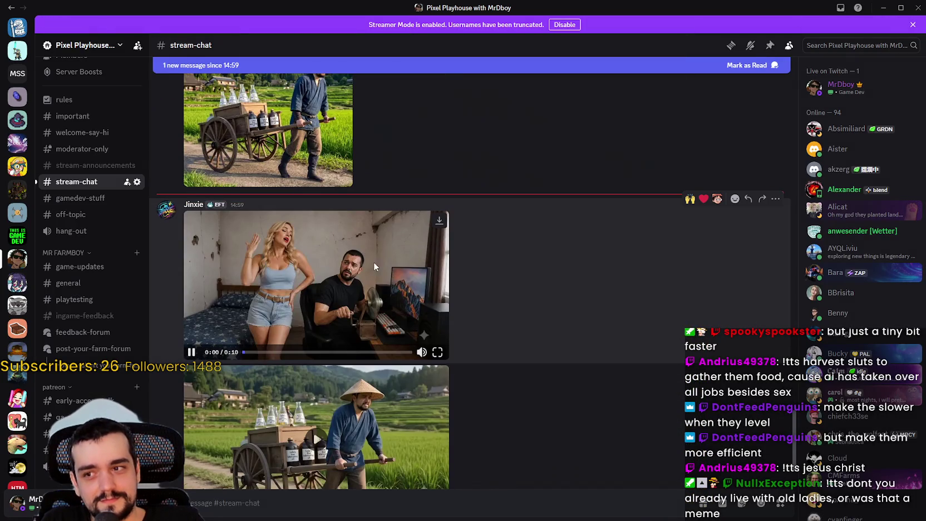
{"action": "left_click", "coordinate": [443, 355]}
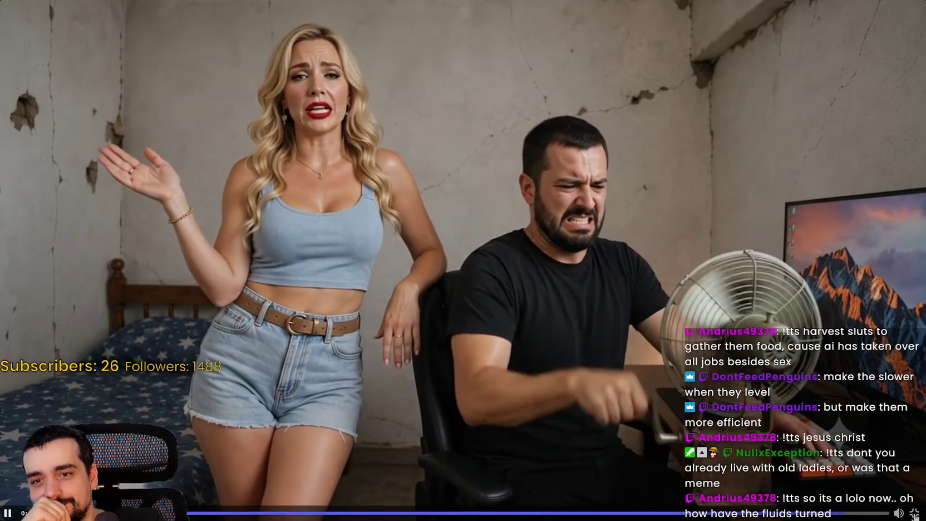
{"action": "key", "text": "Escape"}
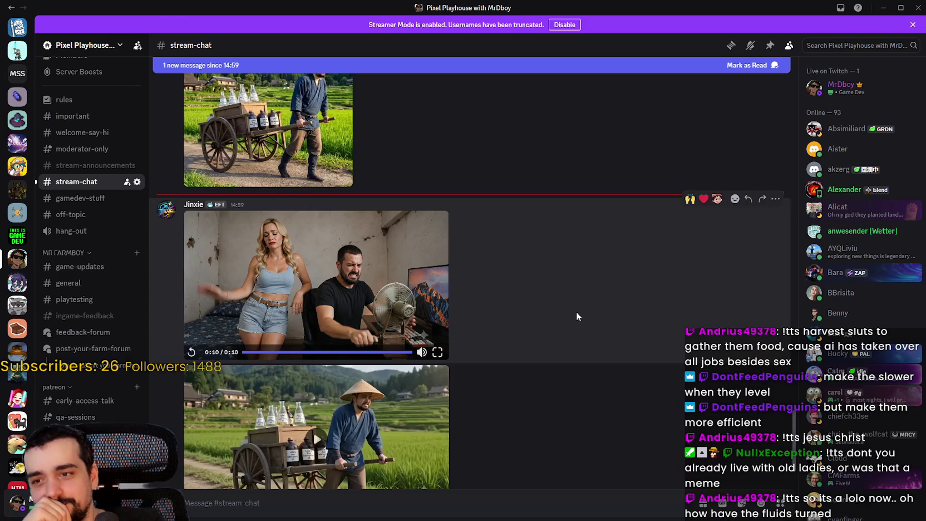
- Play the farmer video fullscreen, pause it, exit fullscreen, and restore down Discord
{"action": "left_click", "coordinate": [442, 463]}
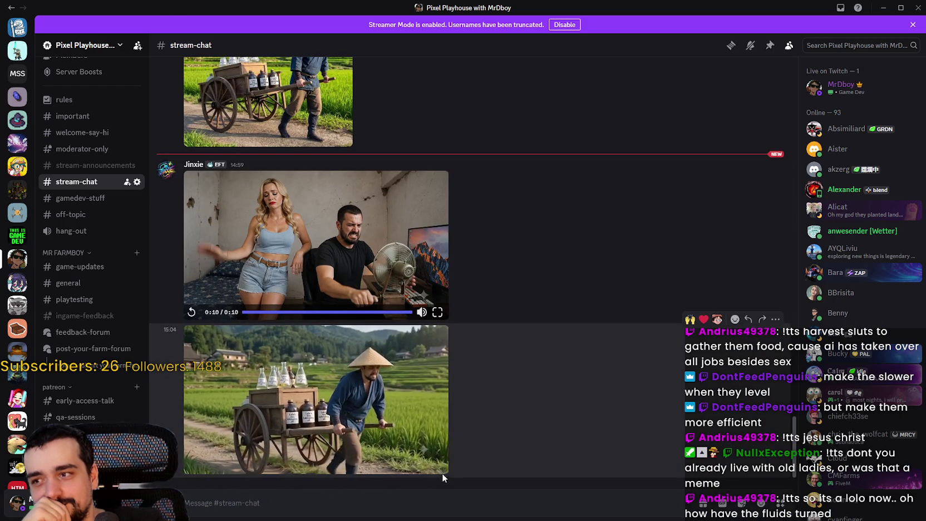
{"action": "left_click", "coordinate": [439, 467]}
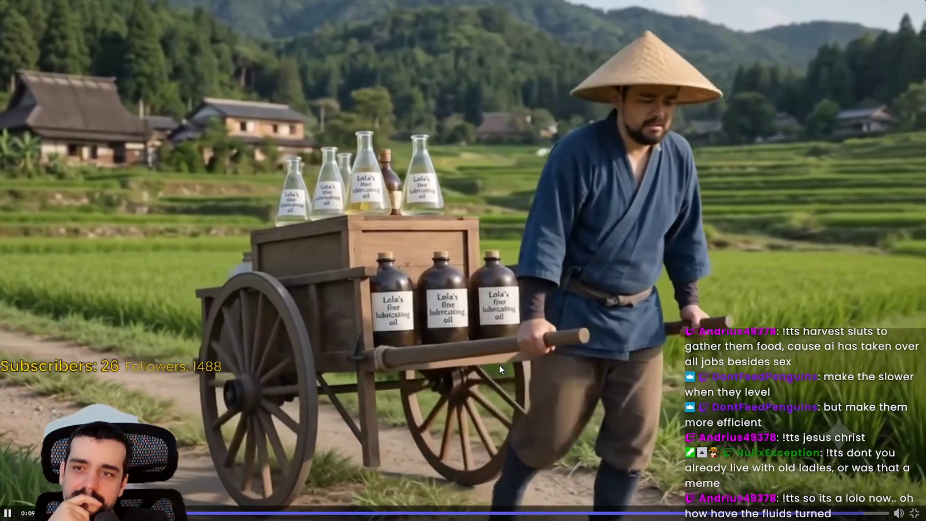
{"action": "left_click", "coordinate": [507, 277]}
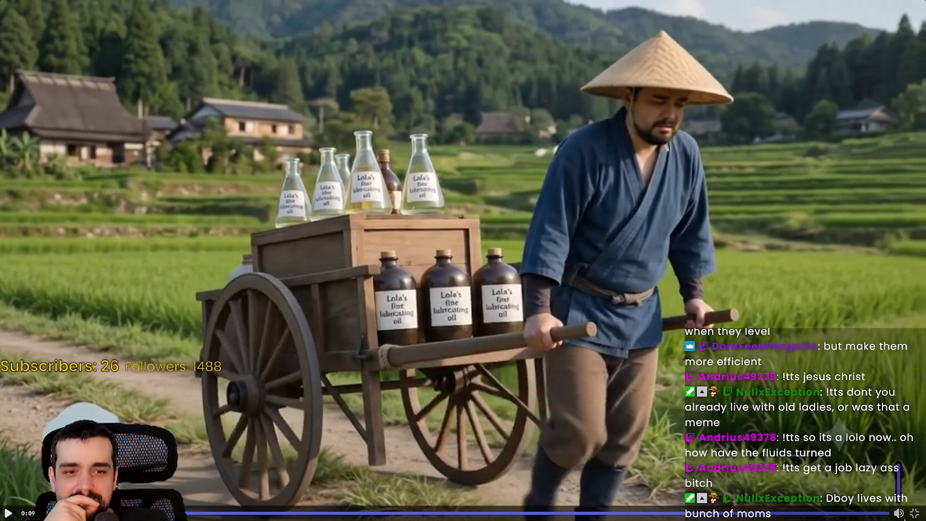
{"action": "left_click", "coordinate": [915, 513]}
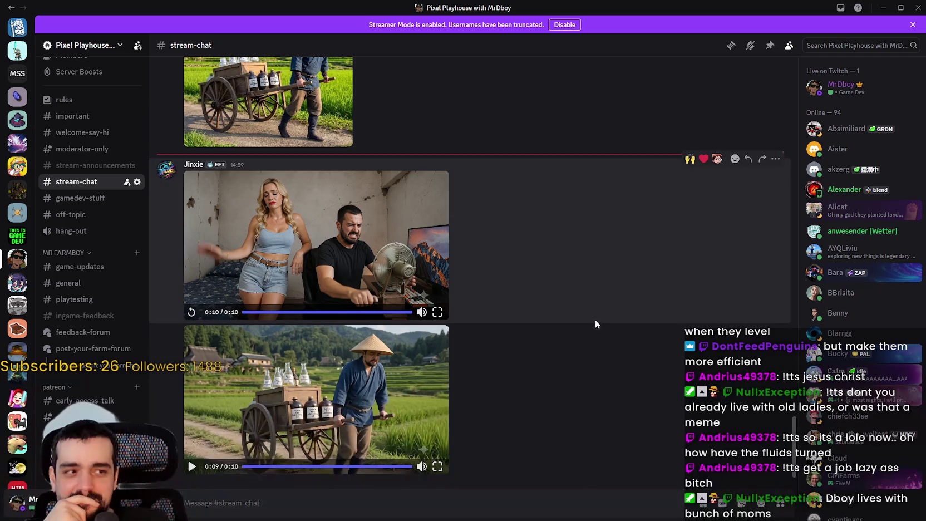
{"action": "left_click", "coordinate": [899, 6]}
- Move the Discord window aside and bring the Godot editor with the_npc.gd forward
{"action": "mouse_move", "coordinate": [552, 30]}
{"action": "left_mouse_down"}
{"action": "mouse_move", "coordinate": [589, 49]}
{"action": "mouse_move", "coordinate": [925, 56]}
{"action": "left_mouse_up"}
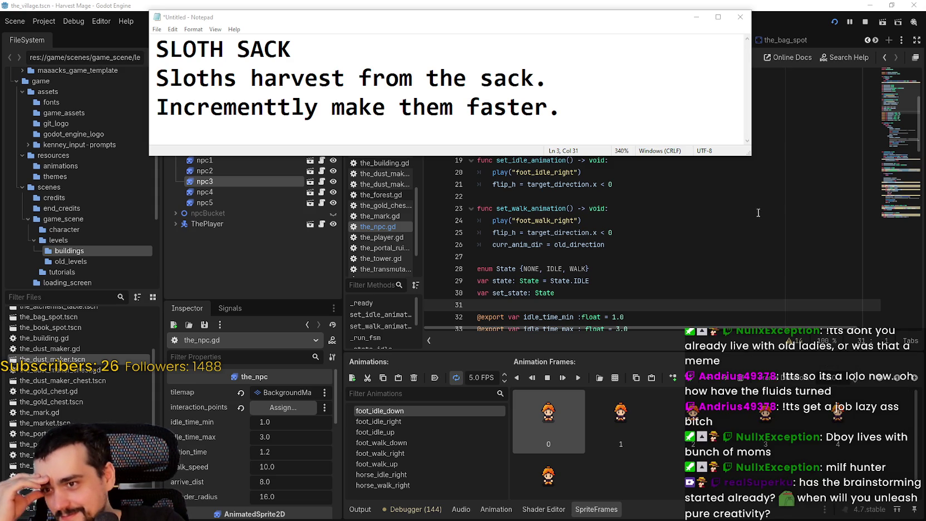
{"action": "left_click", "coordinate": [725, 255]}
{"action": "scroll", "coordinate": [690, 278], "scroll_direction": "down", "scroll_amount": 1}
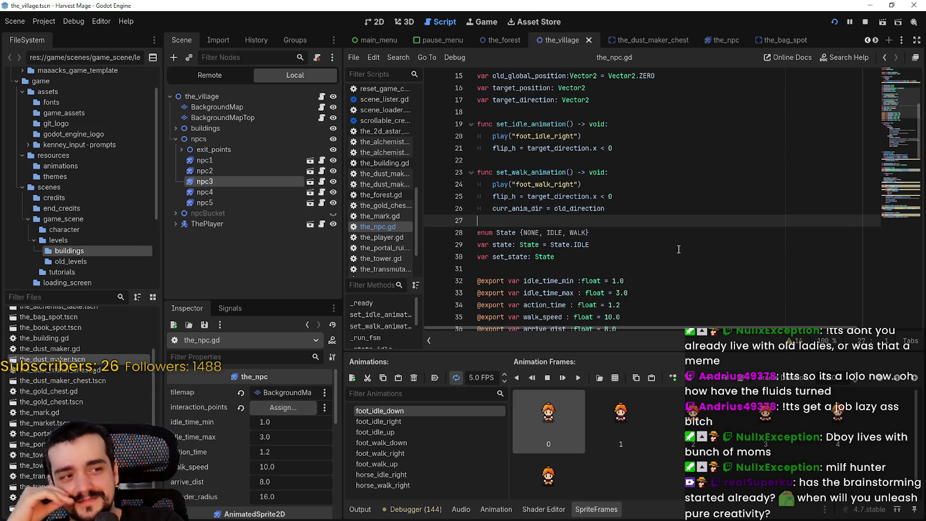
- Browse the_npc.gd and put the caret after WALK in the State enum
{"action": "scroll", "coordinate": [667, 233], "scroll_direction": "down", "scroll_amount": 2}
{"action": "scroll", "coordinate": [667, 233], "scroll_direction": "up", "scroll_amount": 7}
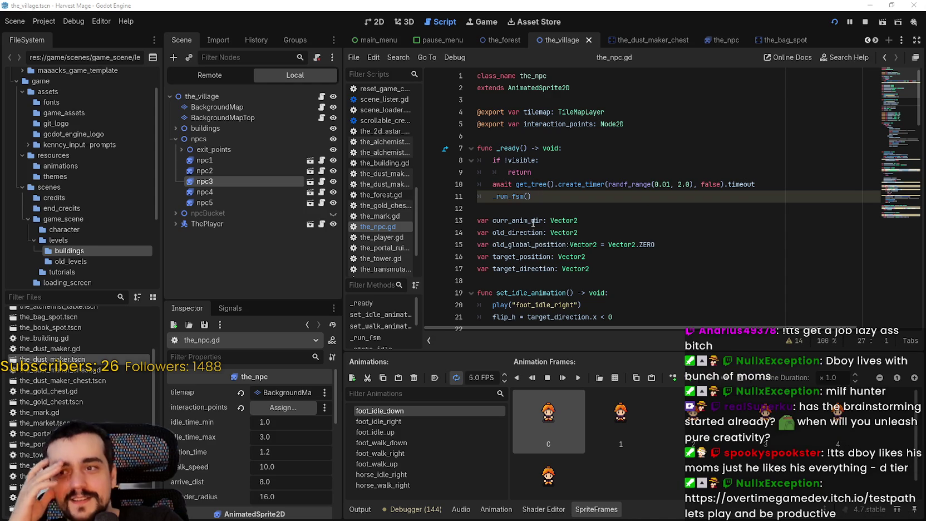
{"action": "left_click", "coordinate": [537, 221]}
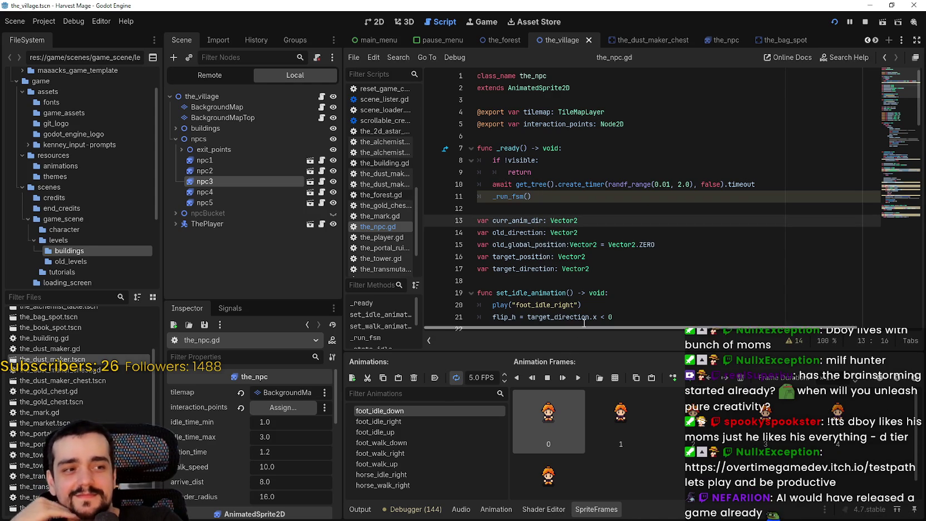
{"action": "left_click", "coordinate": [599, 290]}
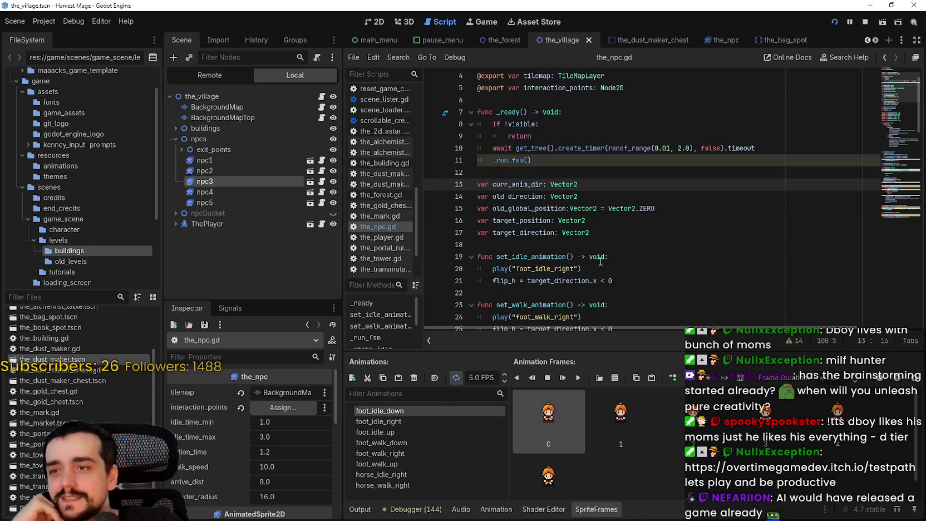
{"action": "left_click", "coordinate": [626, 206]}
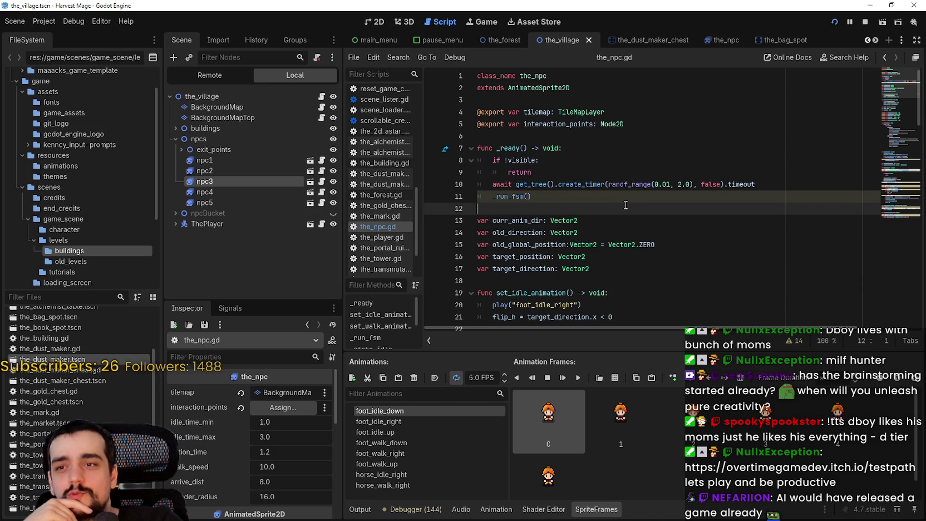
{"action": "scroll", "coordinate": [618, 234], "scroll_direction": "down", "scroll_amount": 2}
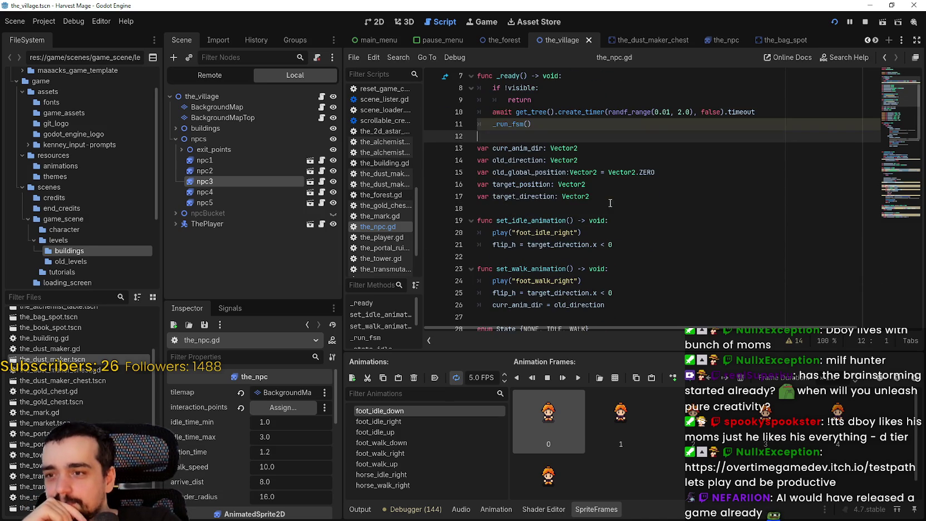
{"action": "scroll", "coordinate": [628, 225], "scroll_direction": "down", "scroll_amount": 3}
{"action": "left_click", "coordinate": [606, 208]}
{"action": "scroll", "coordinate": [607, 208], "scroll_direction": "down", "scroll_amount": 3}
{"action": "left_click", "coordinate": [609, 257]}
{"action": "scroll", "coordinate": [609, 258], "scroll_direction": "down", "scroll_amount": 3}
{"action": "scroll", "coordinate": [665, 168], "scroll_direction": "up", "scroll_amount": 10}
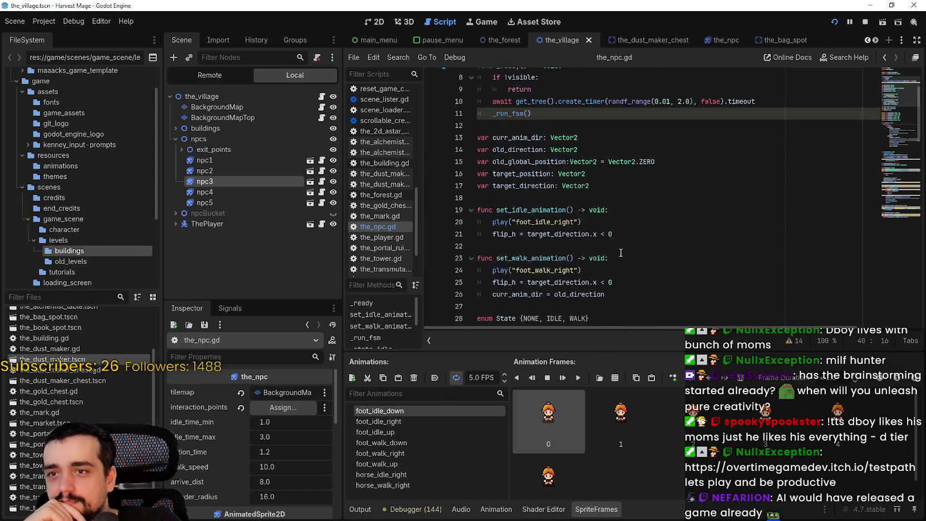
{"action": "scroll", "coordinate": [807, 165], "scroll_direction": "up", "scroll_amount": 1}
{"action": "scroll", "coordinate": [548, 201], "scroll_direction": "down", "scroll_amount": 6}
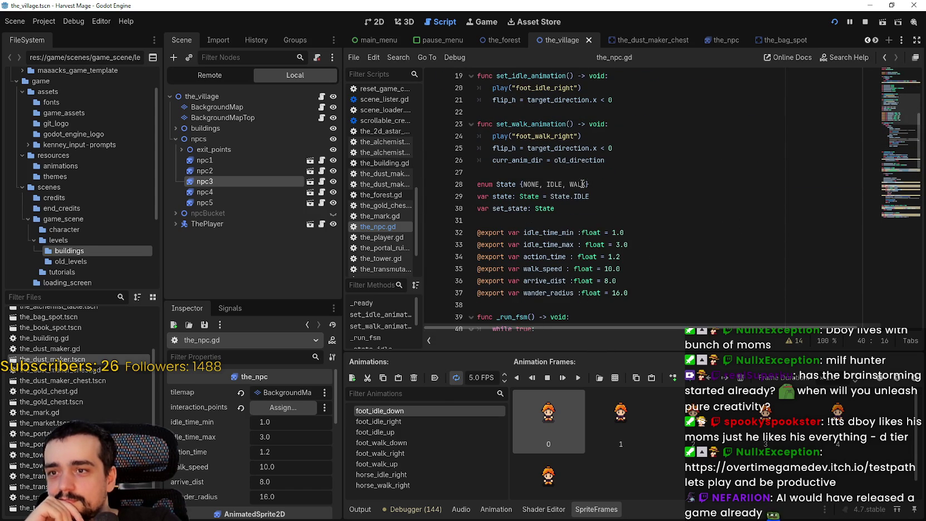
{"action": "left_click", "coordinate": [589, 184]}
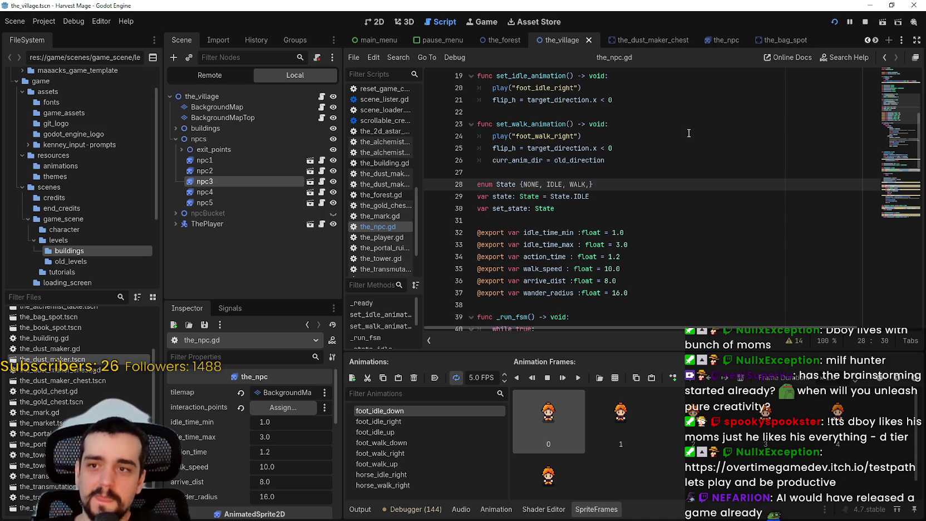
- Finish the new enum value so State reads {NONE, IDLE, WALK, EXIT}
{"action": "type", "text": " EXIT"}
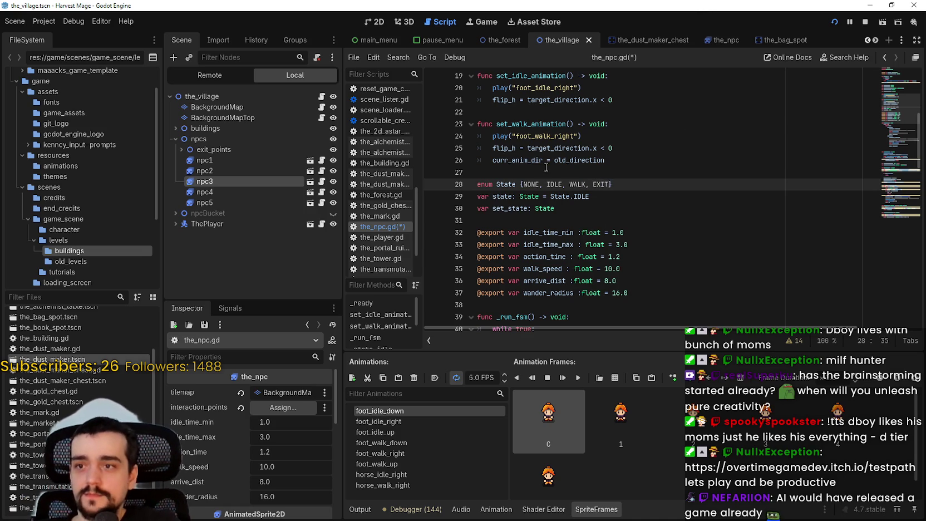
{"action": "scroll", "coordinate": [613, 195], "scroll_direction": "down", "scroll_amount": 3}
{"action": "left_click", "coordinate": [612, 184]}
{"action": "scroll", "coordinate": [636, 220], "scroll_direction": "down", "scroll_amount": 4}
- Duplicate the State.WALK branch in _run_fsm and rename the copy to State.EXIT
{"action": "left_click_drag", "start_coordinate": [611, 257], "coordinate": [347, 173]}
{"action": "key", "text": "ctrl+shift+d"}
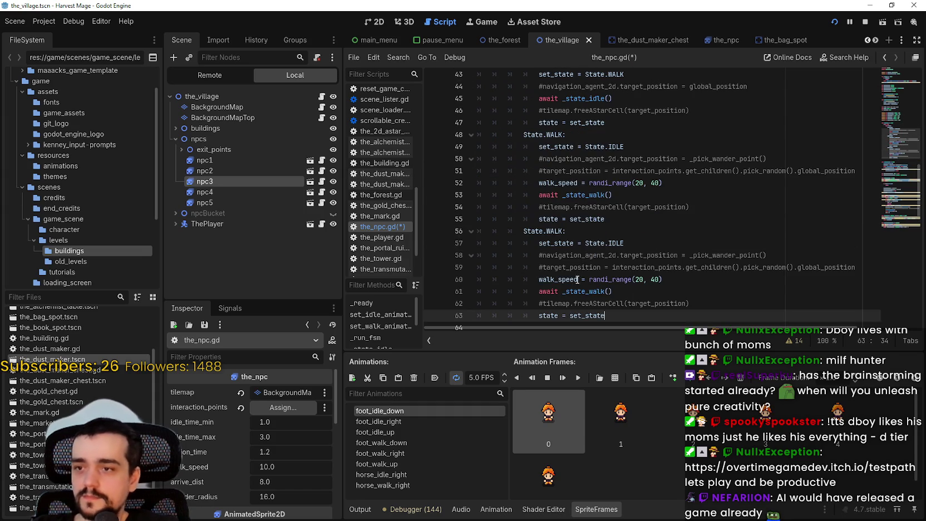
{"action": "double_click", "coordinate": [555, 230]}
{"action": "type", "text": "EXIT"}
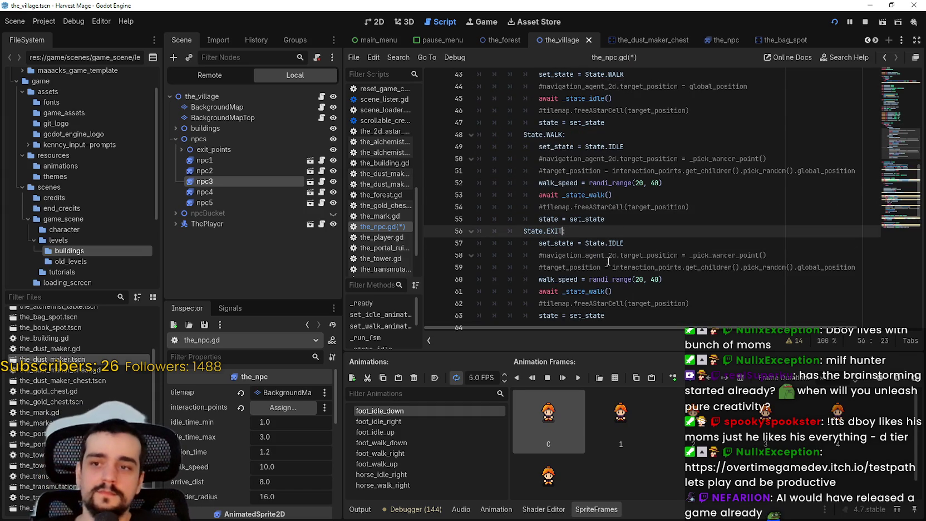
{"action": "double_click", "coordinate": [624, 244]}
{"action": "left_click", "coordinate": [836, 267]}
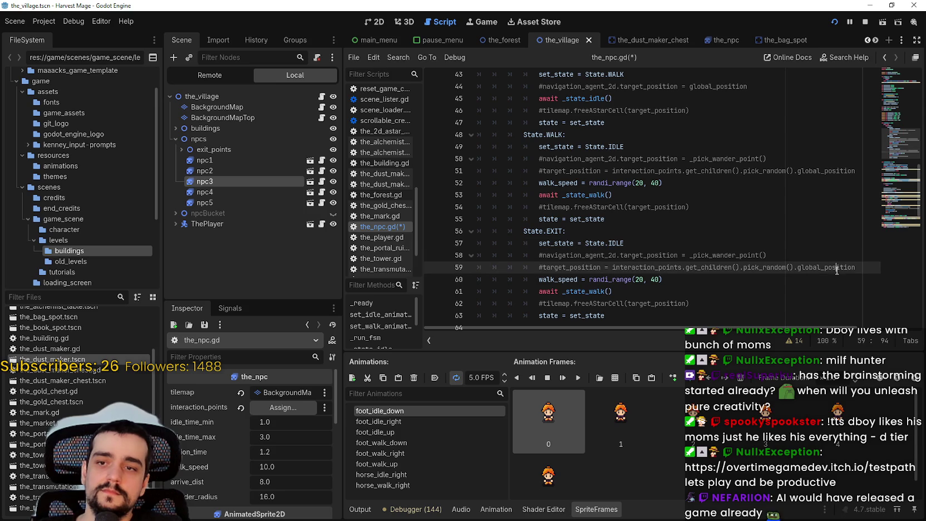
{"action": "mouse_move", "coordinate": [777, 268]}
{"action": "left_mouse_down"}
{"action": "mouse_move", "coordinate": [721, 267]}
{"action": "mouse_move", "coordinate": [846, 267]}
{"action": "mouse_move", "coordinate": [866, 256]}
{"action": "left_mouse_up"}
{"action": "scroll", "coordinate": [757, 246], "scroll_direction": "down", "scroll_amount": 2}
{"action": "left_click", "coordinate": [757, 245]}
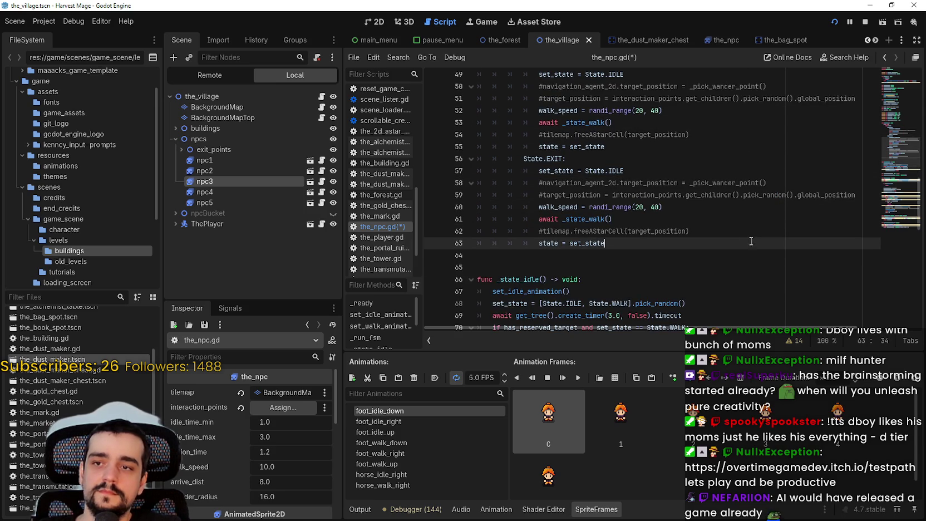
{"action": "double_click", "coordinate": [639, 207]}
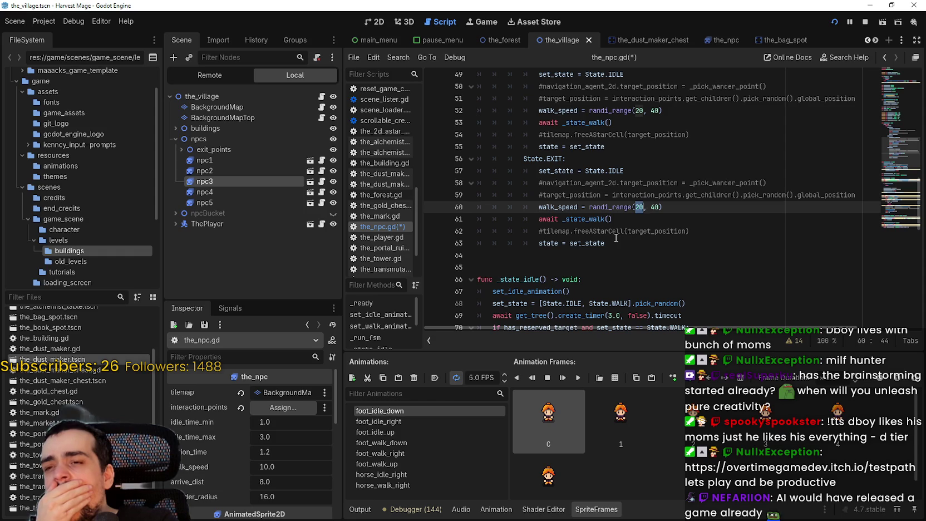
{"action": "scroll", "coordinate": [612, 222], "scroll_direction": "down", "scroll_amount": 10}
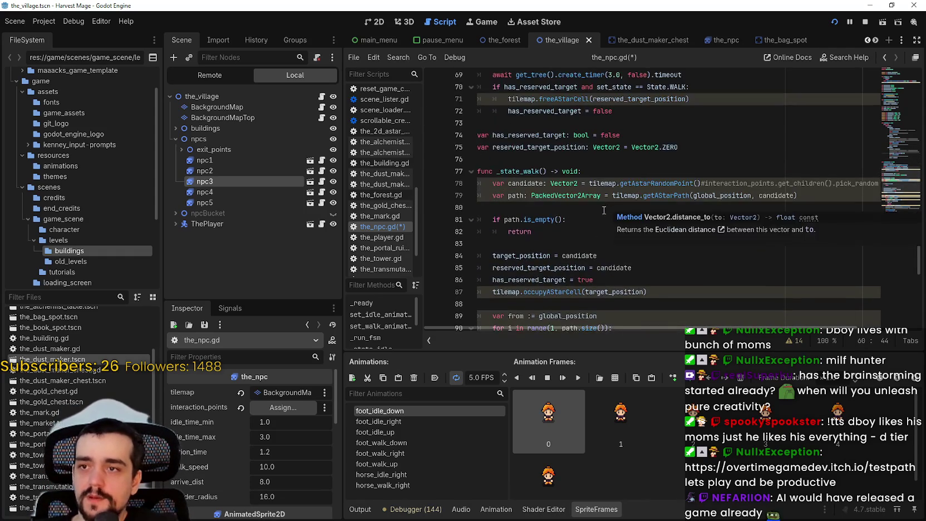
- Comment out the candidate and path lines in _state_walk
{"action": "scroll", "coordinate": [610, 207], "scroll_direction": "down", "scroll_amount": 2}
{"action": "scroll", "coordinate": [557, 199], "scroll_direction": "up", "scroll_amount": 4}
{"action": "left_click", "coordinate": [557, 171]}
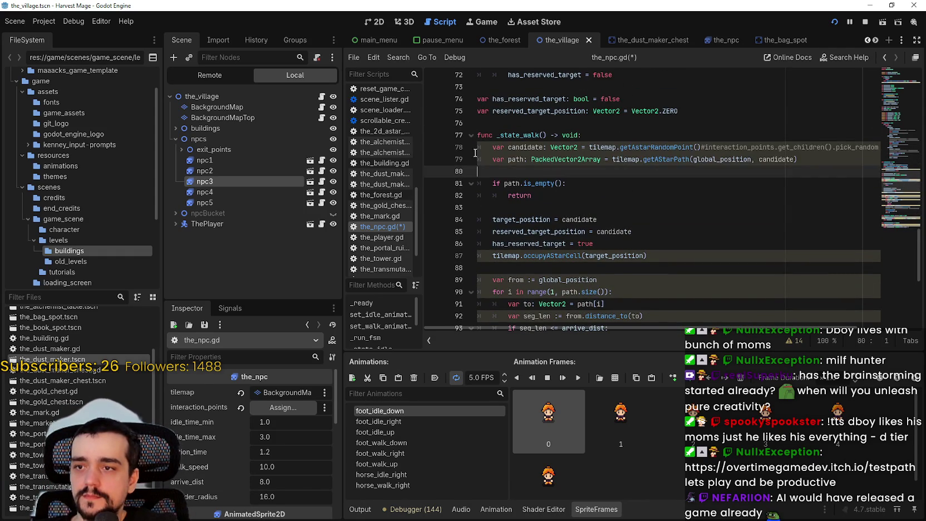
{"action": "key", "text": "shift+Up"}
{"action": "key", "text": "shift+Up"}
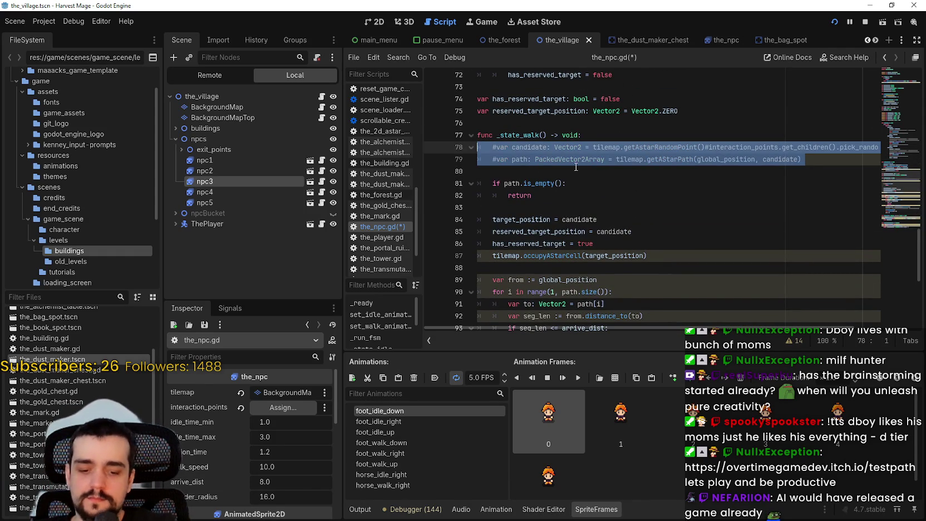
{"action": "key", "text": "ctrl+k"}
- Inspect how target_position, candidate and path are used in _state_walk
{"action": "left_click", "coordinate": [573, 219]}
{"action": "double_click", "coordinate": [573, 220]}
{"action": "double_click", "coordinate": [506, 219]}
{"action": "scroll", "coordinate": [506, 220], "scroll_direction": "down", "scroll_amount": 2}
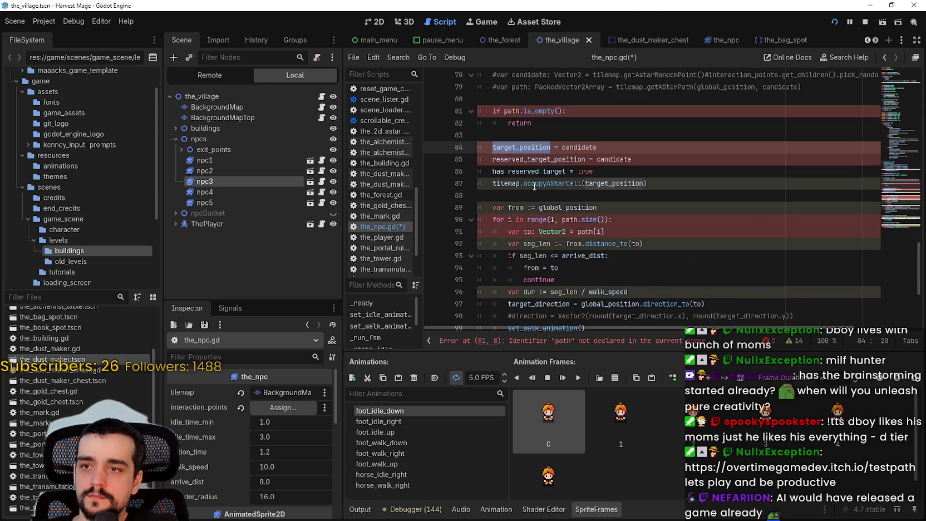
{"action": "double_click", "coordinate": [617, 186]}
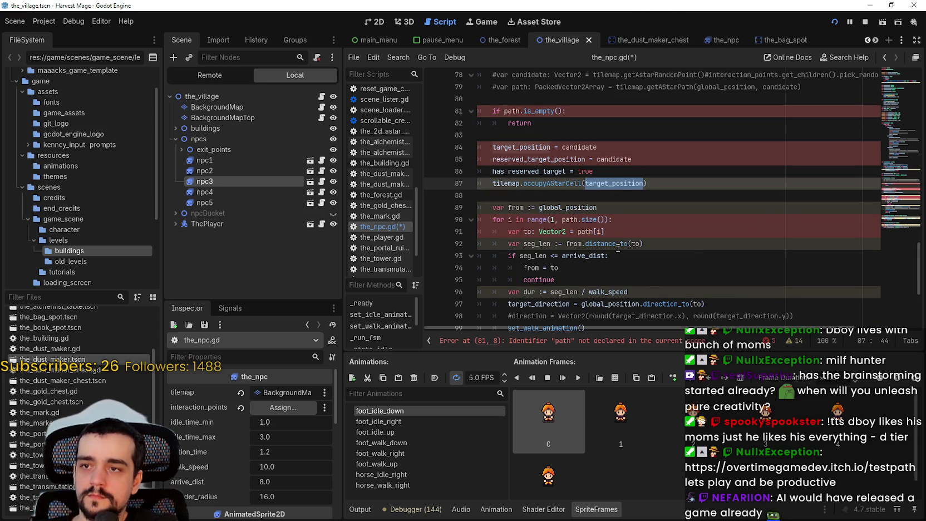
{"action": "double_click", "coordinate": [531, 149]}
{"action": "double_click", "coordinate": [619, 184]}
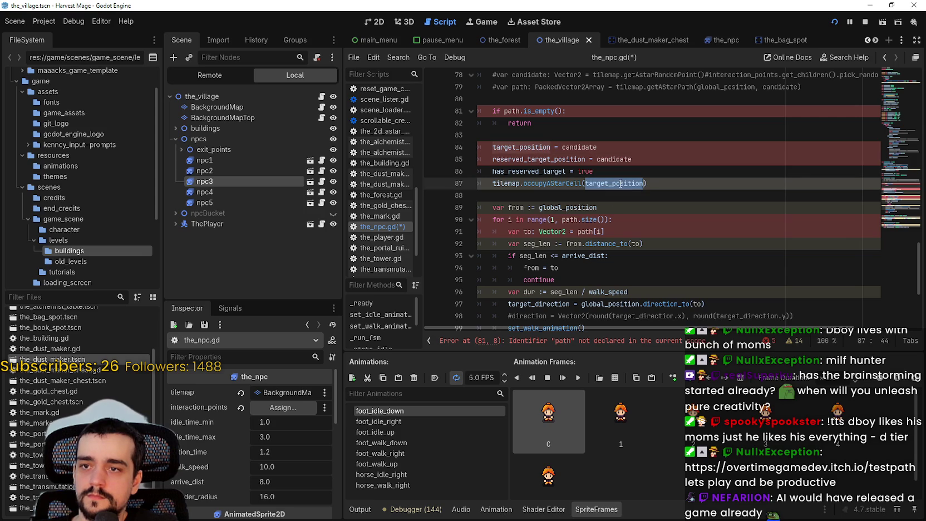
{"action": "double_click", "coordinate": [570, 221]}
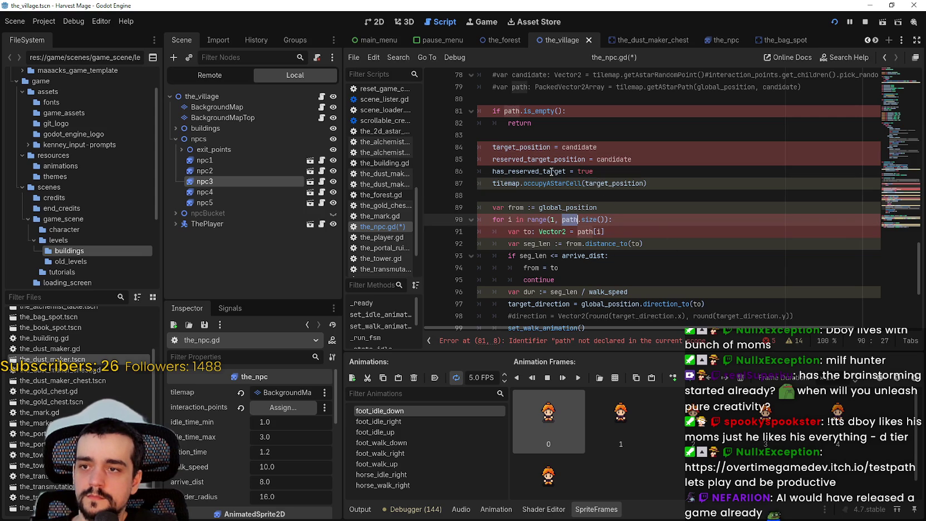
{"action": "double_click", "coordinate": [585, 231]}
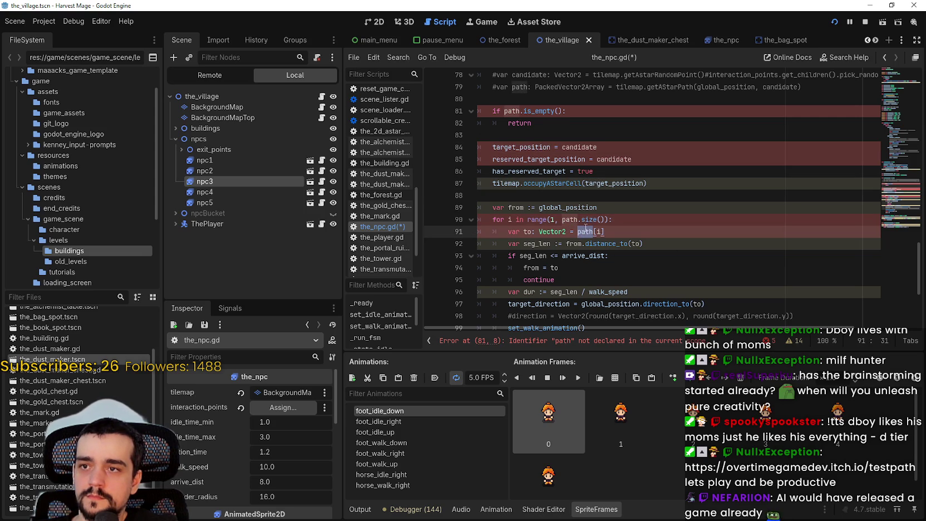
{"action": "scroll", "coordinate": [584, 225], "scroll_direction": "up", "scroll_amount": 2}
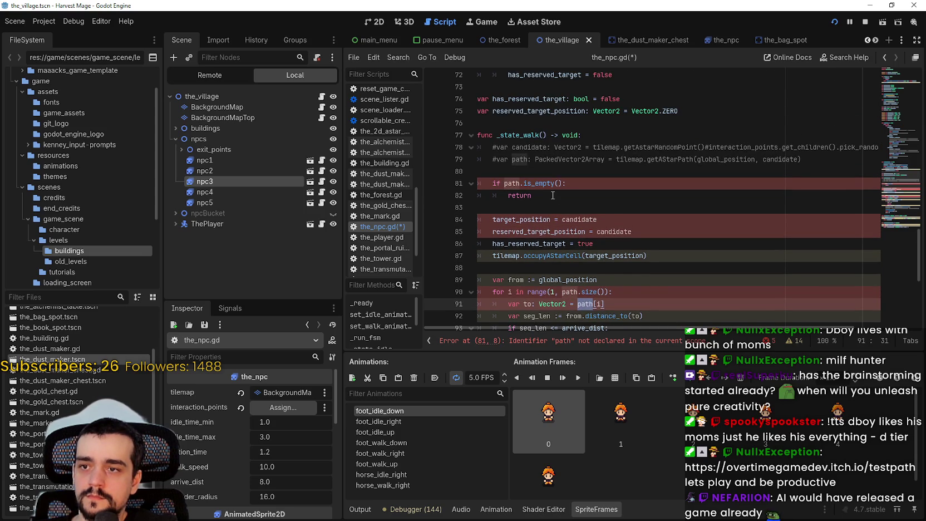
{"action": "scroll", "coordinate": [552, 195], "scroll_direction": "down", "scroll_amount": 1}
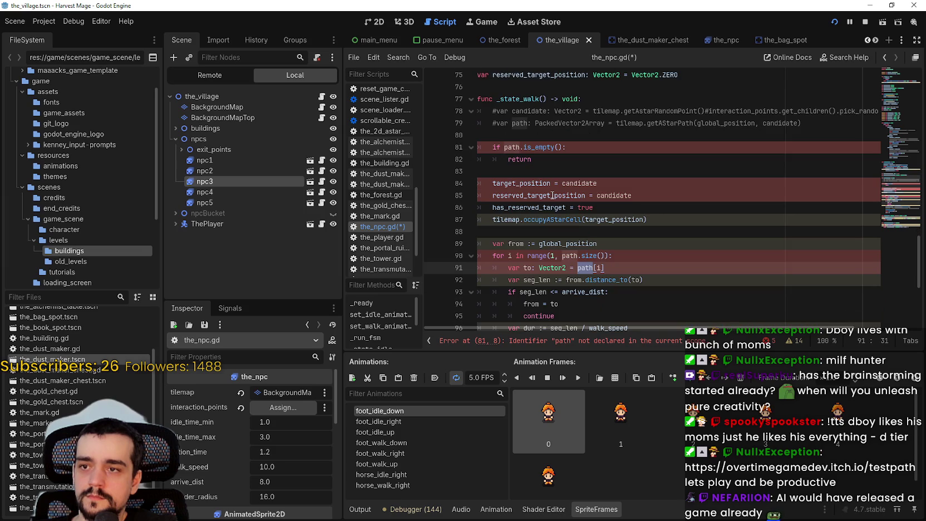
{"action": "double_click", "coordinate": [512, 147]}
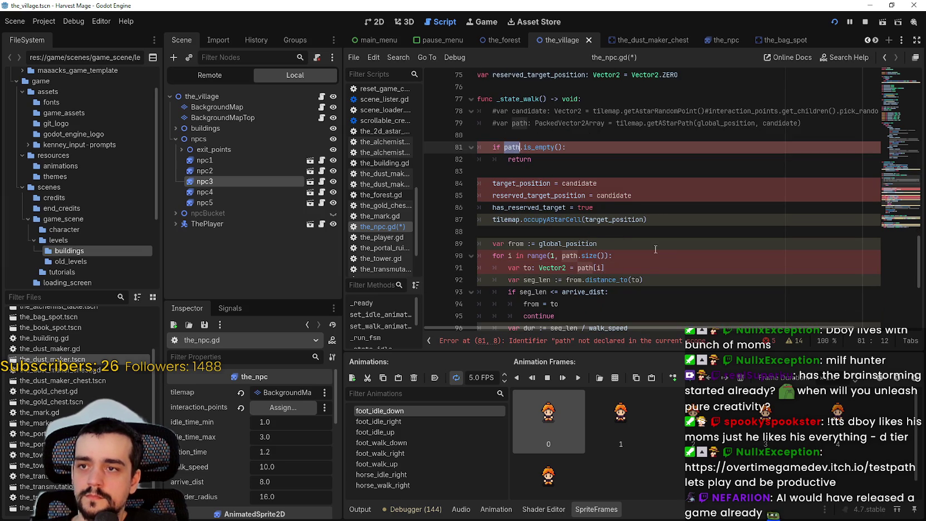
{"action": "scroll", "coordinate": [640, 232], "scroll_direction": "up", "scroll_amount": 1}
- Uncomment the var path line and make it use target_position instead of candidate
{"action": "left_click", "coordinate": [497, 159]}
{"action": "key", "text": "BackSpace"}
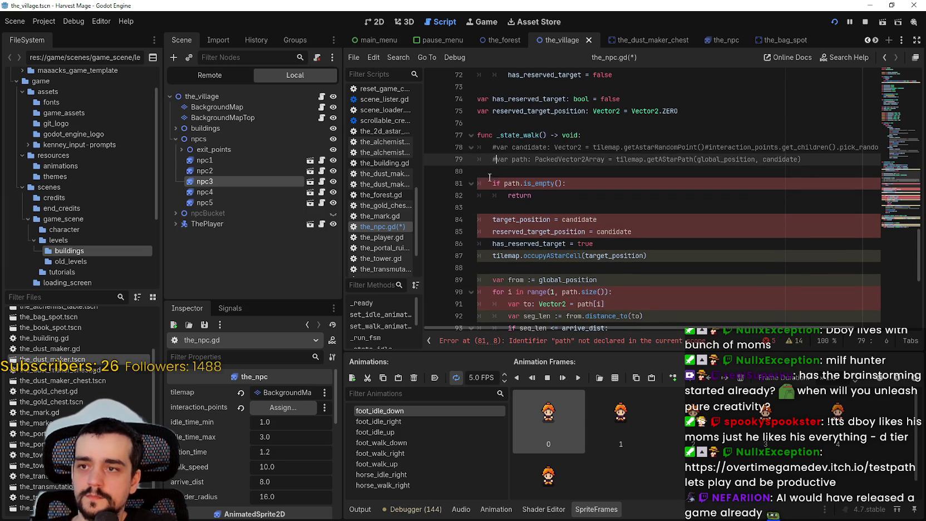
{"action": "double_click", "coordinate": [722, 160]}
{"action": "double_click", "coordinate": [522, 220]}
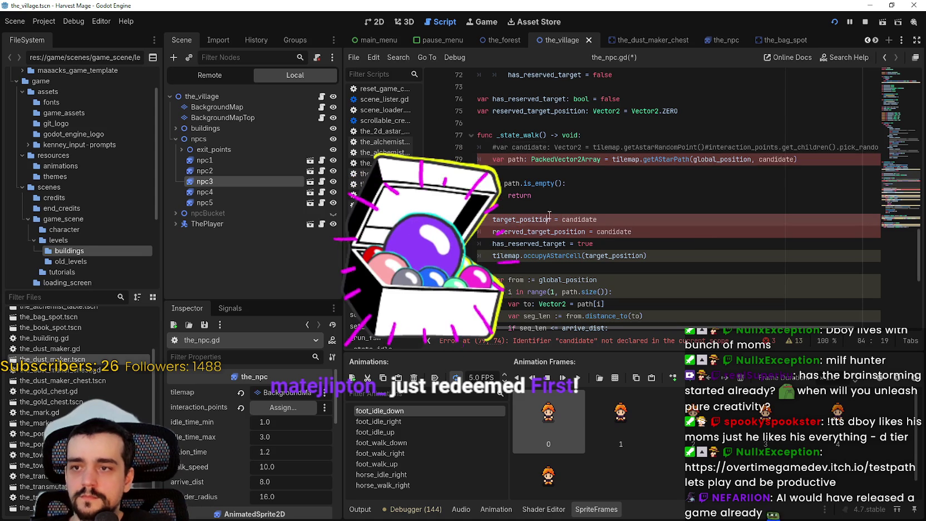
{"action": "left_click", "coordinate": [782, 160]}
{"action": "type", "text": "target_positio"}
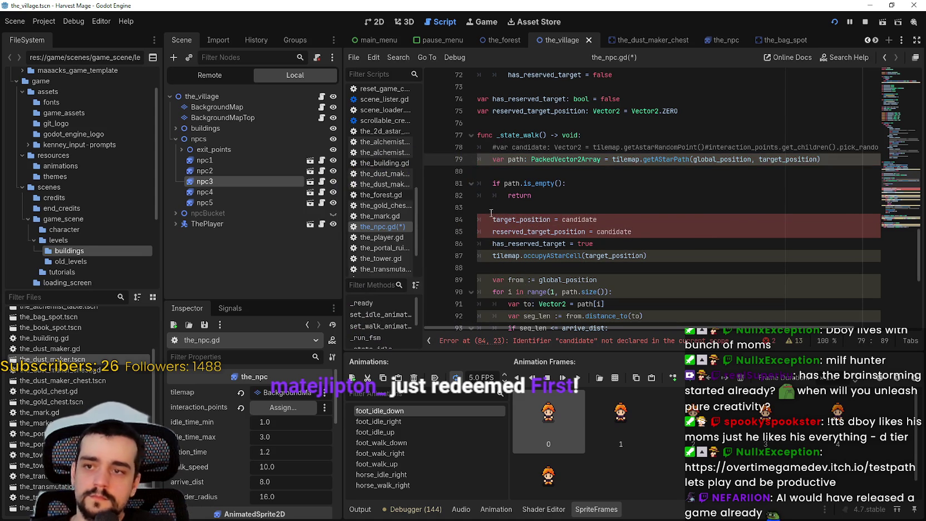
- Comment out 'target_position = candidate' and use target_position on line 85
{"action": "left_click", "coordinate": [500, 220]}
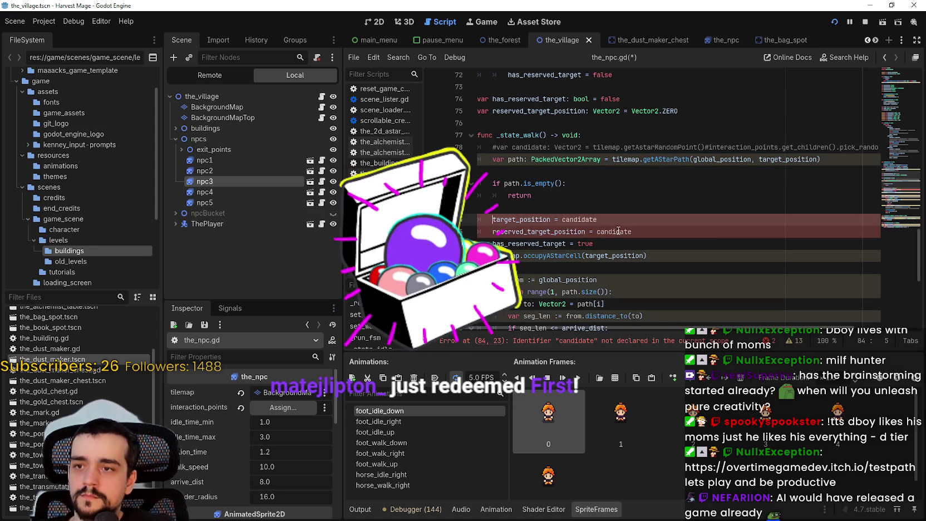
{"action": "scroll", "coordinate": [616, 231], "scroll_direction": "up", "scroll_amount": 1}
{"action": "type", "text": "#"}
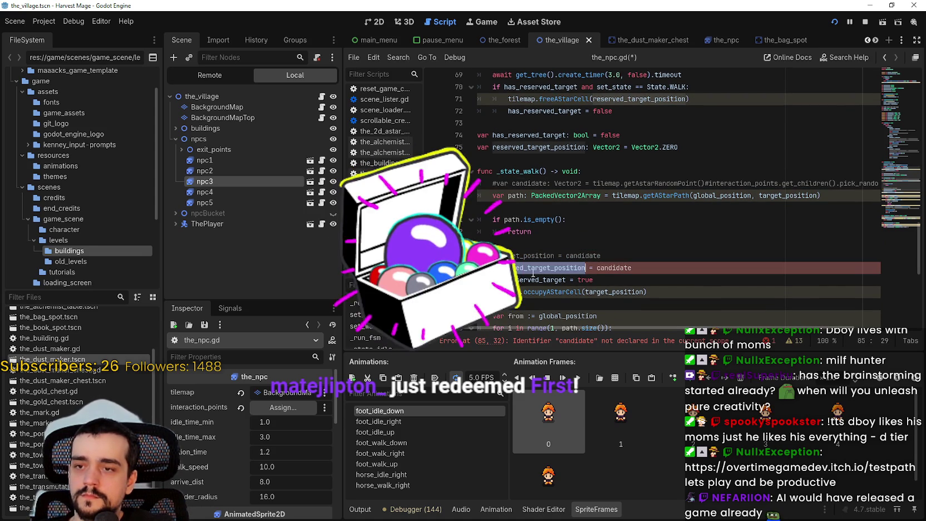
{"action": "left_click", "coordinate": [598, 268]}
{"action": "double_click", "coordinate": [613, 268]}
{"action": "type", "text": "target_position"}
{"action": "scroll", "coordinate": [596, 260], "scroll_direction": "down", "scroll_amount": 1}
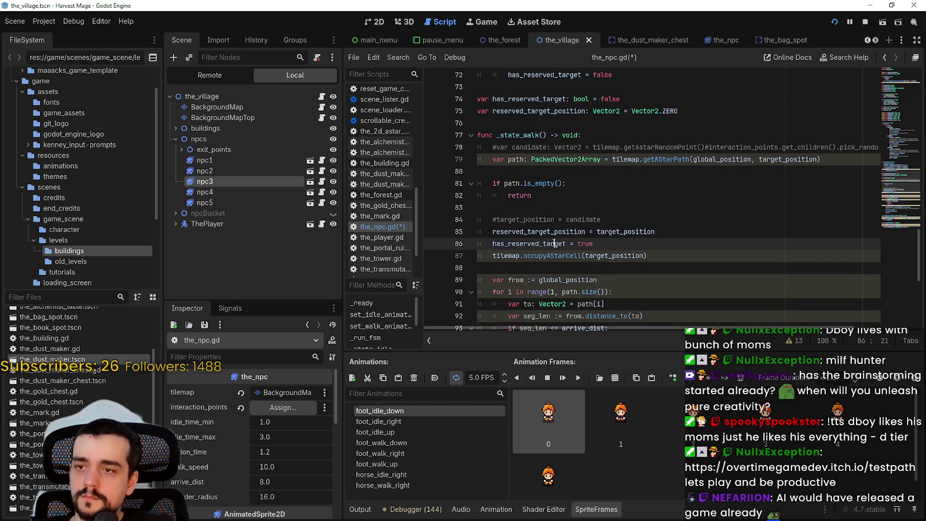
- Copy the tilemap.getAstarRandomPoint() expression for reuse in the WALK branch
{"action": "double_click", "coordinate": [536, 220]}
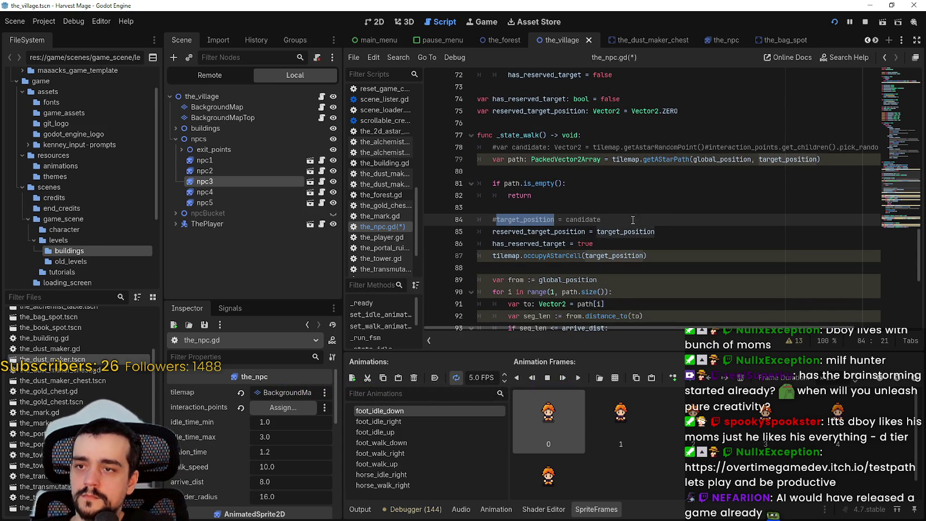
{"action": "double_click", "coordinate": [584, 220]}
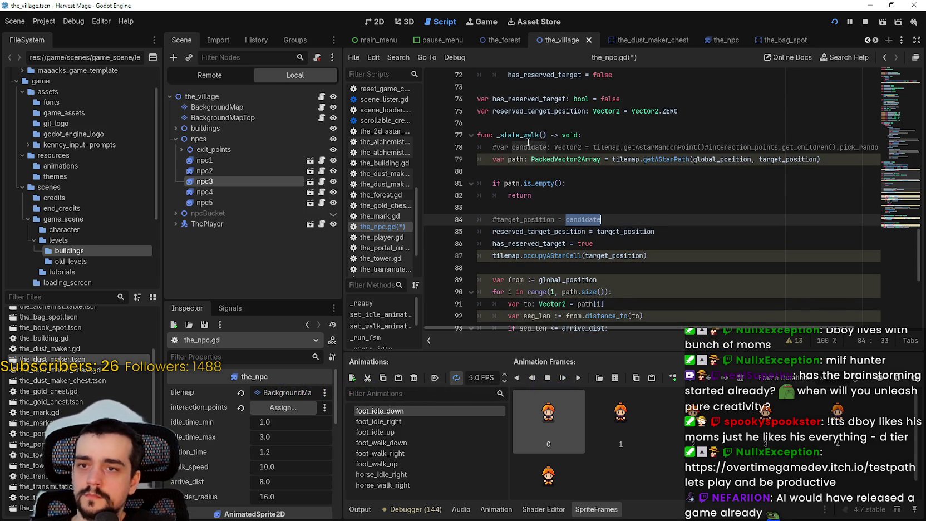
{"action": "left_click_drag", "start_coordinate": [497, 147], "coordinate": [910, 146]}
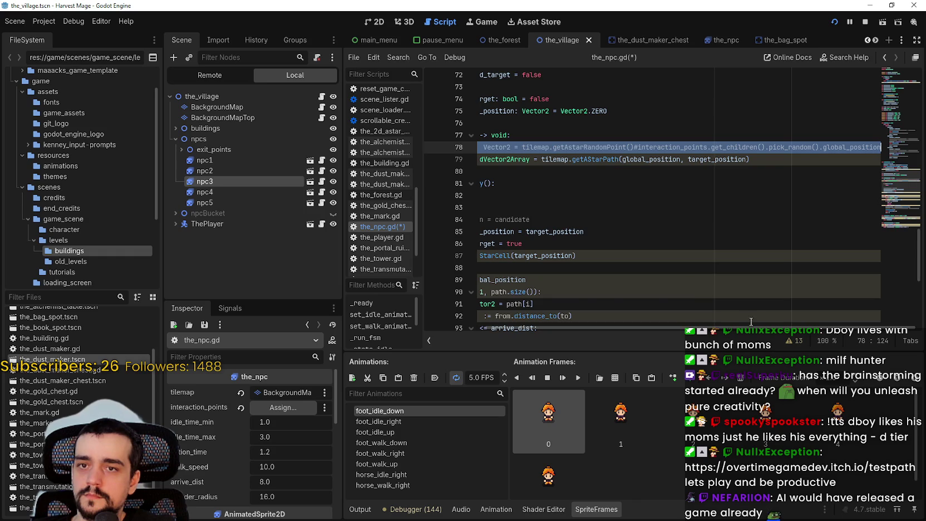
{"action": "left_click_drag", "start_coordinate": [751, 328], "coordinate": [553, 328]}
{"action": "left_click_drag", "start_coordinate": [594, 147], "coordinate": [891, 147]}
{"action": "key", "text": "ctrl+c"}
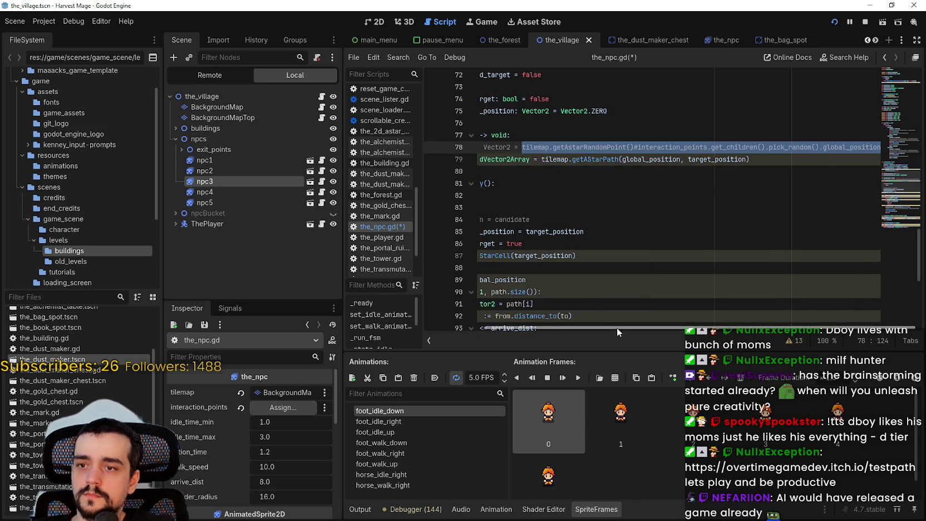
{"action": "left_click", "coordinate": [617, 327]}
{"action": "left_click", "coordinate": [527, 232]}
{"action": "scroll", "coordinate": [596, 302], "scroll_direction": "up", "scroll_amount": 8}
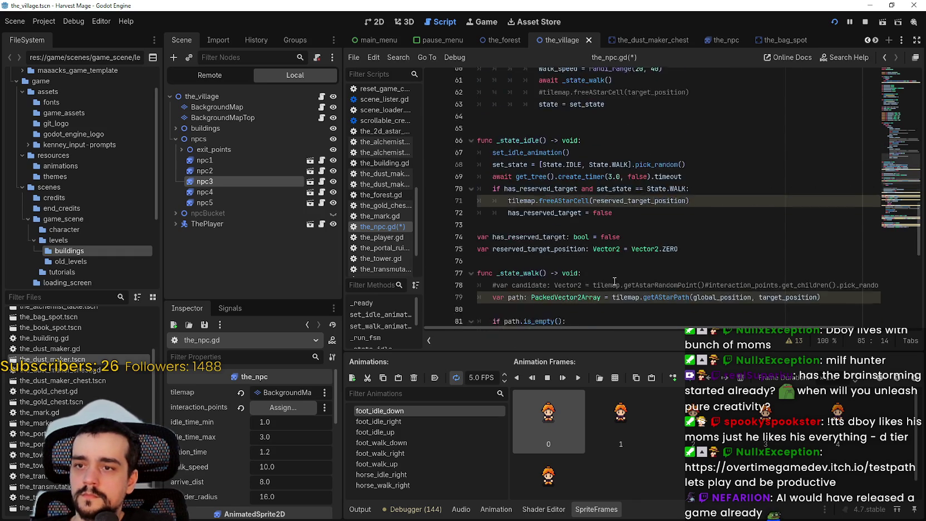
{"action": "scroll", "coordinate": [776, 166], "scroll_direction": "up", "scroll_amount": 2}
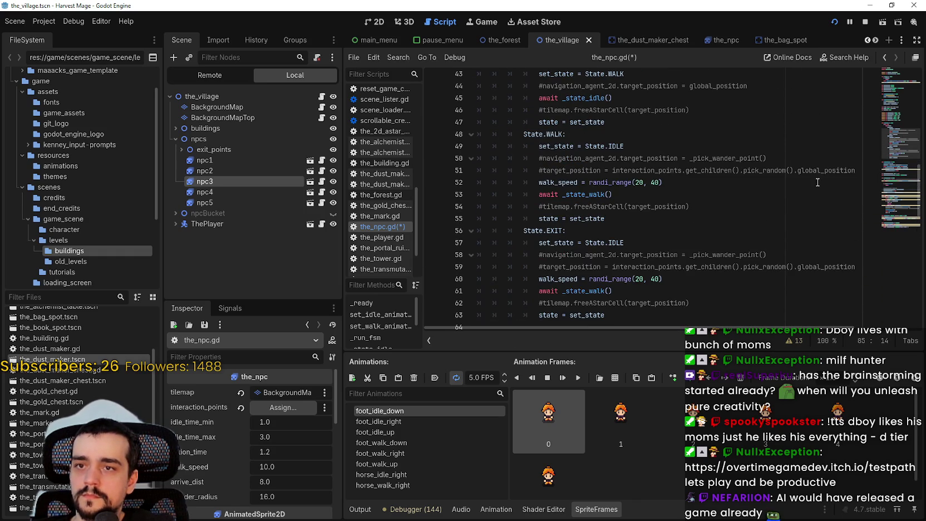
{"action": "left_click_drag", "start_coordinate": [825, 170], "coordinate": [896, 172]}
{"action": "left_click", "coordinate": [843, 170]}
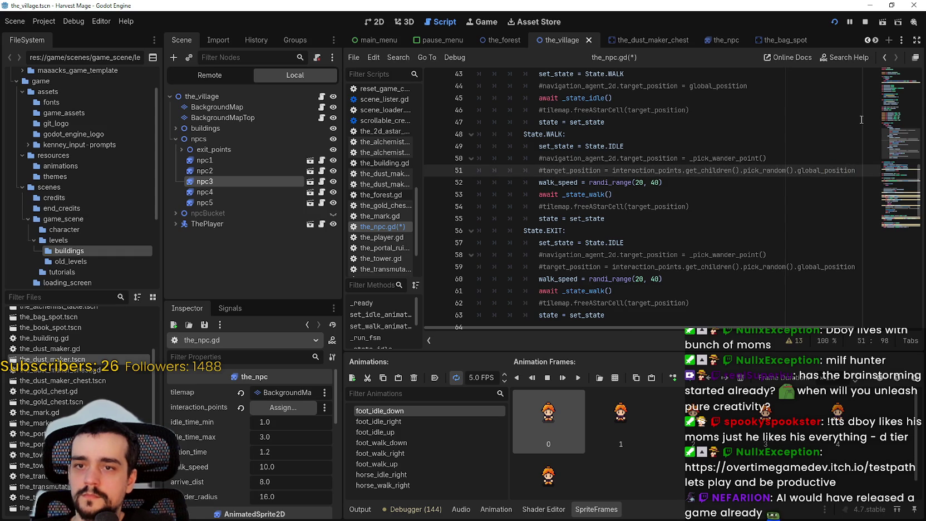
- Add line 52 in the WALK branch with the pasted random-point expression and 'target_positon ='
{"action": "key", "text": "Right"}
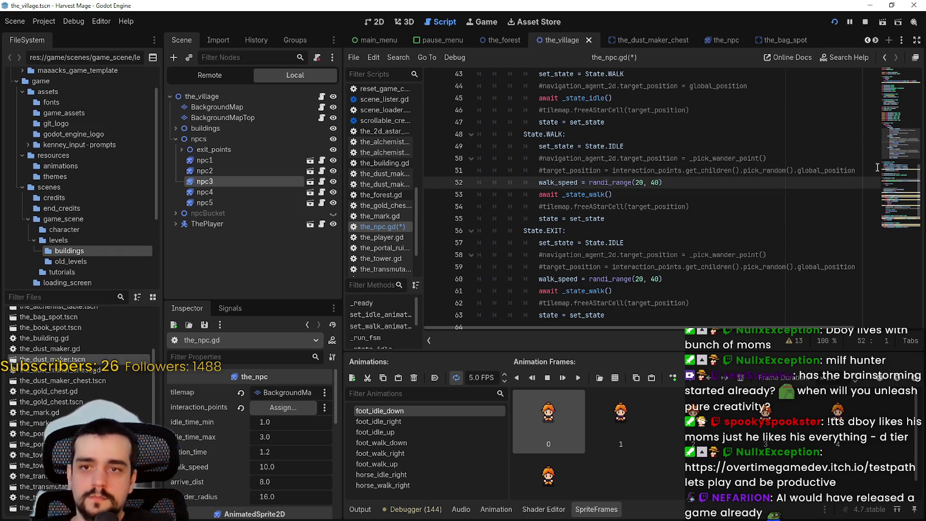
{"action": "left_click", "coordinate": [862, 168]}
{"action": "key", "text": "Return"}
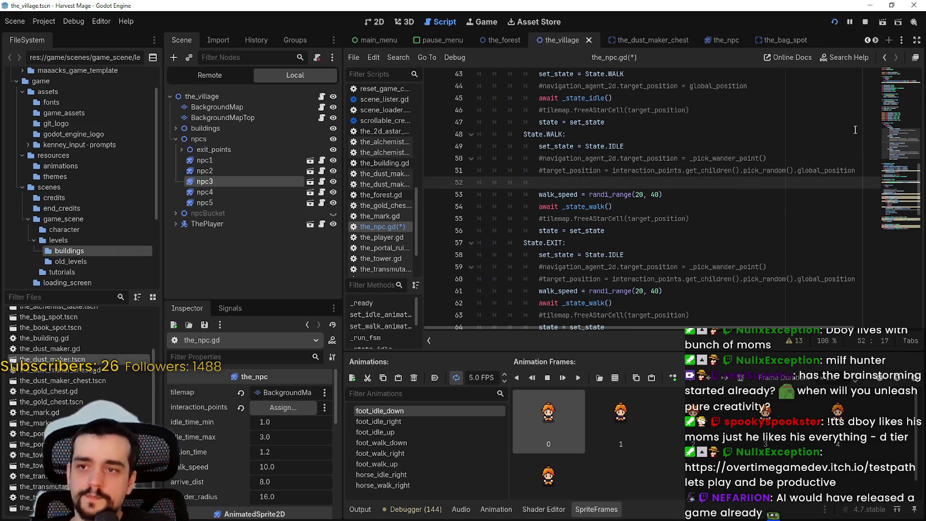
{"action": "key", "text": "ctrl+v"}
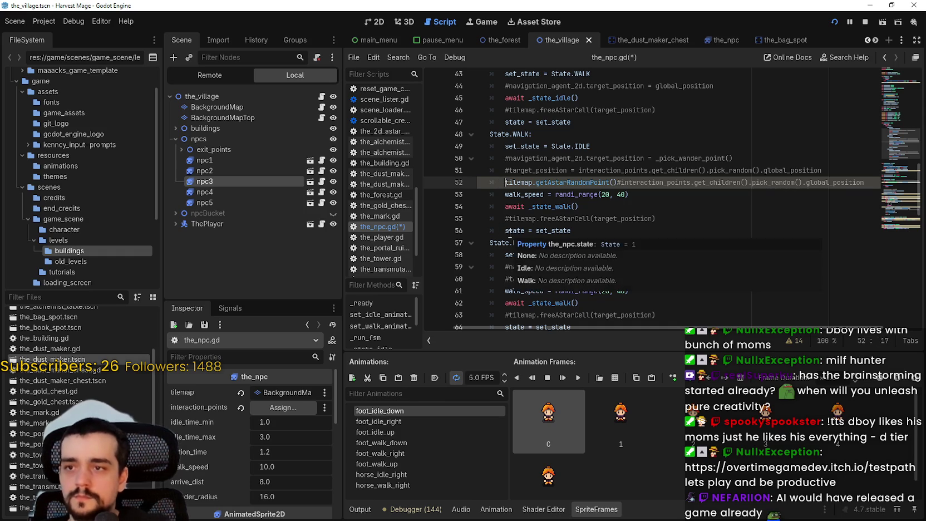
{"action": "type", "text": "target_"}
{"action": "type", "text": "posi"}
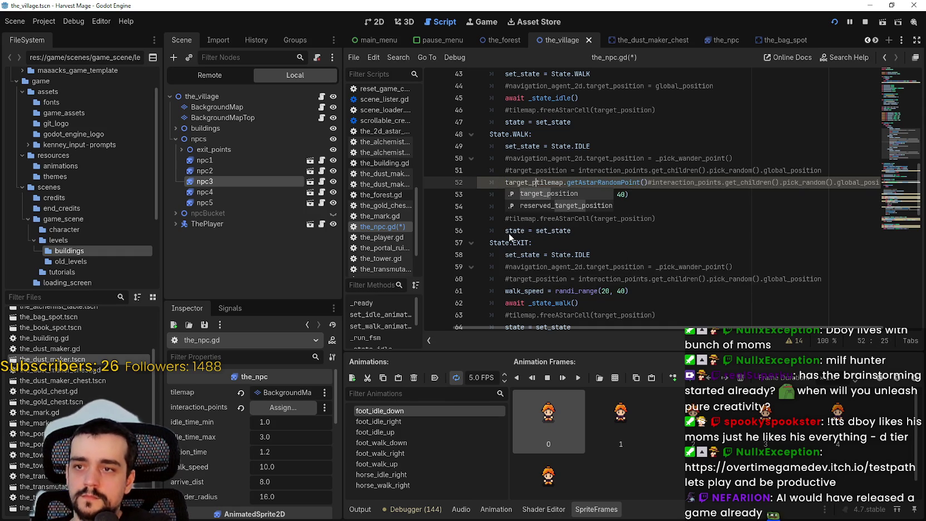
{"action": "type", "text": "ton ="}
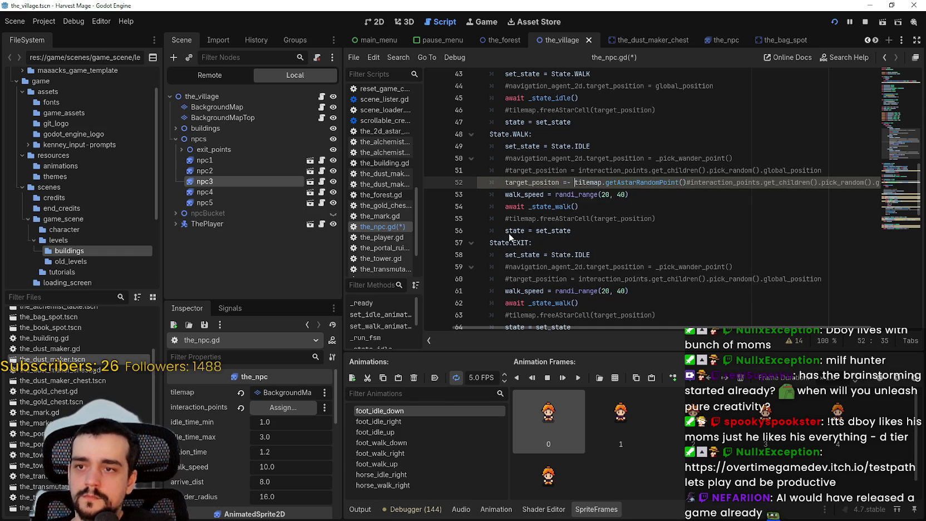
{"action": "key", "text": "Escape"}
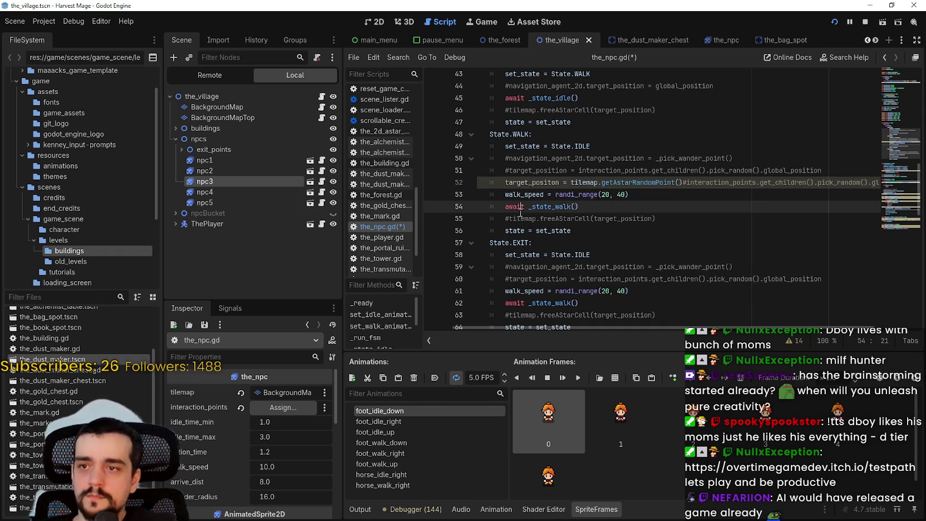
- Correct the misspelling to target_position via autocomplete and save the script
{"action": "double_click", "coordinate": [542, 189]}
{"action": "type", "text": "target_pos"}
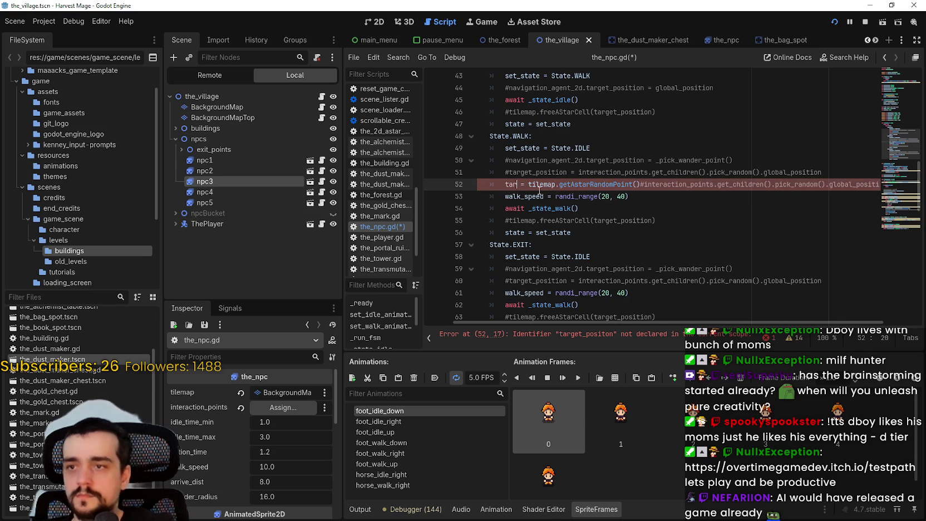
{"action": "key", "text": "Return"}
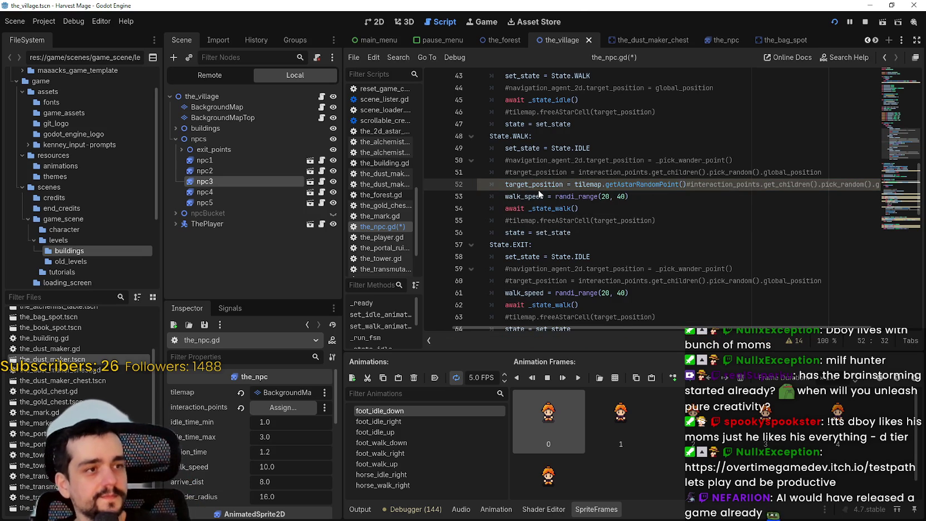
{"action": "left_click", "coordinate": [542, 197]}
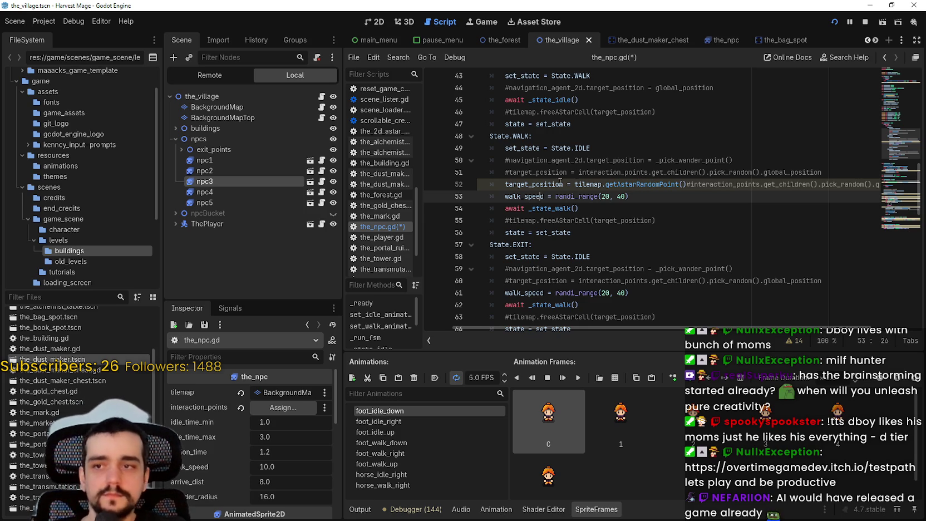
{"action": "double_click", "coordinate": [566, 184]}
{"action": "left_click", "coordinate": [570, 185]}
{"action": "key", "text": "ctrl+s"}
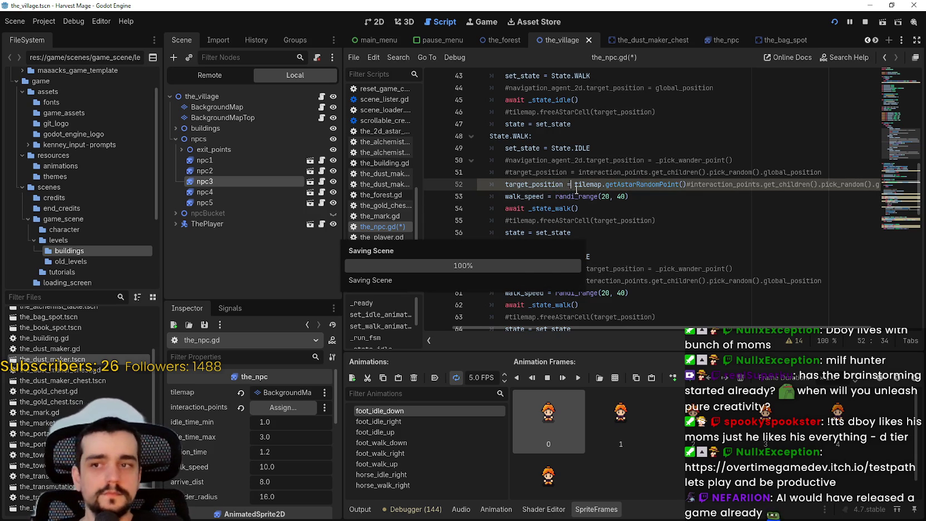
{"action": "scroll", "coordinate": [579, 193], "scroll_direction": "down", "scroll_amount": 2}
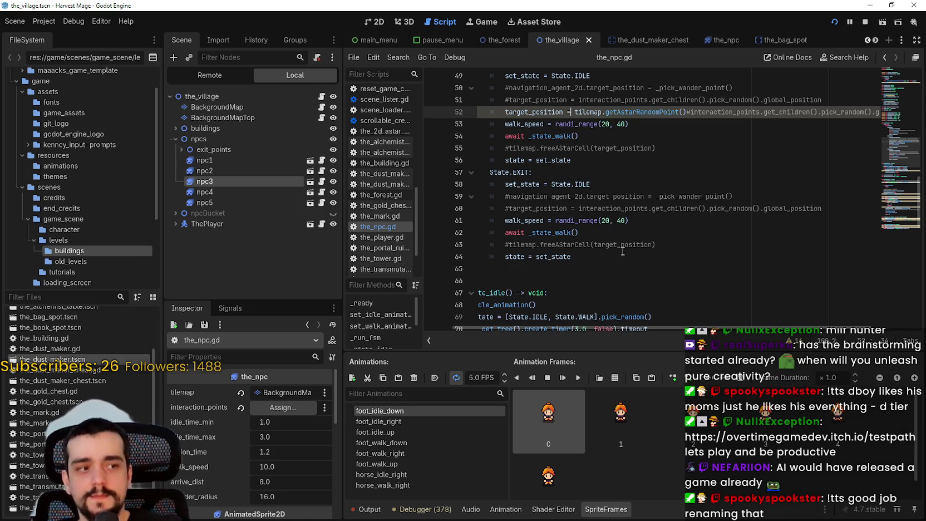
- Locate the commented interaction-points line 60 in the EXIT branch
{"action": "scroll", "coordinate": [621, 269], "scroll_direction": "down", "scroll_amount": 4}
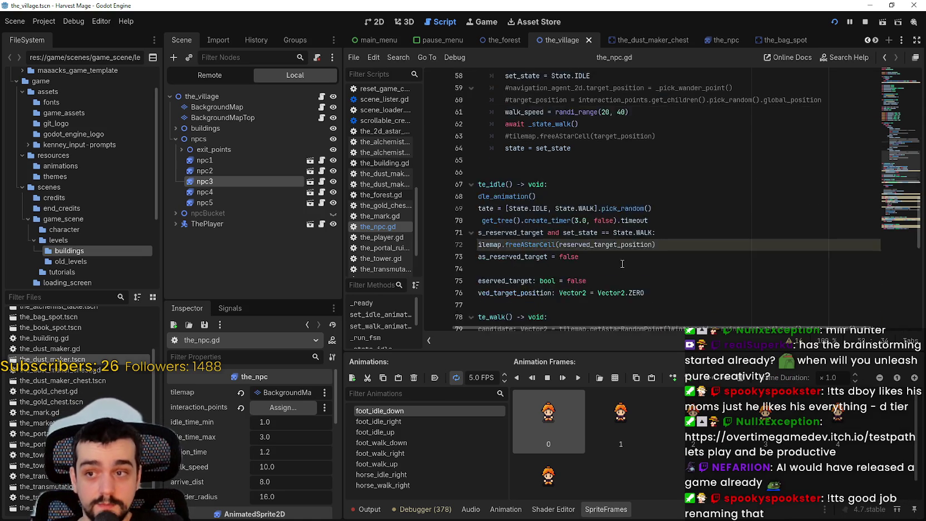
{"action": "scroll", "coordinate": [626, 267], "scroll_direction": "up", "scroll_amount": 6}
{"action": "left_click", "coordinate": [629, 259]}
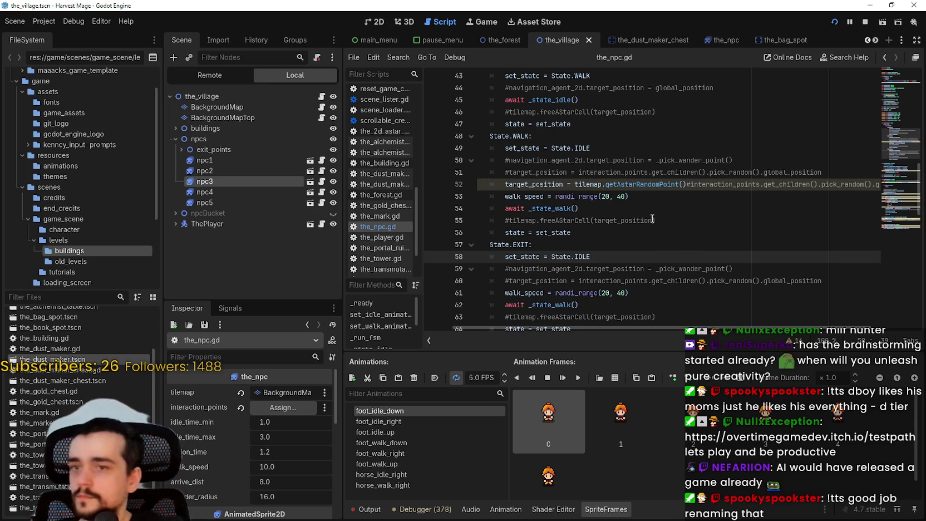
{"action": "scroll", "coordinate": [659, 228], "scroll_direction": "down", "scroll_amount": 3}
{"action": "left_click", "coordinate": [699, 231]}
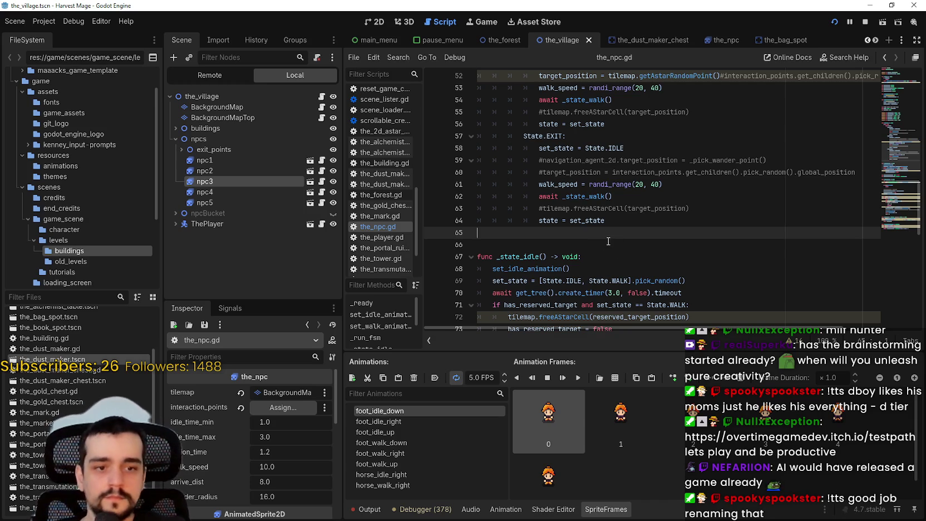
{"action": "left_click", "coordinate": [624, 183]}
{"action": "left_click", "coordinate": [857, 172]}
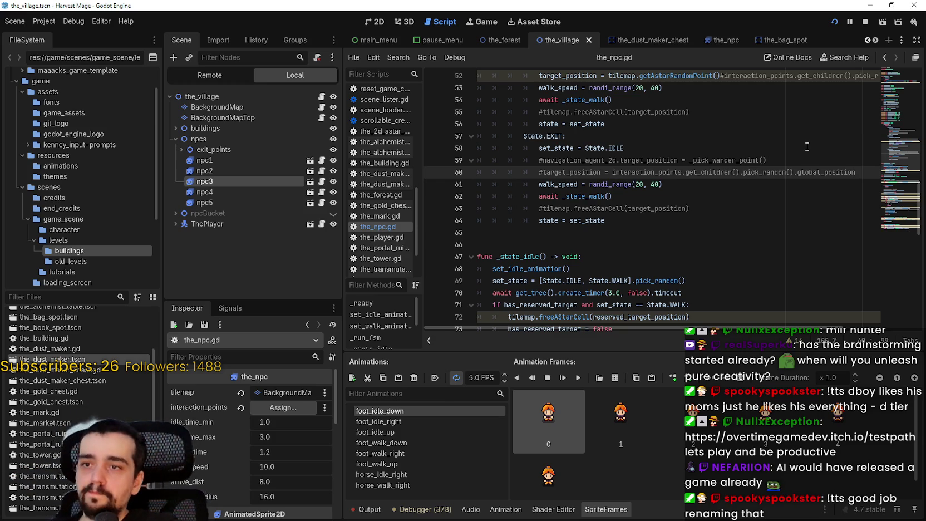
{"action": "scroll", "coordinate": [566, 154], "scroll_direction": "up", "scroll_amount": 3}
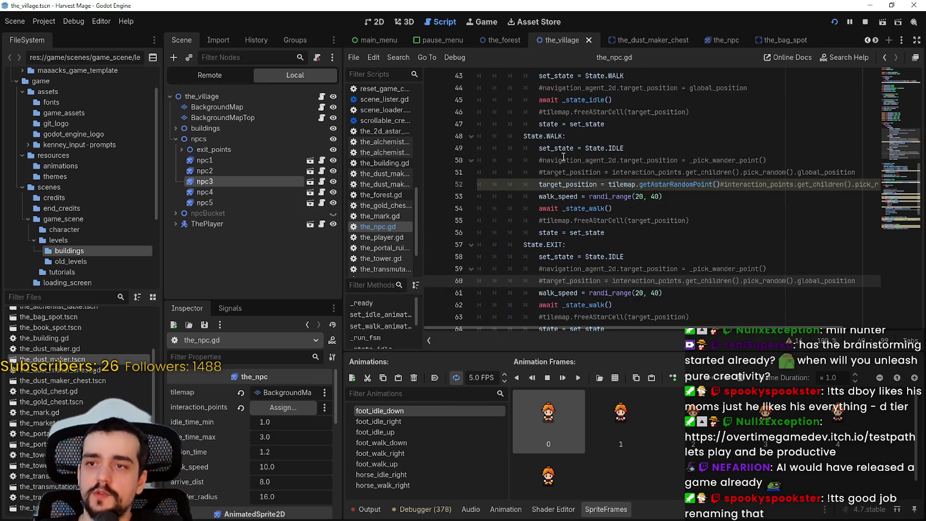
{"action": "double_click", "coordinate": [565, 180]}
{"action": "scroll", "coordinate": [565, 180], "scroll_direction": "down", "scroll_amount": 3}
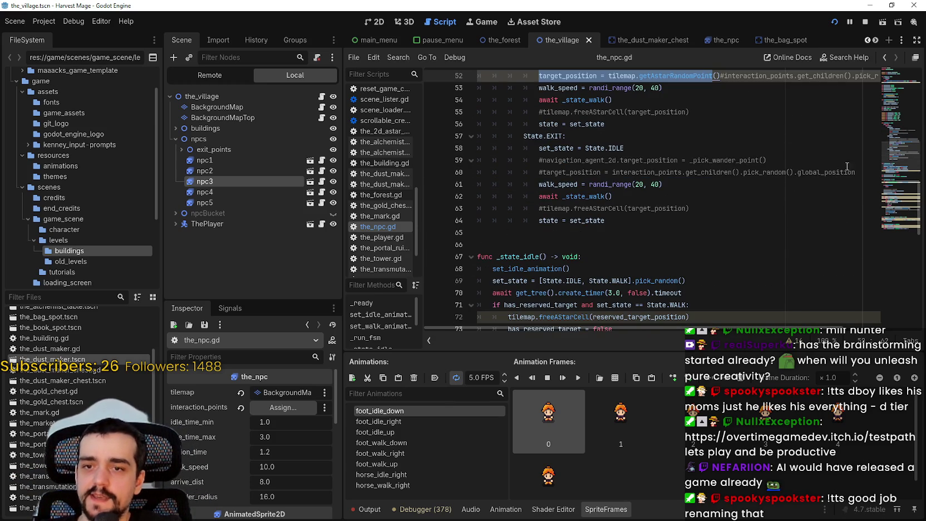
{"action": "left_click", "coordinate": [860, 172]}
- Add a new line 61 in the EXIT branch containing target_position copied from line 52
{"action": "key", "text": "Return"}
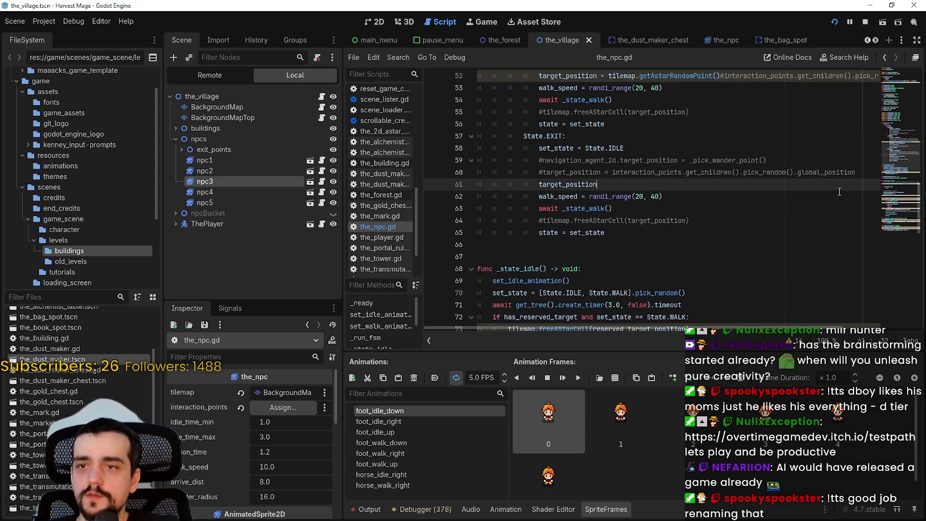
{"action": "scroll", "coordinate": [573, 107], "scroll_direction": "up", "scroll_amount": 1}
{"action": "double_click", "coordinate": [573, 112]}
{"action": "key", "text": "ctrl+c"}
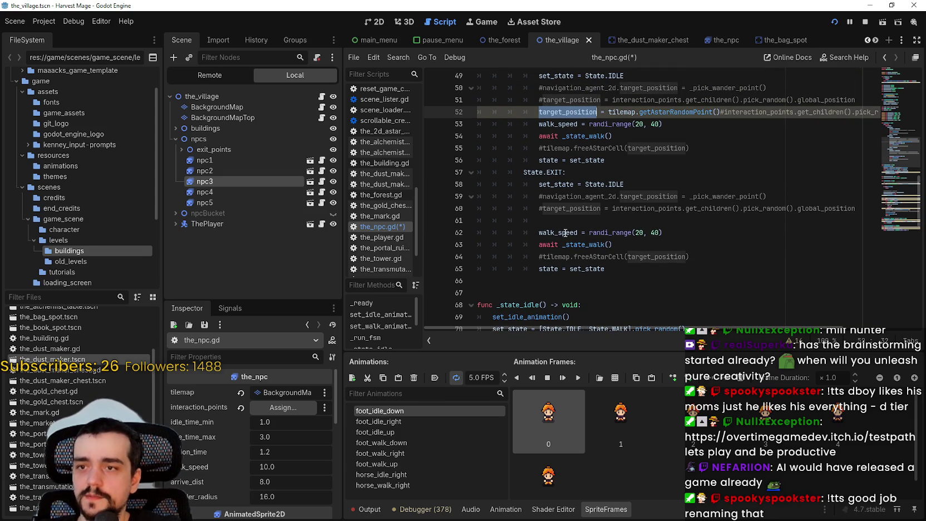
{"action": "left_click", "coordinate": [566, 223]}
{"action": "key", "text": "ctrl+v"}
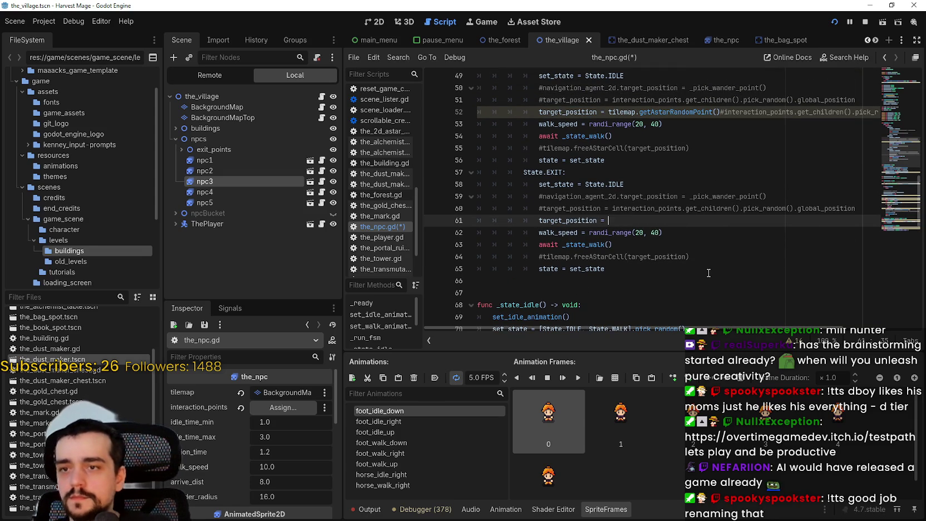
- Expand exit_points in the scene tree and remove the unfinished '= exit' assignment text
{"action": "left_click", "coordinate": [219, 149]}
{"action": "left_click", "coordinate": [182, 149]}
{"action": "left_click", "coordinate": [682, 218]}
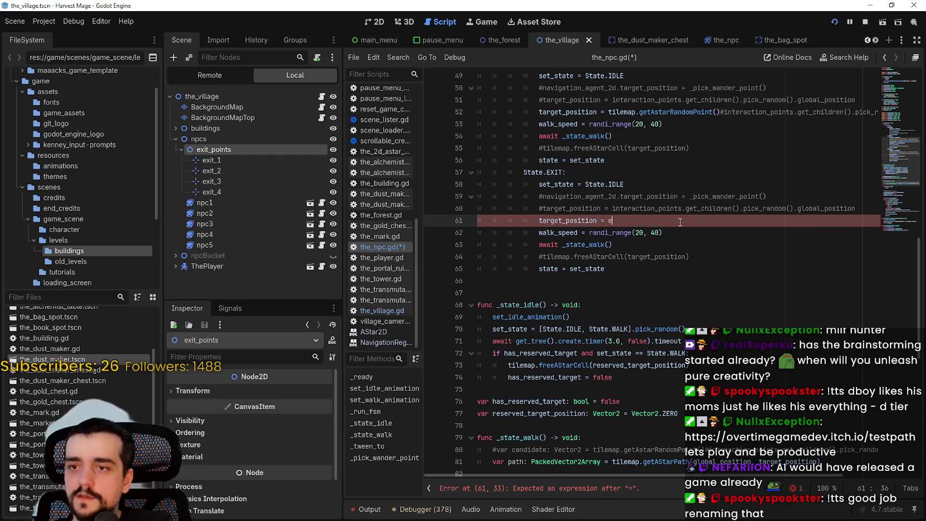
{"action": "type", "text": "xit"}
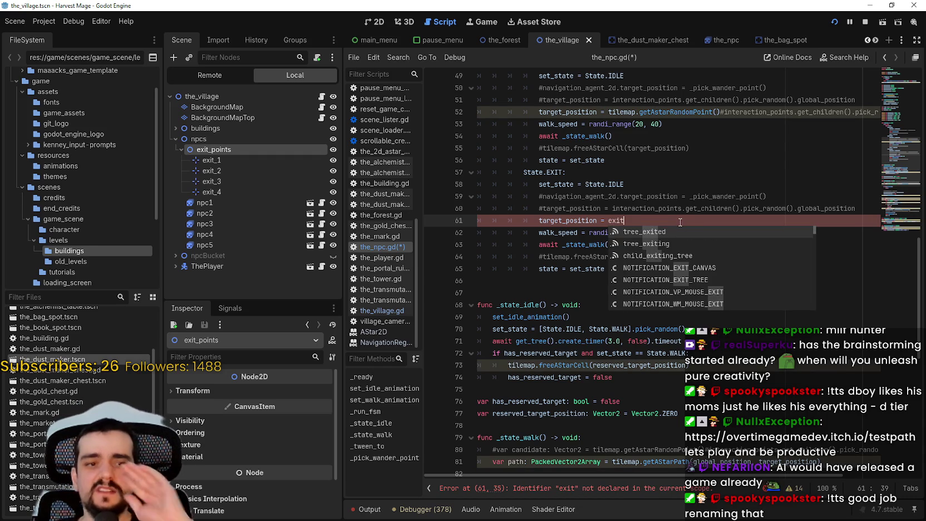
{"action": "left_click", "coordinate": [704, 202]}
{"action": "left_click", "coordinate": [692, 222]}
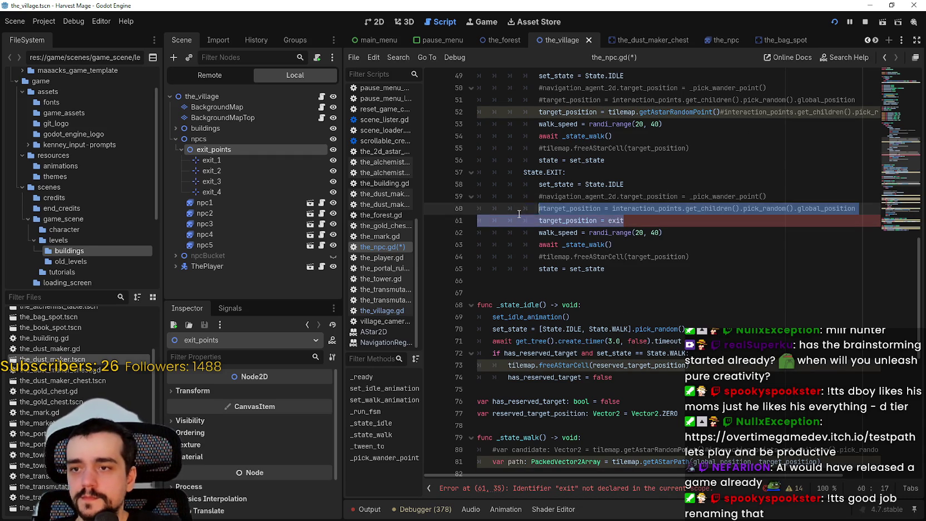
{"action": "left_click_drag", "start_coordinate": [601, 221], "coordinate": [624, 221]}
{"action": "key", "text": "BackSpace"}
{"action": "key", "text": "BackSpace"}
- Rename the exported interaction_points variable to exit_points and save the NPC script
{"action": "left_click", "coordinate": [896, 83]}
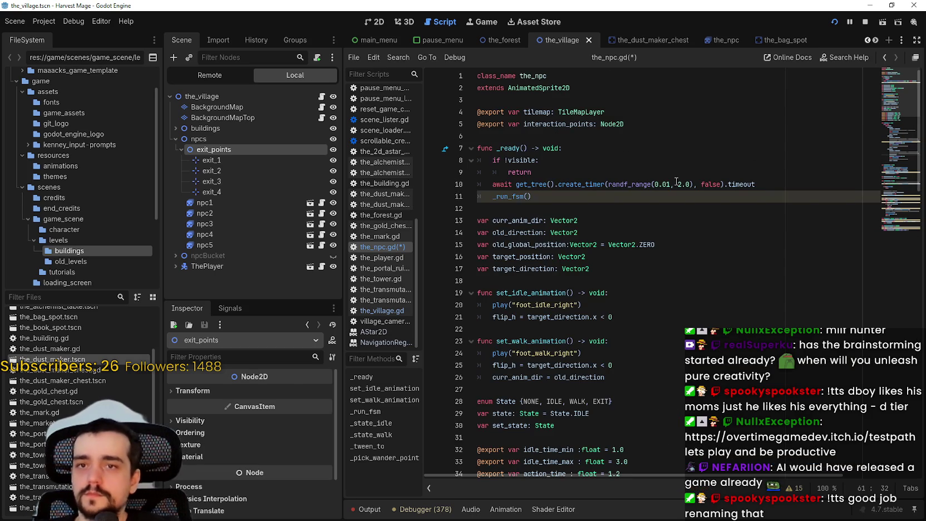
{"action": "left_click", "coordinate": [634, 120]}
{"action": "double_click", "coordinate": [583, 126]}
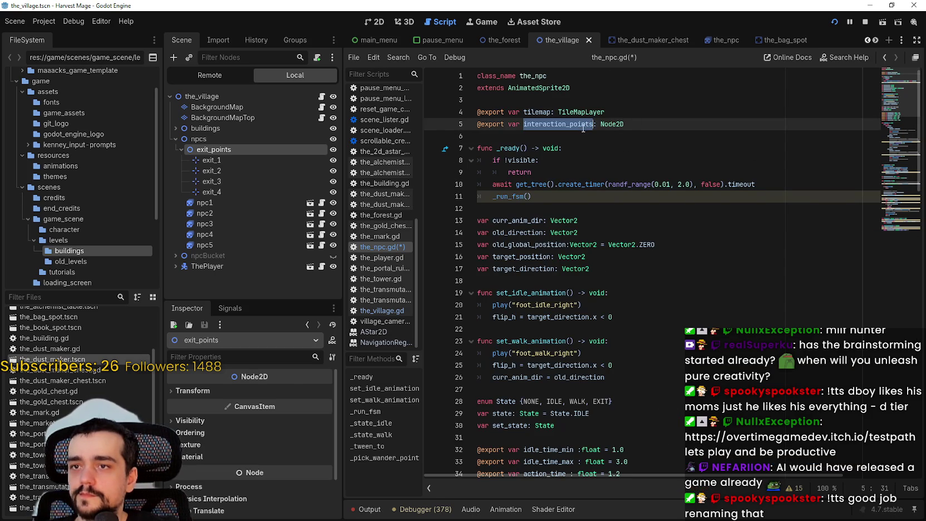
{"action": "type", "text": "exit_p"}
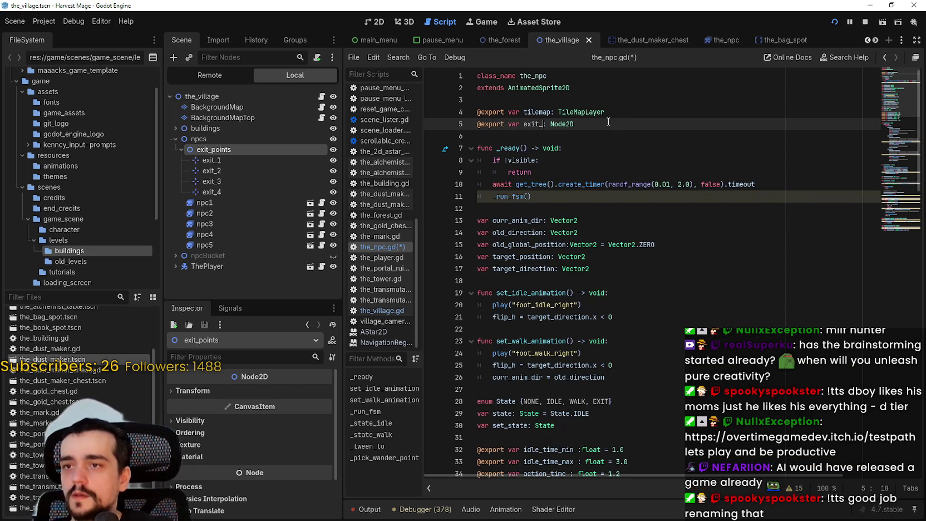
{"action": "type", "text": "oints"}
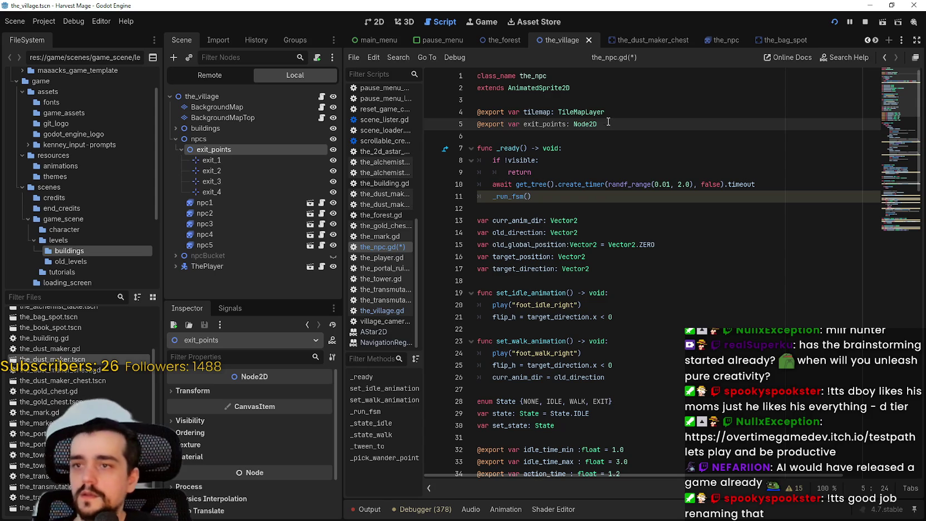
{"action": "left_click", "coordinate": [593, 140]}
{"action": "key", "text": "ctrl+s"}
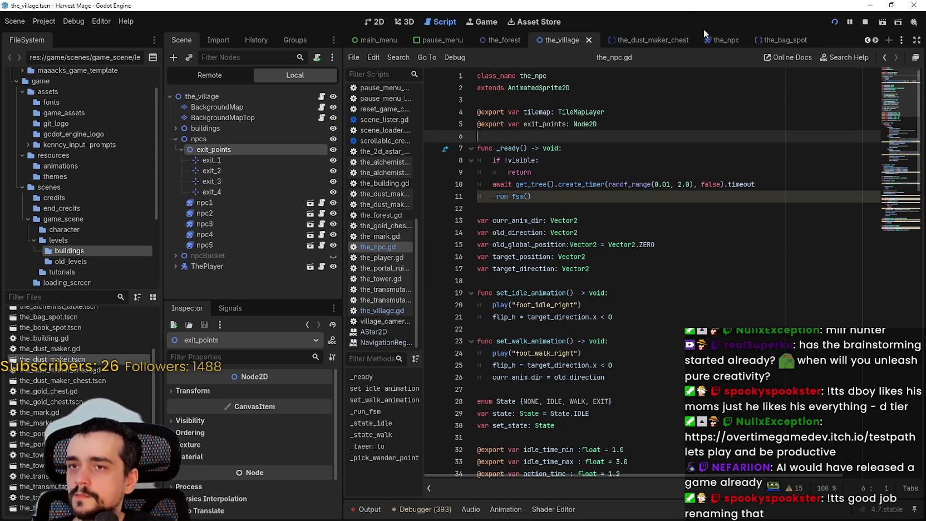
- Assign the exit_points node to npc1's exit_points property and copy that value
{"action": "left_click", "coordinate": [212, 203]}
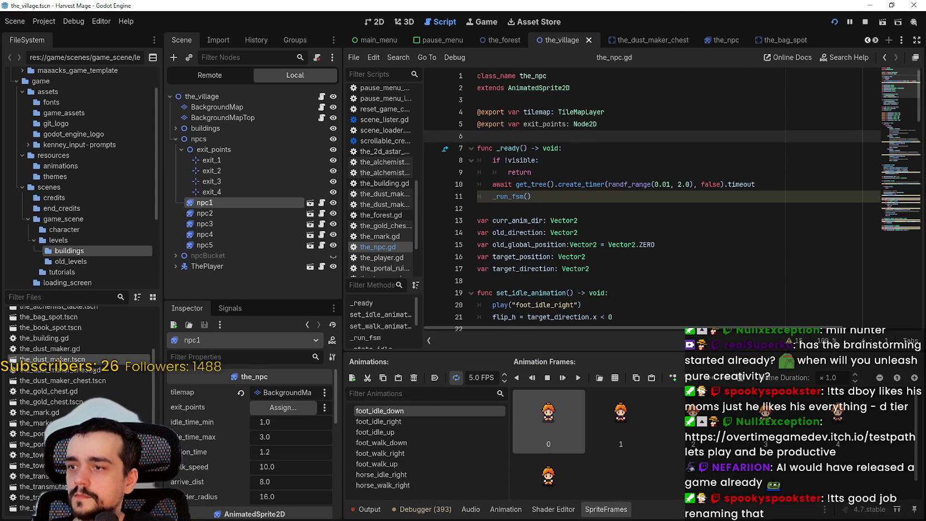
{"action": "left_click", "coordinate": [274, 408]}
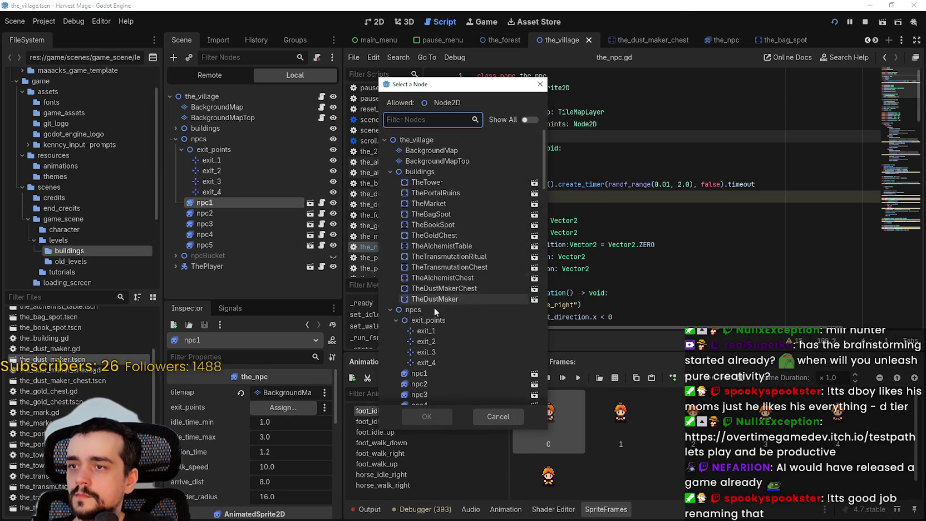
{"action": "left_click", "coordinate": [421, 321]}
{"action": "left_click", "coordinate": [434, 422]}
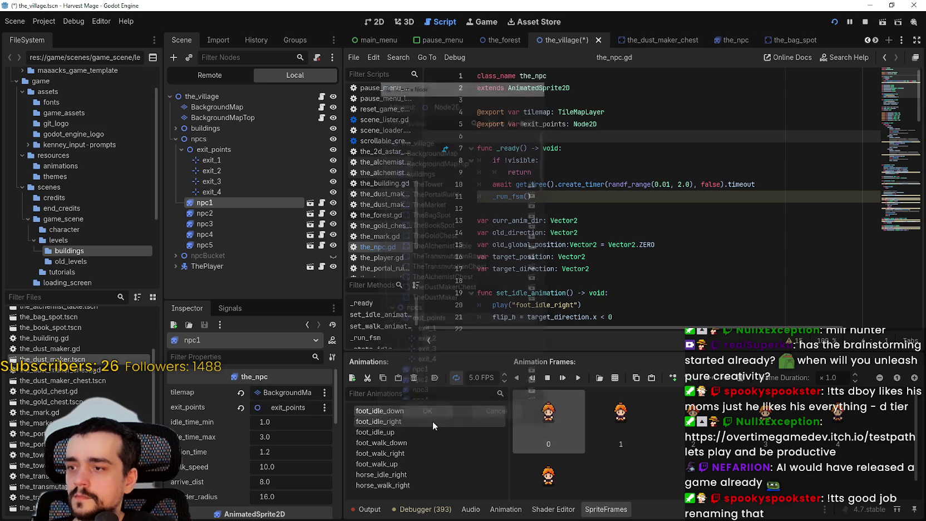
{"action": "right_click", "coordinate": [194, 412]}
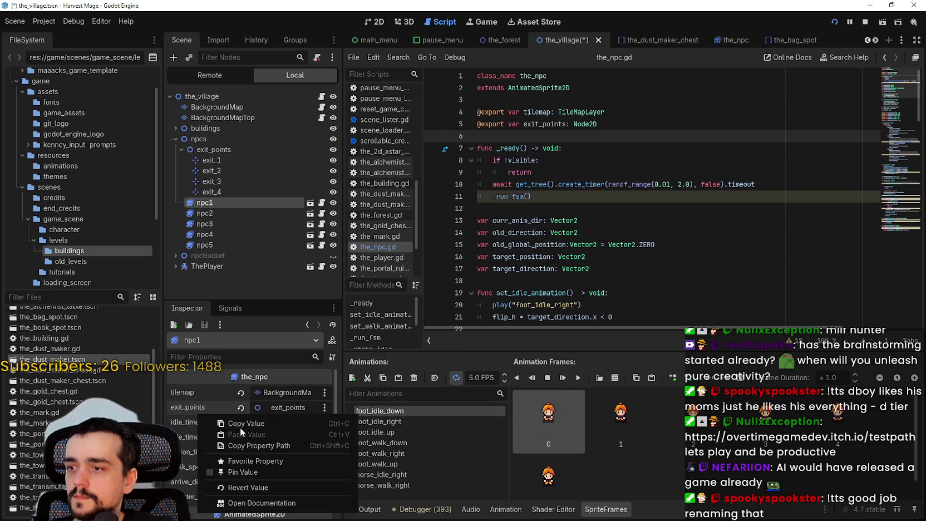
{"action": "left_click", "coordinate": [240, 424]}
- Paste the exit_points value into npc2's and npc3's exit_points properties
{"action": "left_click", "coordinate": [219, 215]}
{"action": "right_click", "coordinate": [191, 406]}
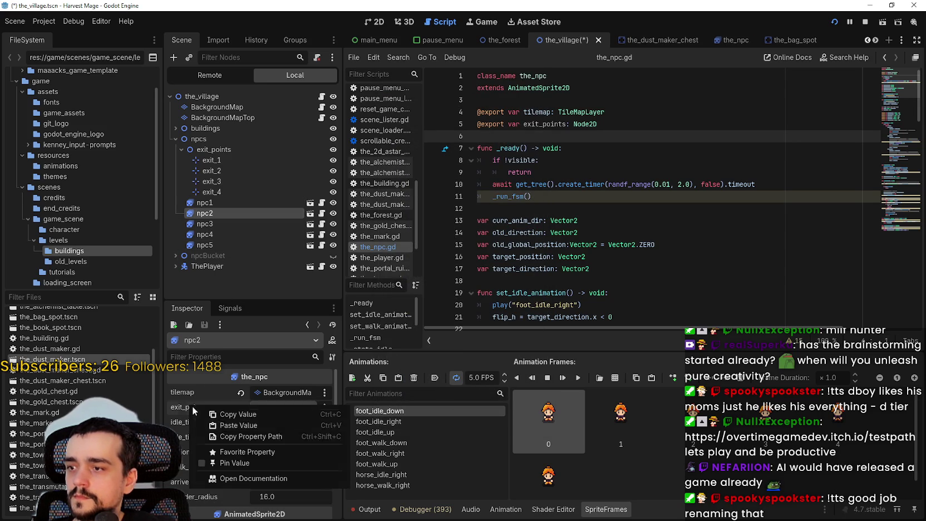
{"action": "left_click", "coordinate": [226, 435]}
{"action": "left_click", "coordinate": [210, 223]}
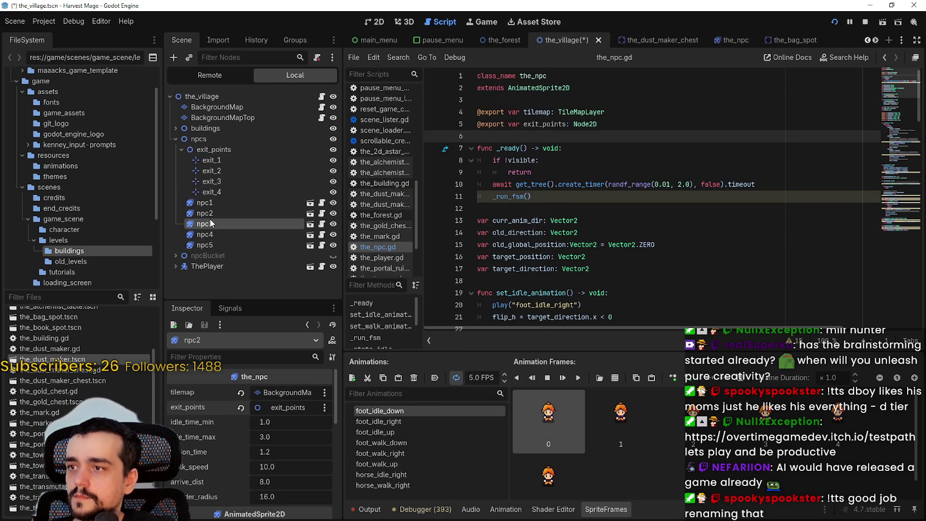
{"action": "right_click", "coordinate": [201, 407]}
{"action": "left_click", "coordinate": [225, 425]}
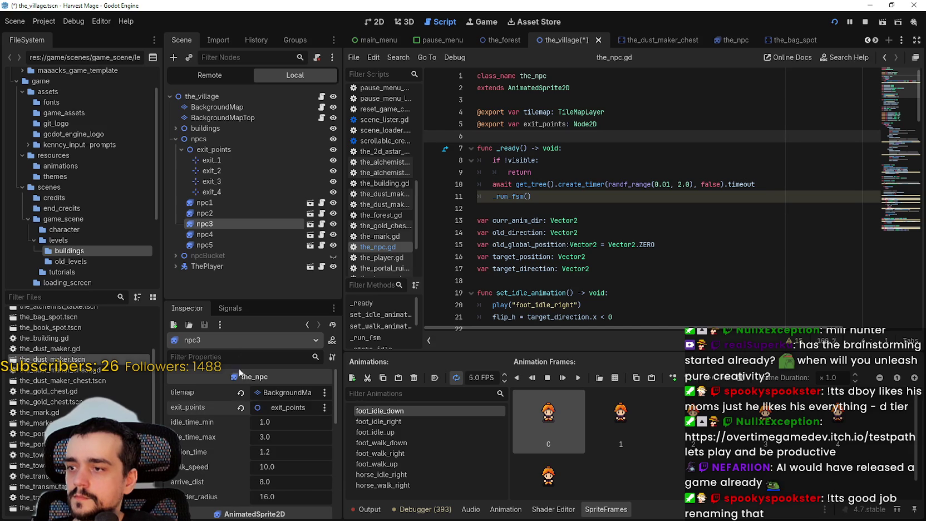
- Paste the exit_points value into npc4 and npc5, then save the_village scene
{"action": "left_click", "coordinate": [205, 234]}
{"action": "right_click", "coordinate": [215, 411]}
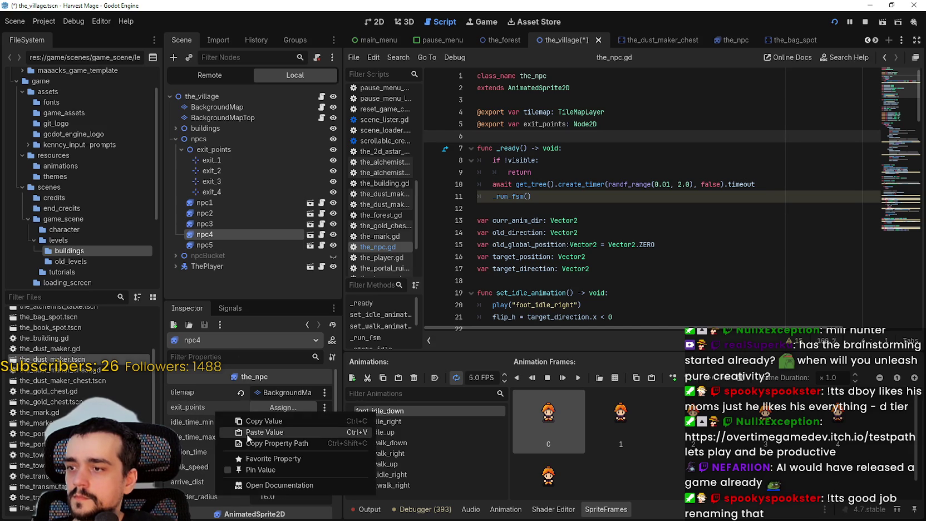
{"action": "left_click", "coordinate": [231, 431]}
{"action": "left_click", "coordinate": [212, 246]}
{"action": "right_click", "coordinate": [218, 412]}
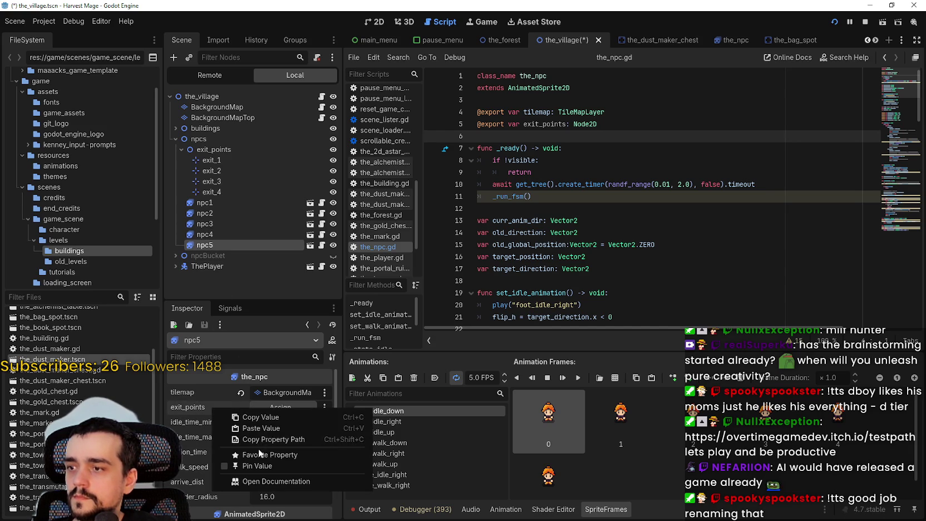
{"action": "left_click", "coordinate": [261, 427]}
{"action": "key", "text": "ctrl+s"}
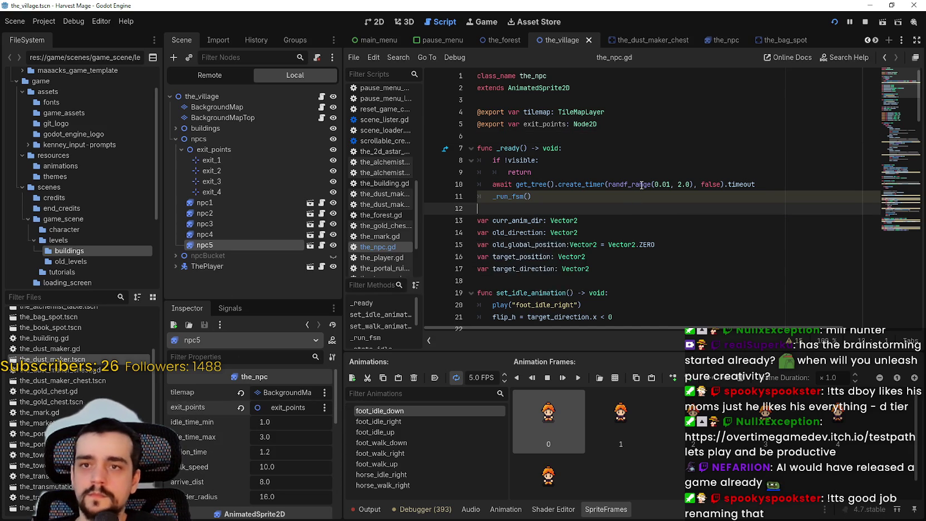
- Set the EXIT target to '= exit_points.get_children().pick_random().globa…' and save the script
{"action": "scroll", "coordinate": [646, 176], "scroll_direction": "down", "scroll_amount": 3}
{"action": "scroll", "coordinate": [647, 176], "scroll_direction": "down", "scroll_amount": 12}
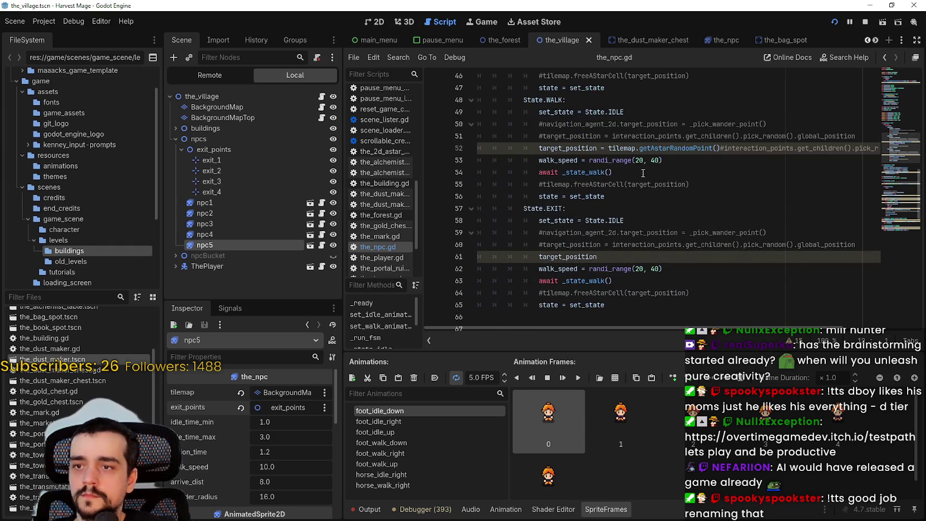
{"action": "scroll", "coordinate": [666, 183], "scroll_direction": "down", "scroll_amount": 2}
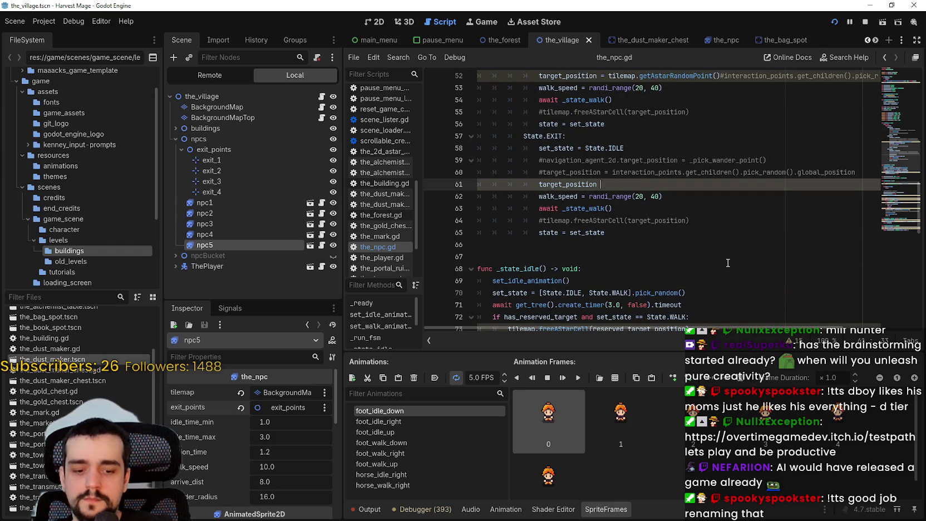
{"action": "type", "text": "= exit"}
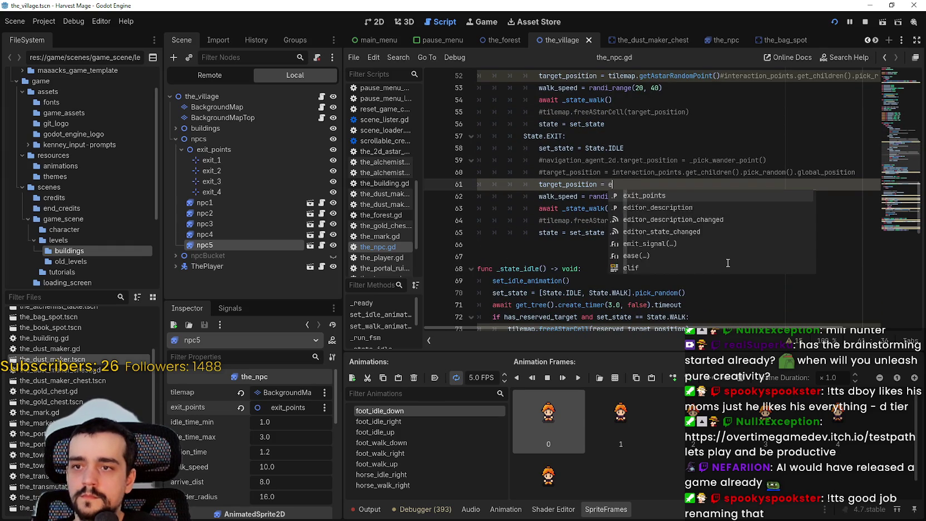
{"action": "key", "text": "Return"}
{"action": "type", "text": ".get"}
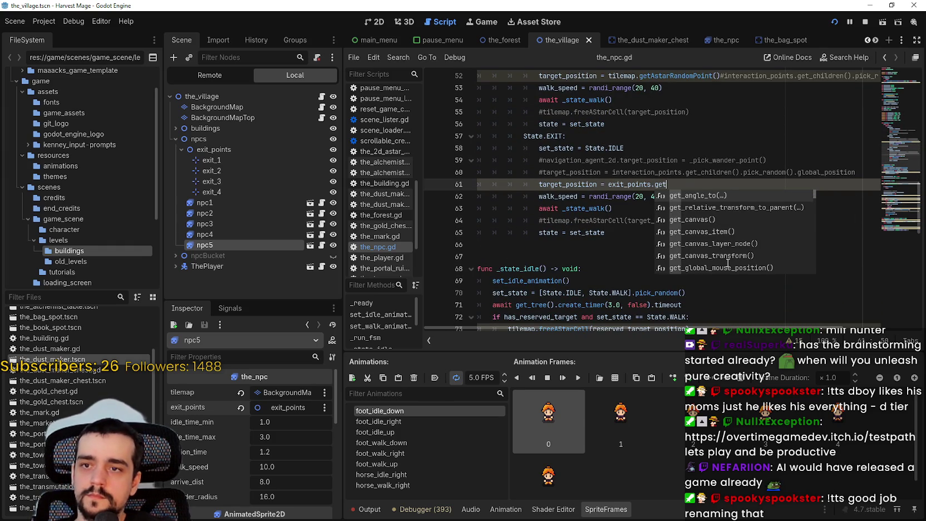
{"action": "type", "text": "_child"}
{"action": "key", "text": "Return"}
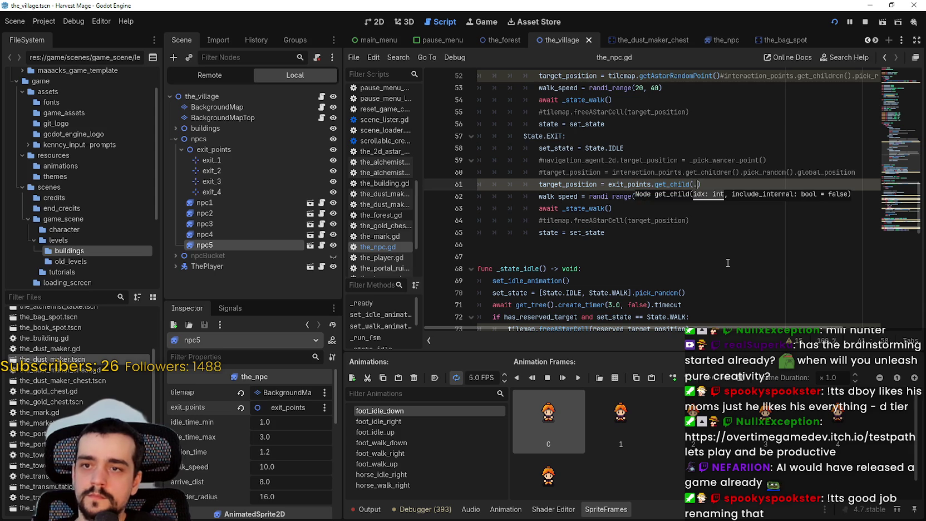
{"action": "key", "text": "Escape"}
{"action": "key", "text": "BackSpace"}
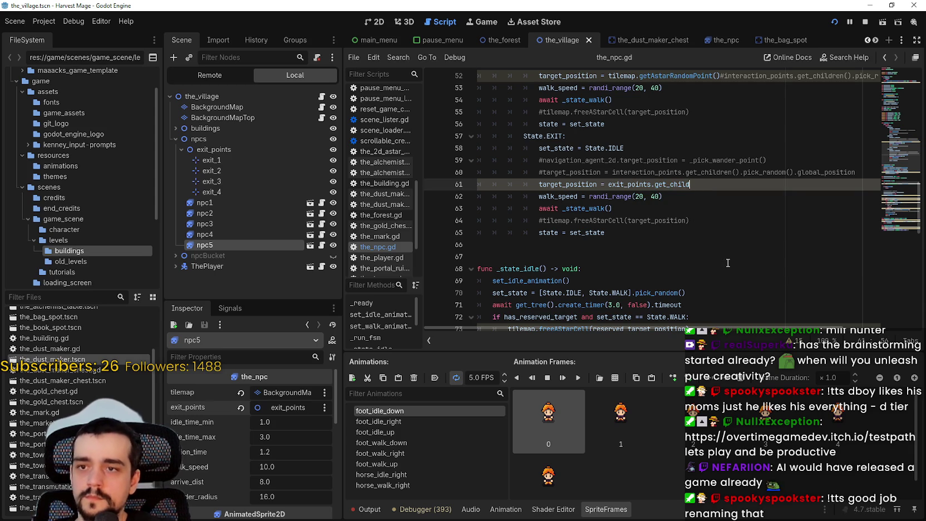
{"action": "type", "text": "ren("}
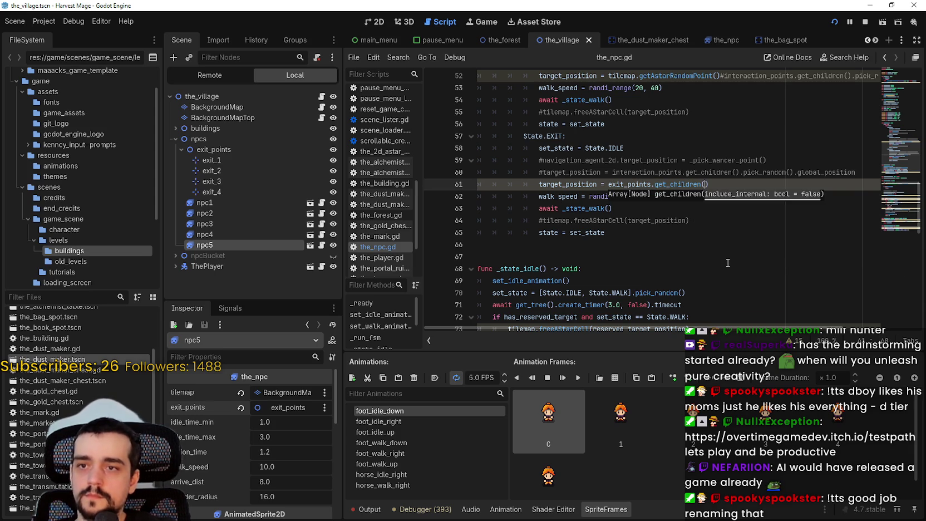
{"action": "type", "text": ").pick_r"}
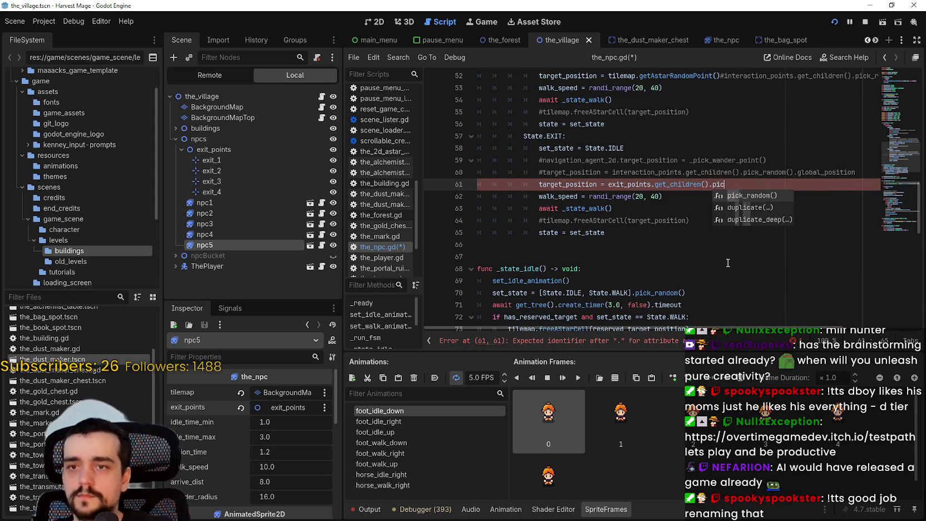
{"action": "key", "text": "Return"}
{"action": "type", "text": ".global_positon"}
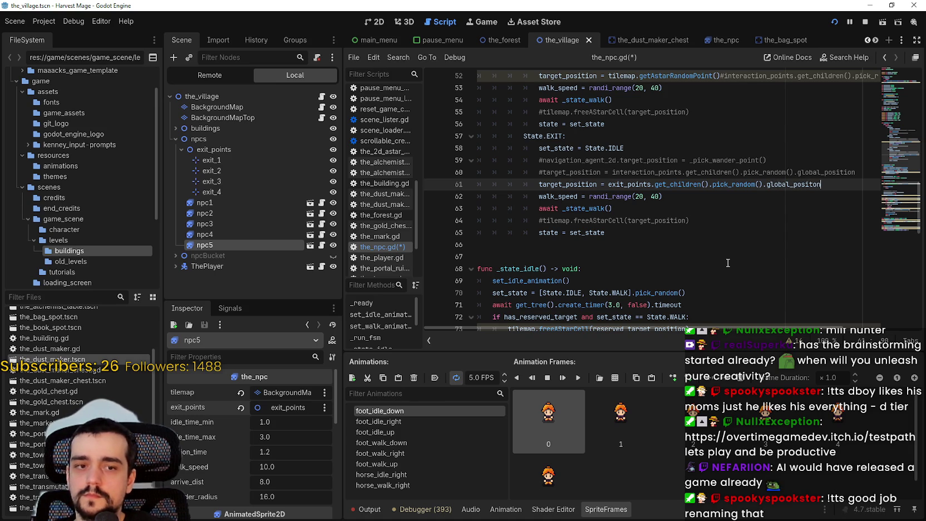
{"action": "key", "text": "ctrl+s"}
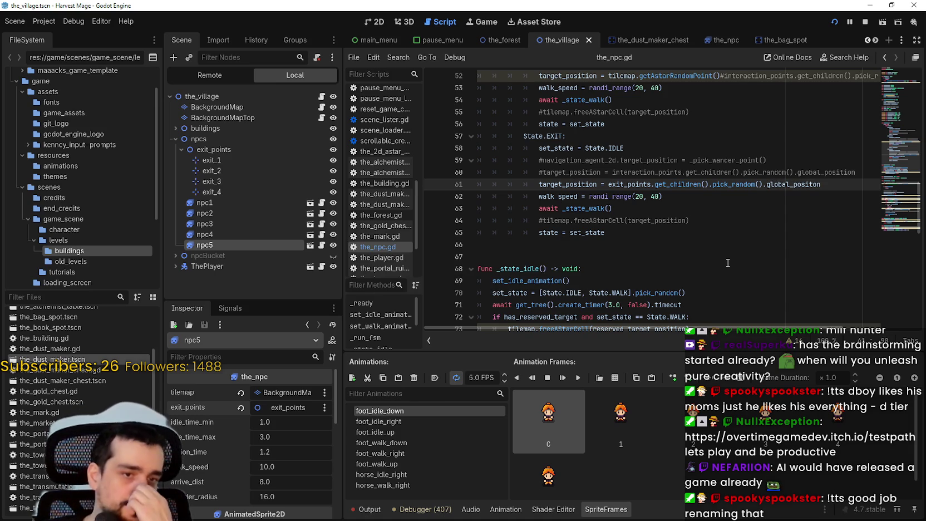
- Correct the misspelled global_positon to global_position on line 61 and save
{"action": "double_click", "coordinate": [830, 172]}
{"action": "key", "text": "ctrl+c"}
{"action": "double_click", "coordinate": [793, 184]}
{"action": "key", "text": "ctrl+v"}
{"action": "left_click", "coordinate": [759, 196]}
{"action": "key", "text": "ctrl+s"}
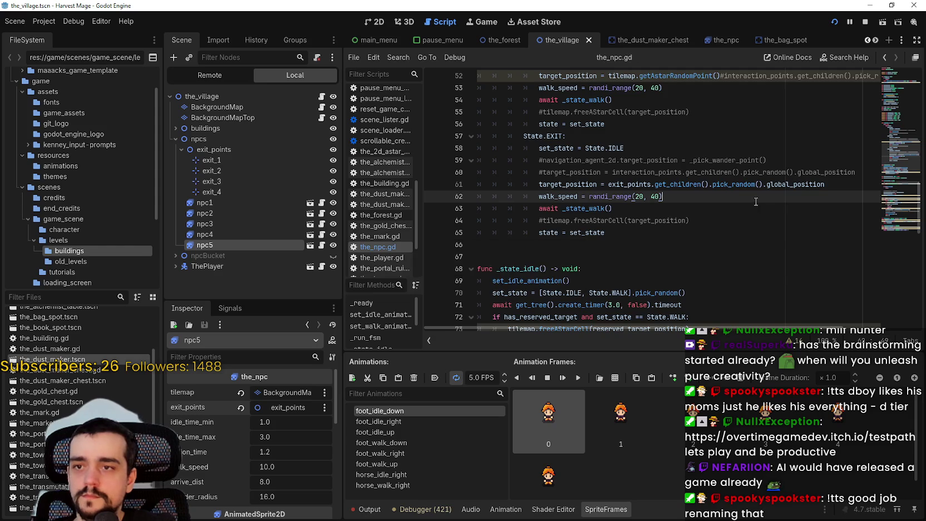
- Switch to the 2D workspace to show the village map
{"action": "scroll", "coordinate": [751, 201], "scroll_direction": "up", "scroll_amount": 2}
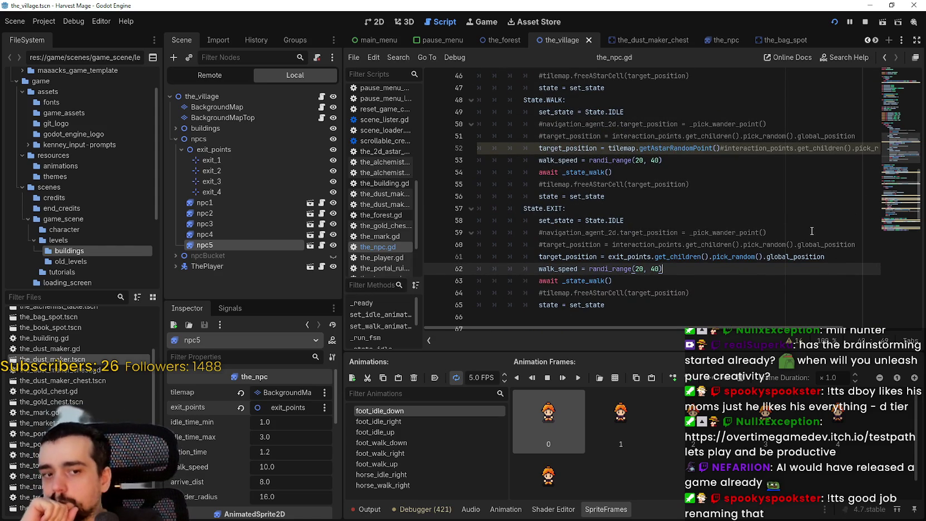
{"action": "scroll", "coordinate": [703, 262], "scroll_direction": "down", "scroll_amount": 2}
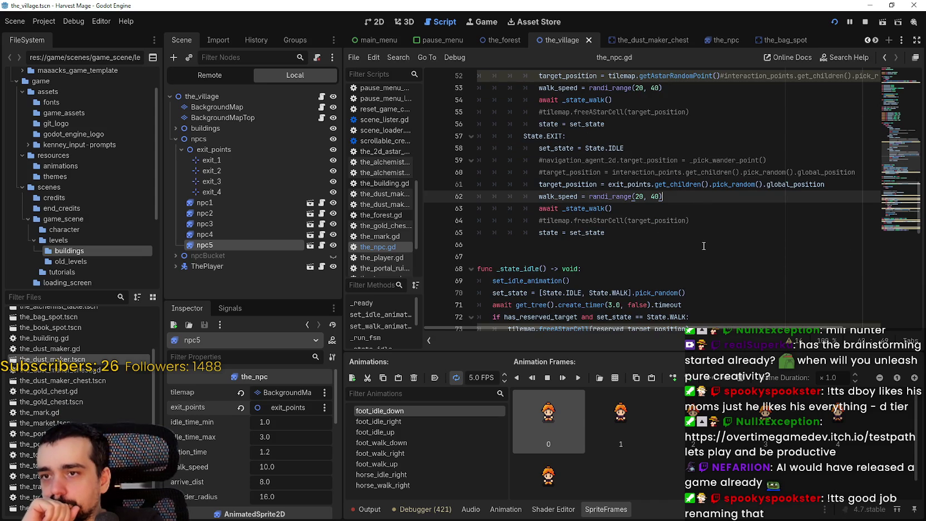
{"action": "scroll", "coordinate": [704, 245], "scroll_direction": "up", "scroll_amount": 2}
{"action": "left_click", "coordinate": [379, 21]}
{"action": "scroll", "coordinate": [614, 180], "scroll_direction": "up", "scroll_amount": 4}
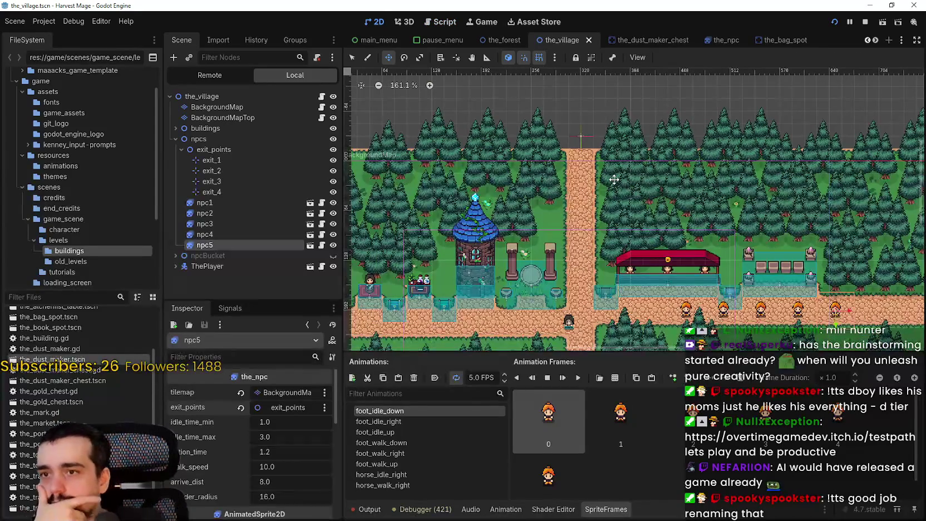
{"action": "scroll", "coordinate": [614, 179], "scroll_direction": "down", "scroll_amount": 4}
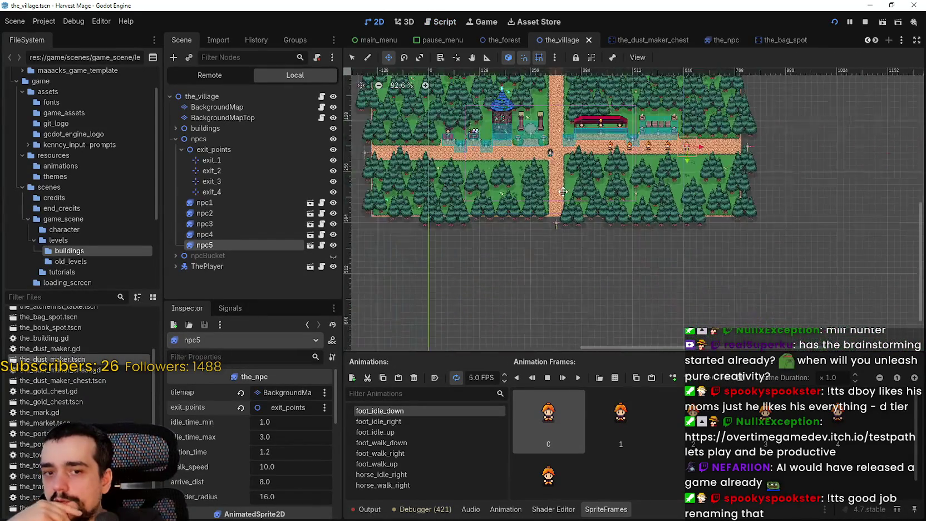
{"action": "scroll", "coordinate": [544, 262], "scroll_direction": "up", "scroll_amount": 10}
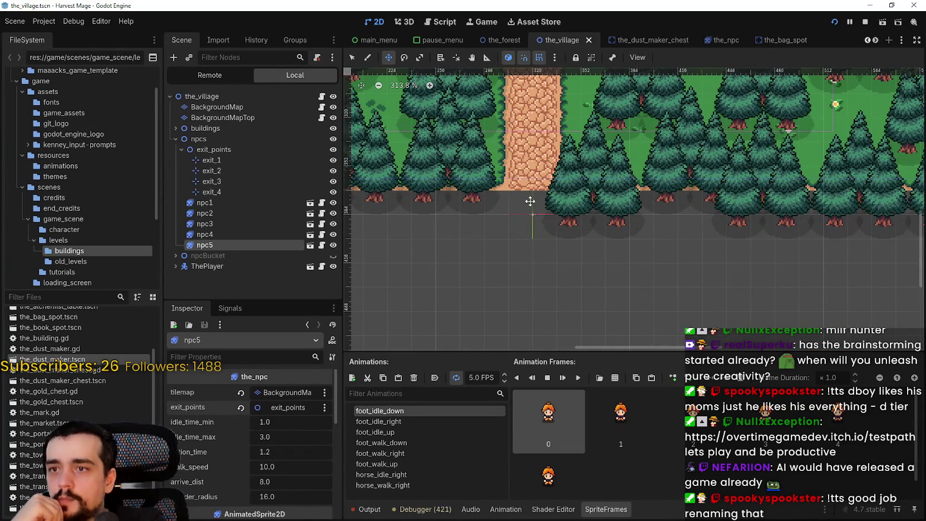
{"action": "scroll", "coordinate": [529, 207], "scroll_direction": "down", "scroll_amount": 3}
{"action": "scroll", "coordinate": [530, 207], "scroll_direction": "down", "scroll_amount": 6}
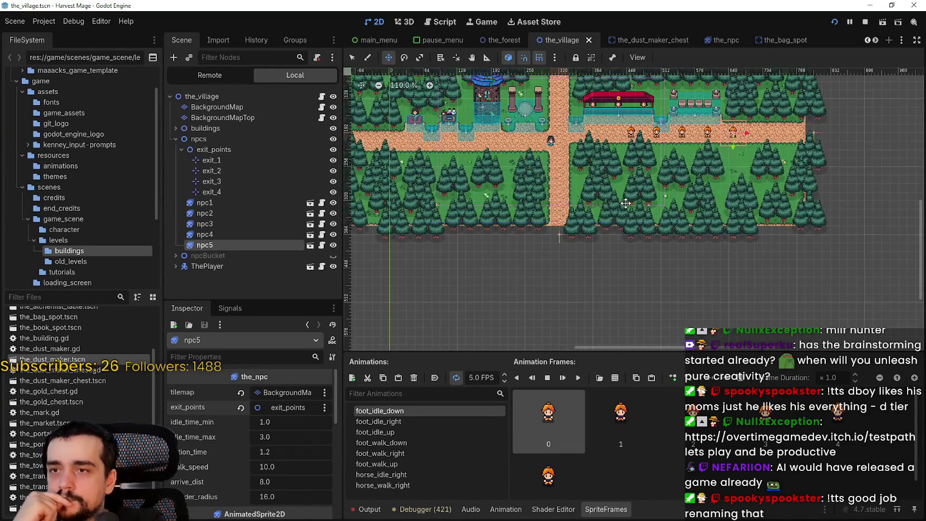
{"action": "scroll", "coordinate": [621, 162], "scroll_direction": "up", "scroll_amount": 4}
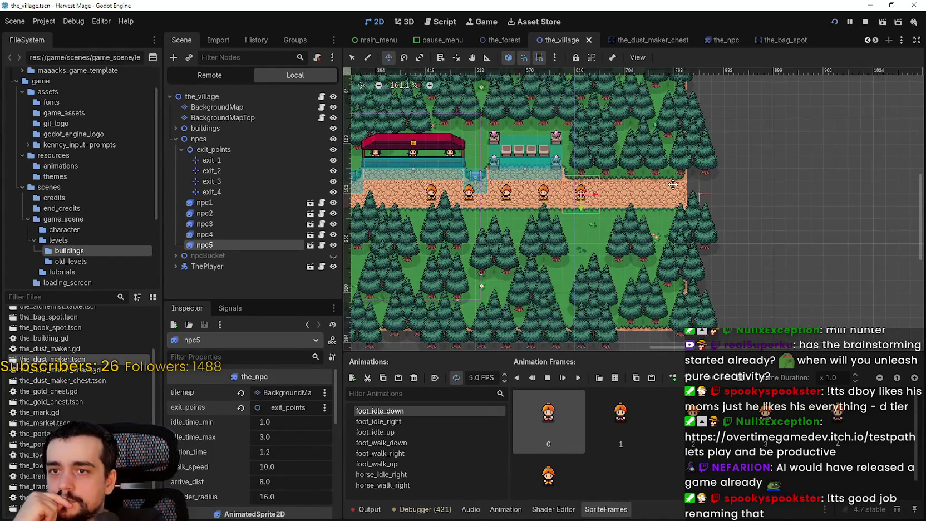
{"action": "scroll", "coordinate": [618, 187], "scroll_direction": "left", "scroll_amount": 5}
{"action": "scroll", "coordinate": [621, 174], "scroll_direction": "up", "scroll_amount": 2}
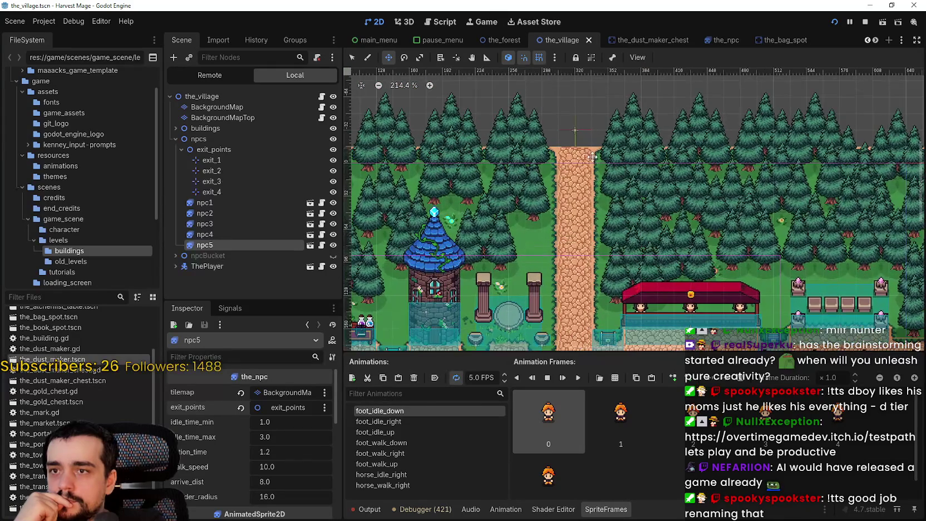
{"action": "scroll", "coordinate": [622, 174], "scroll_direction": "up", "scroll_amount": 3}
{"action": "left_click", "coordinate": [352, 57]}
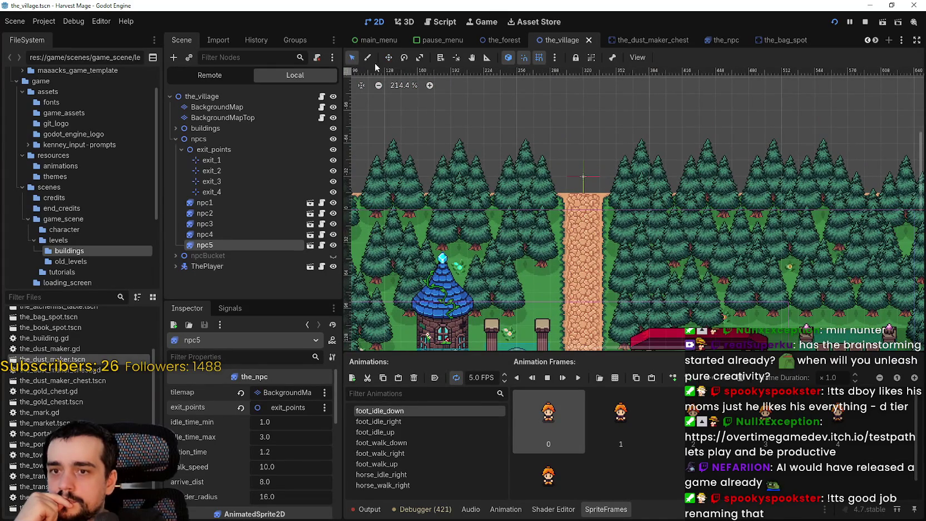
{"action": "scroll", "coordinate": [566, 129], "scroll_direction": "up", "scroll_amount": 2}
{"action": "scroll", "coordinate": [562, 128], "scroll_direction": "up", "scroll_amount": 1}
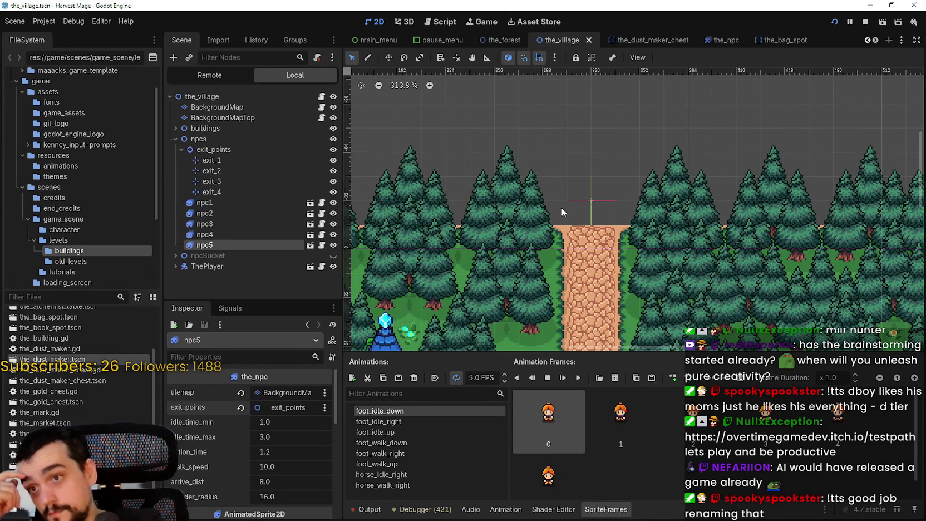
{"action": "scroll", "coordinate": [561, 203], "scroll_direction": "down", "scroll_amount": 7}
{"action": "left_click_drag", "start_coordinate": [562, 184], "coordinate": [733, 136]}
{"action": "scroll", "coordinate": [733, 136], "scroll_direction": "down", "scroll_amount": 3}
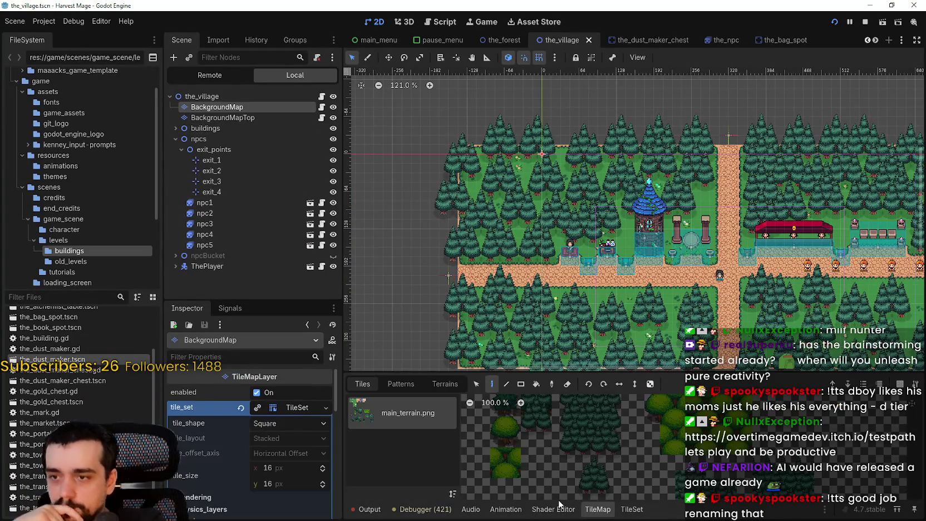
- On BackgroundMap, paint road tiles above the road's top end and extending it left
{"action": "left_click", "coordinate": [445, 384]}
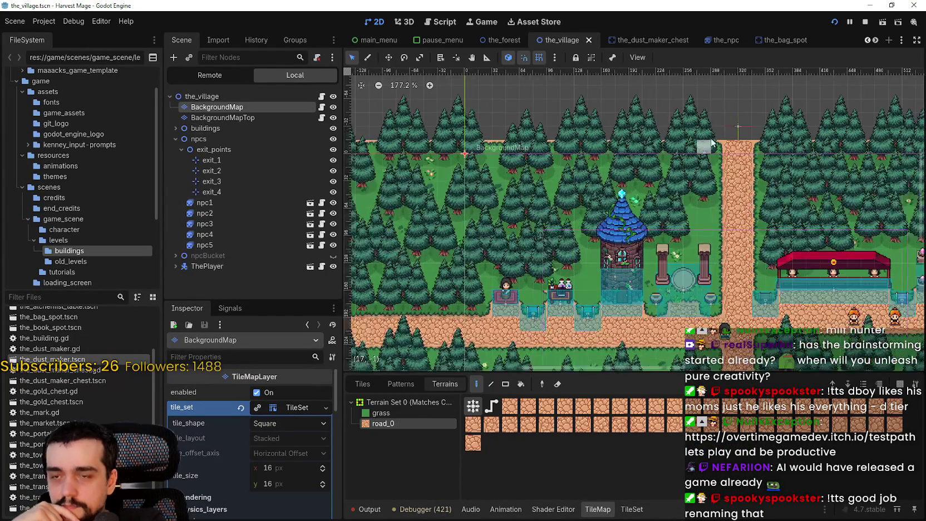
{"action": "scroll", "coordinate": [614, 187], "scroll_direction": "up", "scroll_amount": 5}
{"action": "mouse_move", "coordinate": [614, 187]}
{"action": "left_mouse_down"}
{"action": "mouse_move", "coordinate": [638, 217]}
{"action": "mouse_move", "coordinate": [618, 206]}
{"action": "left_mouse_up"}
{"action": "scroll", "coordinate": [618, 222], "scroll_direction": "down", "scroll_amount": 7}
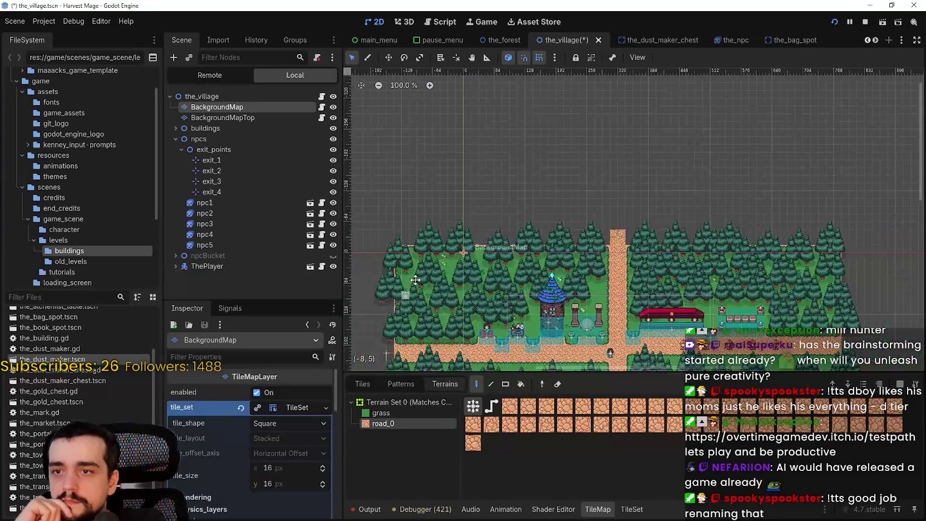
{"action": "scroll", "coordinate": [618, 245], "scroll_direction": "up", "scroll_amount": 6}
{"action": "left_click", "coordinate": [634, 244]}
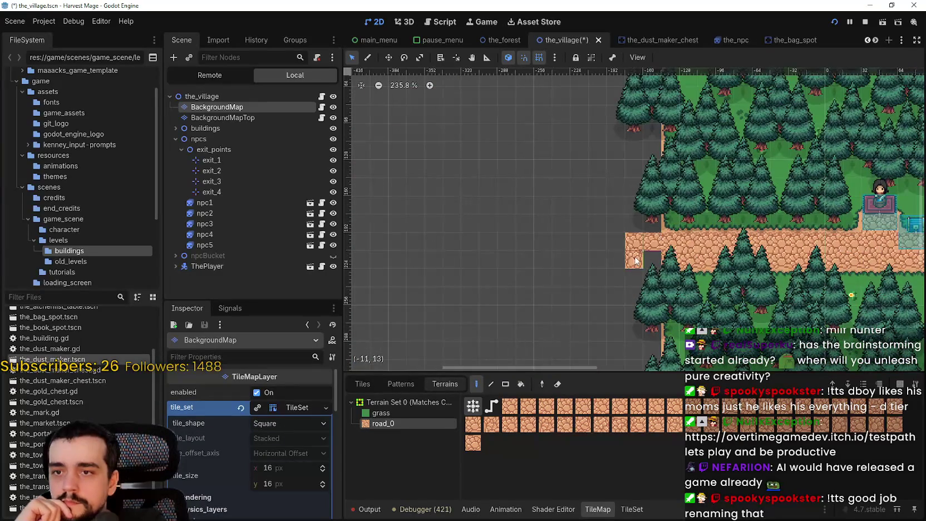
- Check the extended roads, save the_village scene, and open background_map.gd
{"action": "scroll", "coordinate": [696, 245], "scroll_direction": "right", "scroll_amount": 10}
{"action": "scroll", "coordinate": [740, 235], "scroll_direction": "down", "scroll_amount": 5}
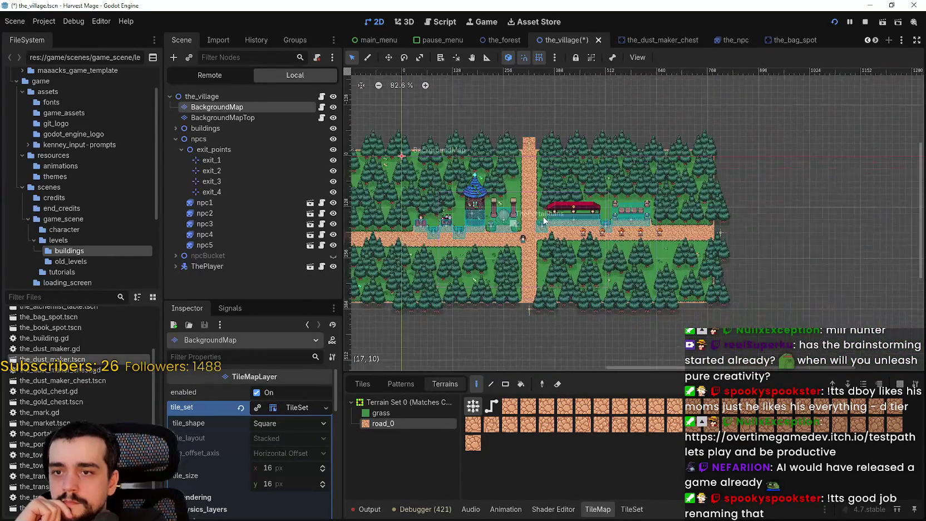
{"action": "scroll", "coordinate": [724, 231], "scroll_direction": "up", "scroll_amount": 3}
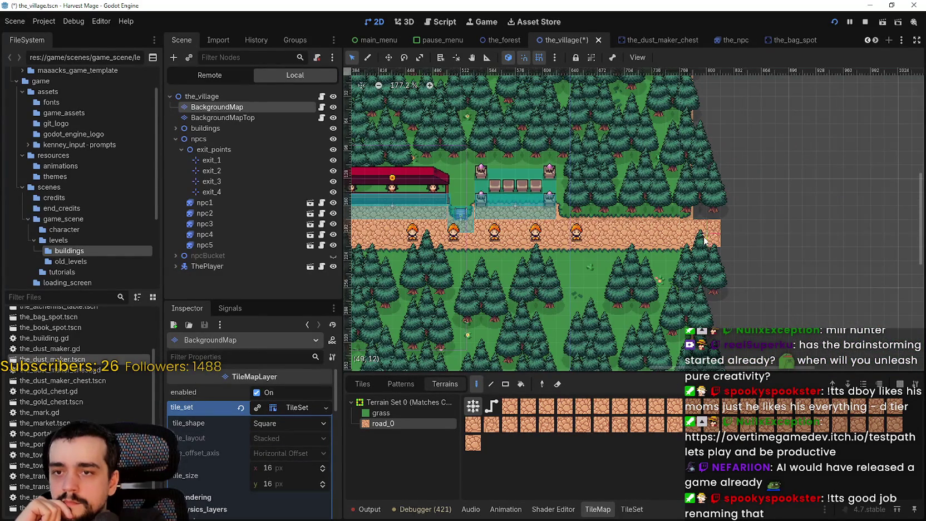
{"action": "scroll", "coordinate": [704, 232], "scroll_direction": "up", "scroll_amount": 9}
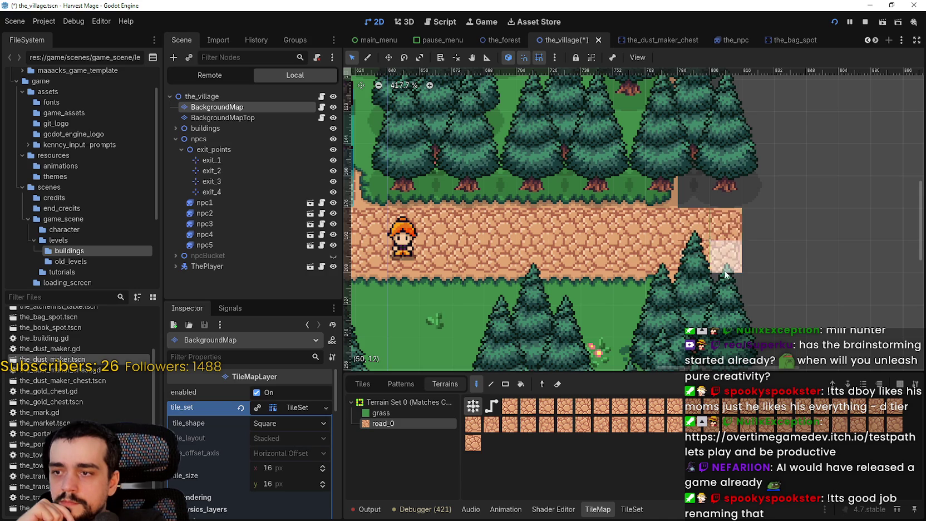
{"action": "scroll", "coordinate": [679, 278], "scroll_direction": "down", "scroll_amount": 6}
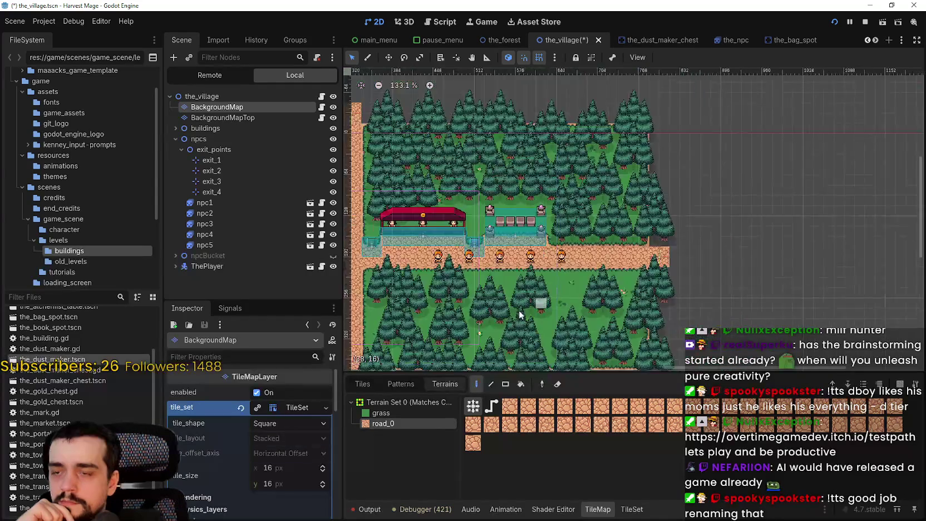
{"action": "scroll", "coordinate": [525, 313], "scroll_direction": "down", "scroll_amount": 3}
{"action": "scroll", "coordinate": [555, 195], "scroll_direction": "up", "scroll_amount": 5}
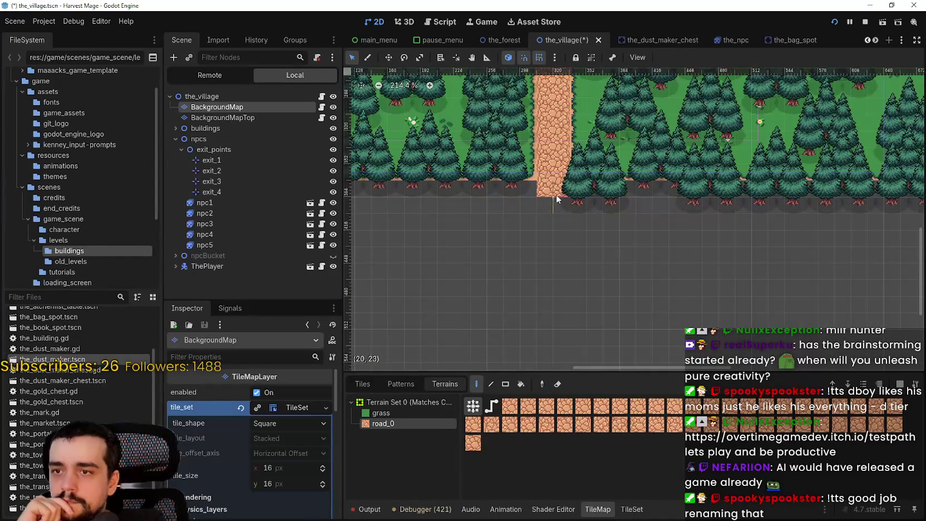
{"action": "scroll", "coordinate": [555, 195], "scroll_direction": "down", "scroll_amount": 5}
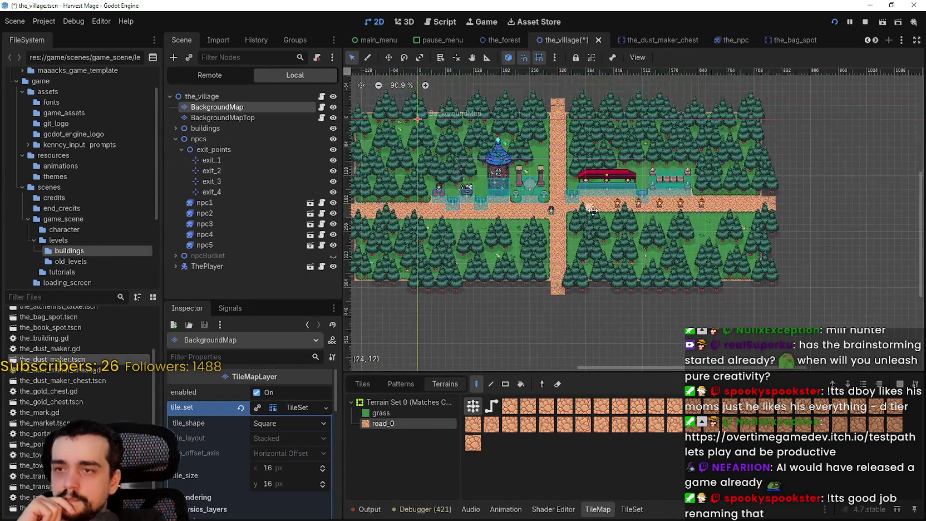
{"action": "scroll", "coordinate": [613, 214], "scroll_direction": "left", "scroll_amount": 4}
{"action": "key", "text": "ctrl+s"}
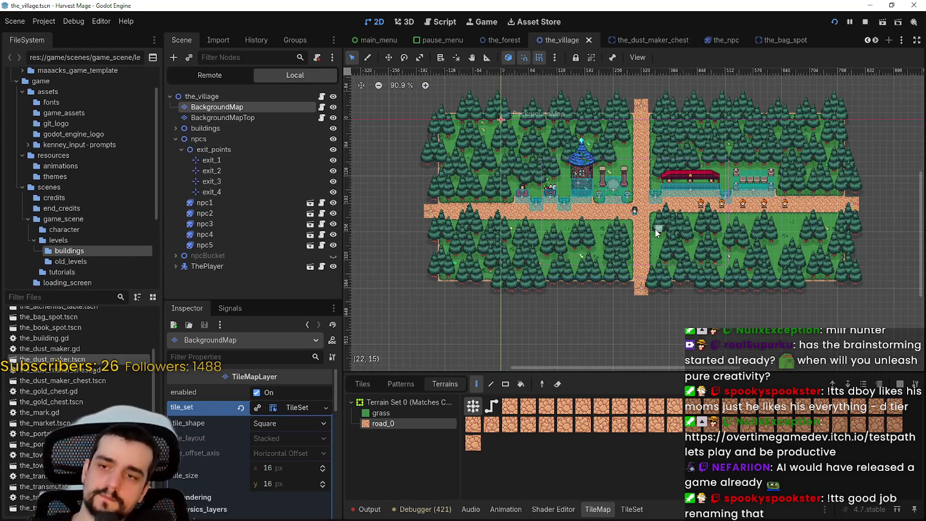
{"action": "scroll", "coordinate": [631, 294], "scroll_direction": "up", "scroll_amount": 1}
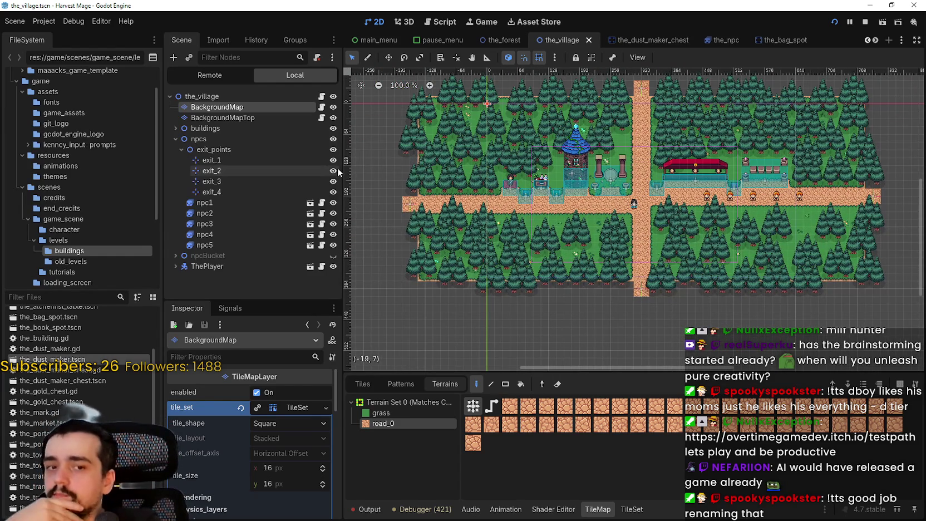
{"action": "left_click", "coordinate": [321, 107]}
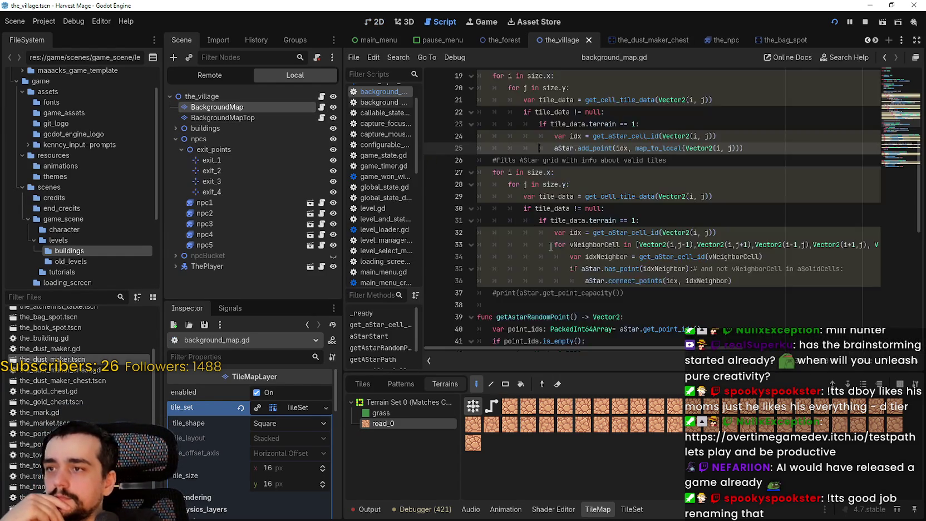
- Review the get_point_ids and return lines 40–45, looking up get_point_position in the docs
{"action": "scroll", "coordinate": [551, 246], "scroll_direction": "down", "scroll_amount": 4}
{"action": "left_click", "coordinate": [565, 184]}
{"action": "left_click", "coordinate": [628, 245]}
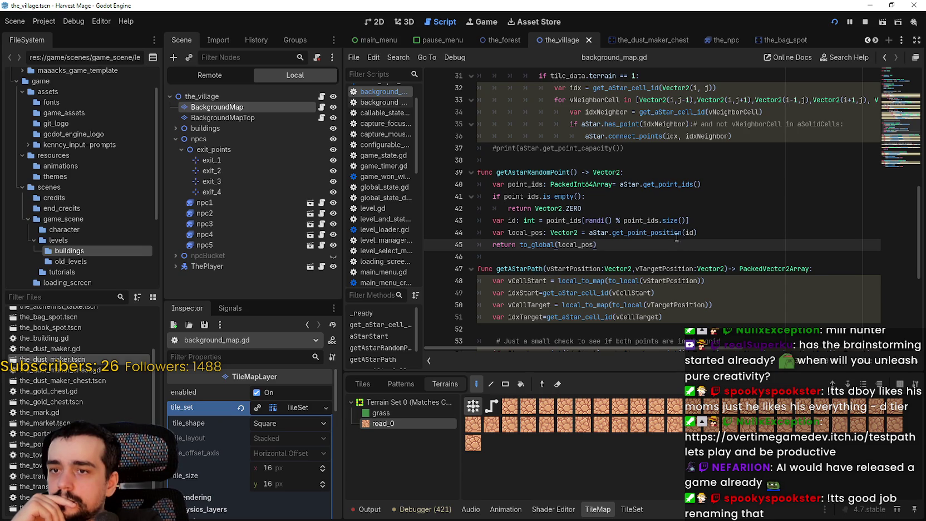
{"action": "double_click", "coordinate": [680, 186]}
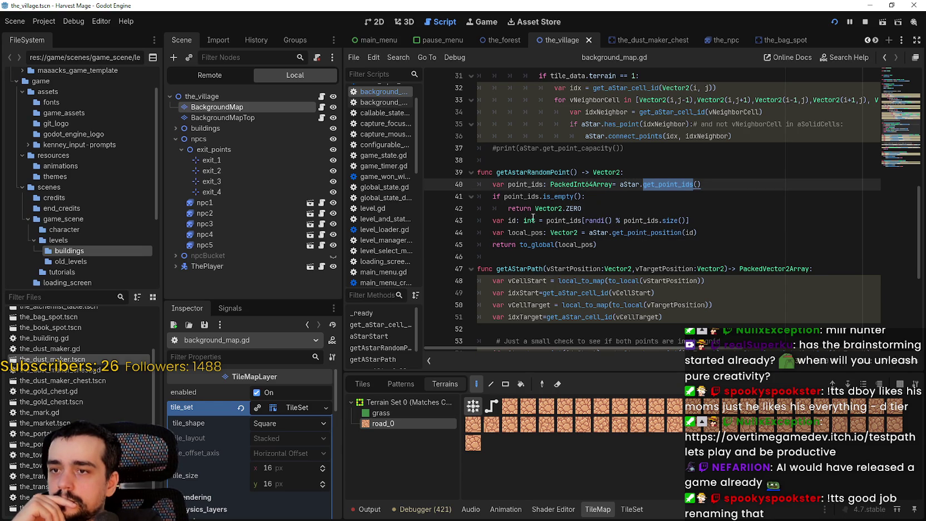
{"action": "left_click", "coordinate": [711, 218]}
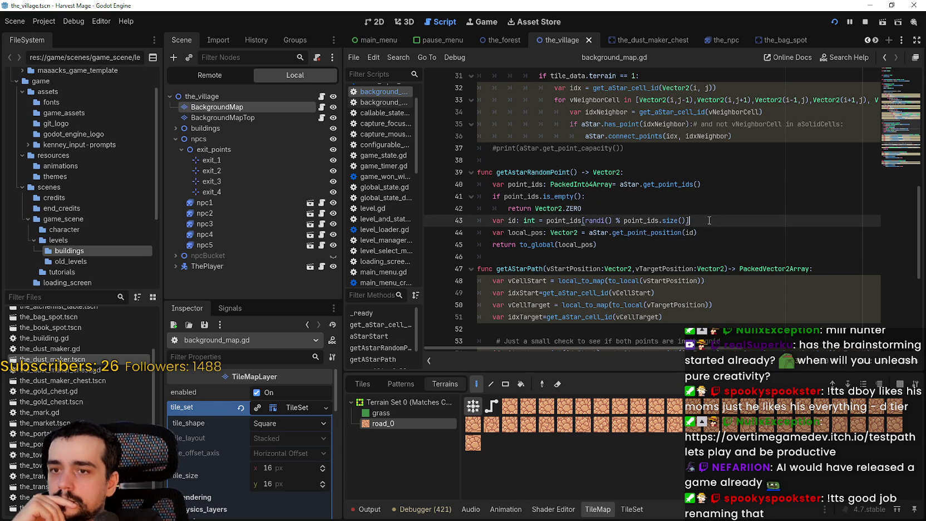
{"action": "mouse_move", "coordinate": [619, 295]}
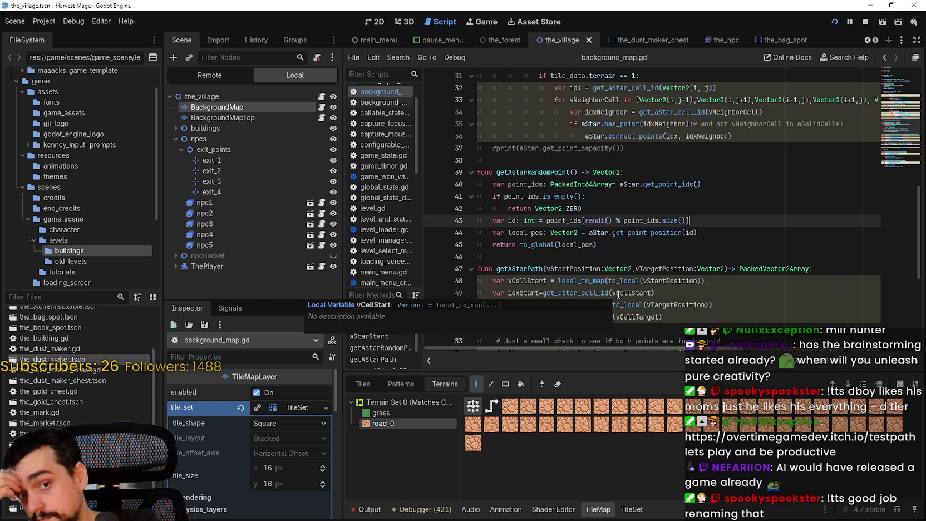
{"action": "left_click", "coordinate": [731, 234]}
{"action": "scroll", "coordinate": [725, 228], "scroll_direction": "up", "scroll_amount": 5}
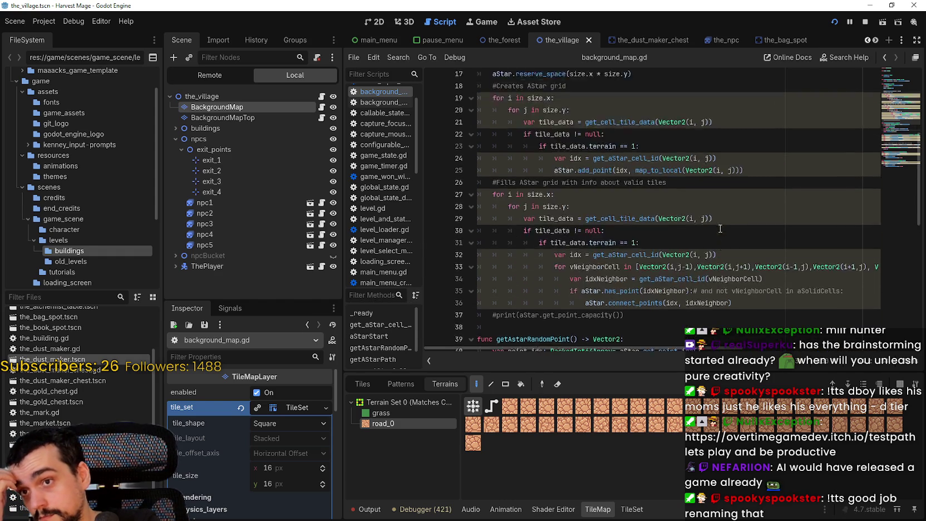
{"action": "scroll", "coordinate": [729, 217], "scroll_direction": "down", "scroll_amount": 4}
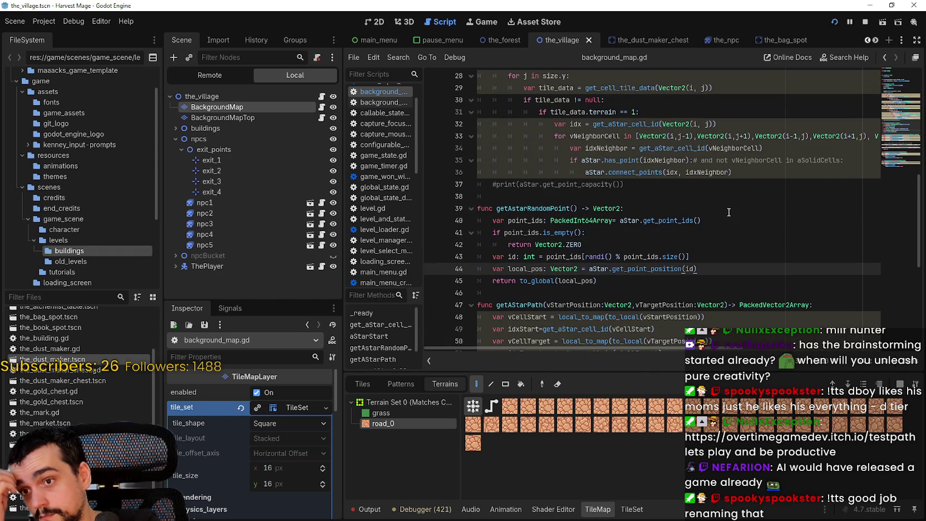
{"action": "right_click", "coordinate": [669, 270]}
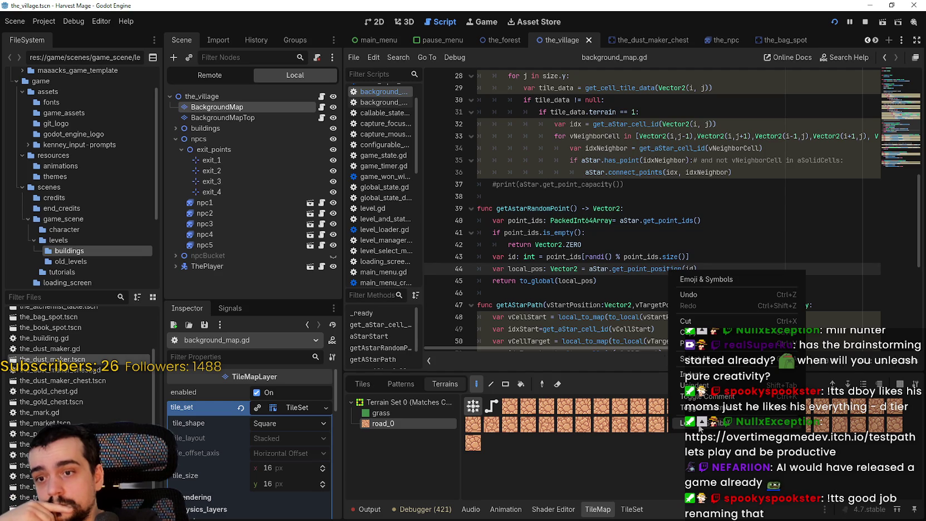
{"action": "left_click", "coordinate": [699, 423]}
{"action": "left_click", "coordinate": [885, 58]}
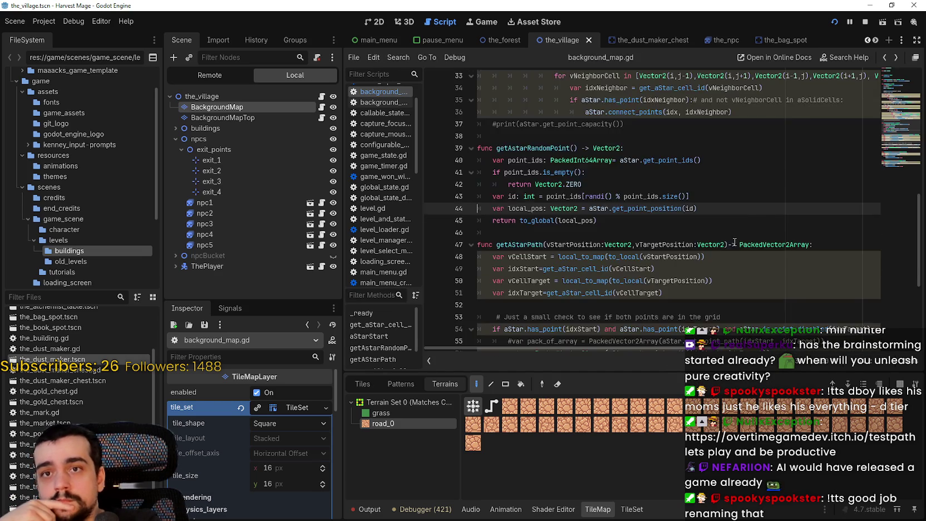
- Return to the AStar grid loops, mark Vector2 on line 24, and jump to get_aStar_cell_id
{"action": "scroll", "coordinate": [724, 232], "scroll_direction": "up", "scroll_amount": 3}
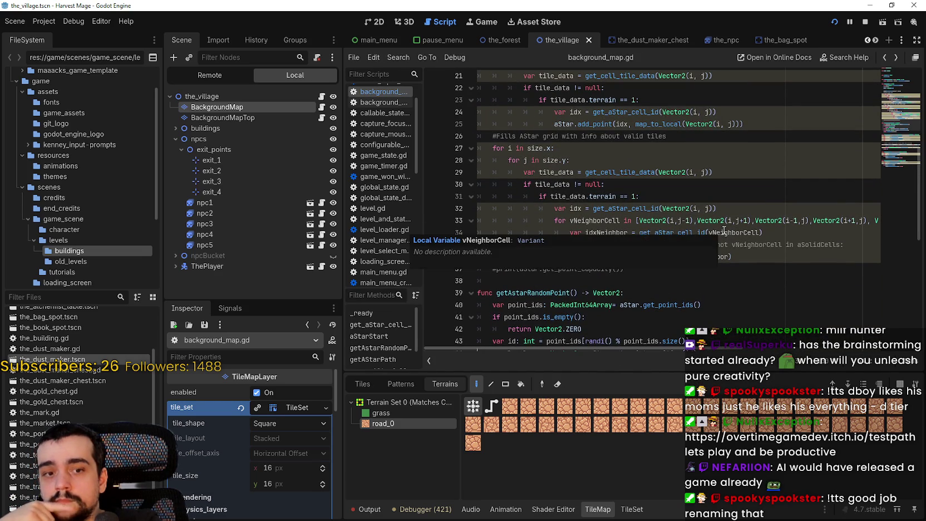
{"action": "scroll", "coordinate": [724, 232], "scroll_direction": "up", "scroll_amount": 2}
{"action": "scroll", "coordinate": [709, 207], "scroll_direction": "down", "scroll_amount": 7}
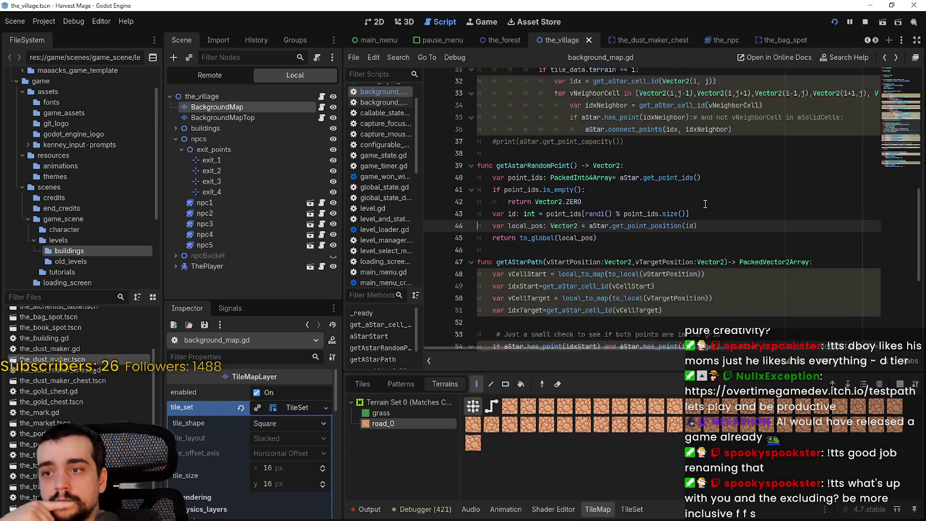
{"action": "scroll", "coordinate": [706, 204], "scroll_direction": "up", "scroll_amount": 2}
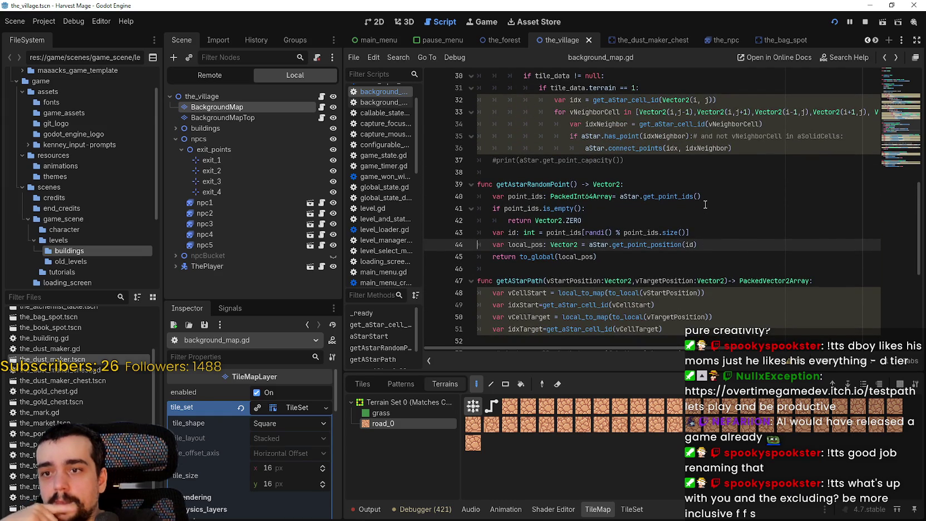
{"action": "scroll", "coordinate": [706, 205], "scroll_direction": "up", "scroll_amount": 3}
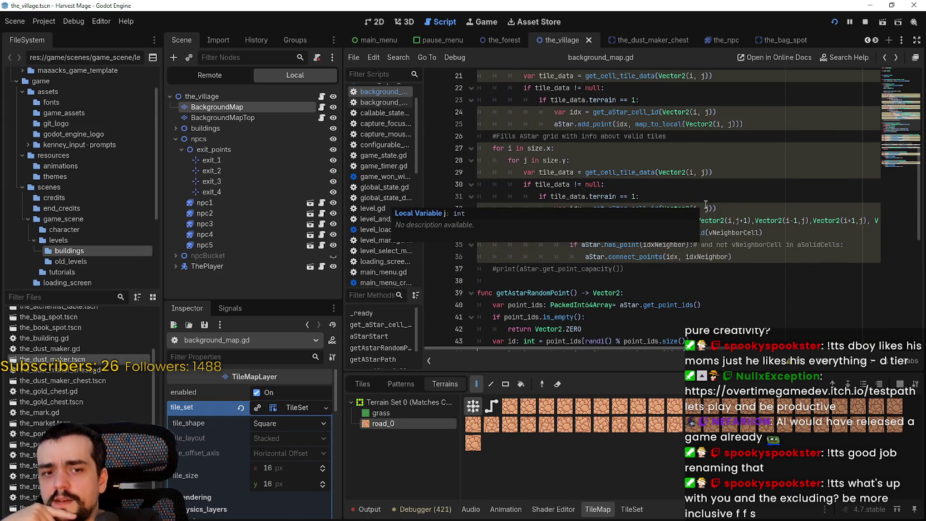
{"action": "scroll", "coordinate": [706, 205], "scroll_direction": "up", "scroll_amount": 1}
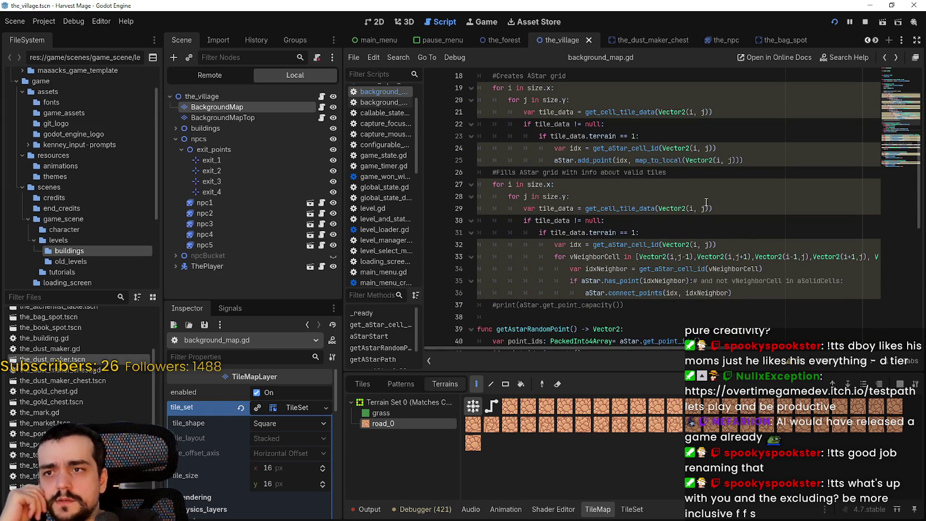
{"action": "scroll", "coordinate": [706, 202], "scroll_direction": "up", "scroll_amount": 1}
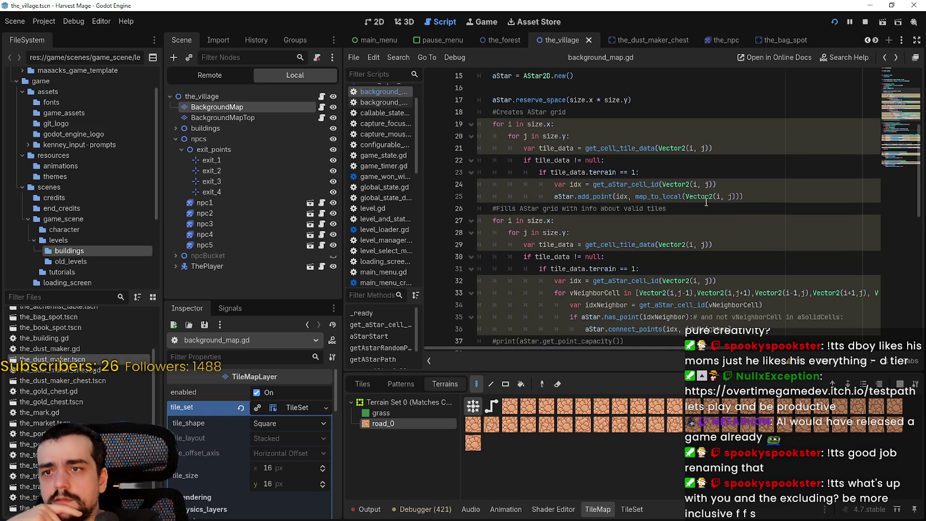
{"action": "double_click", "coordinate": [674, 185]}
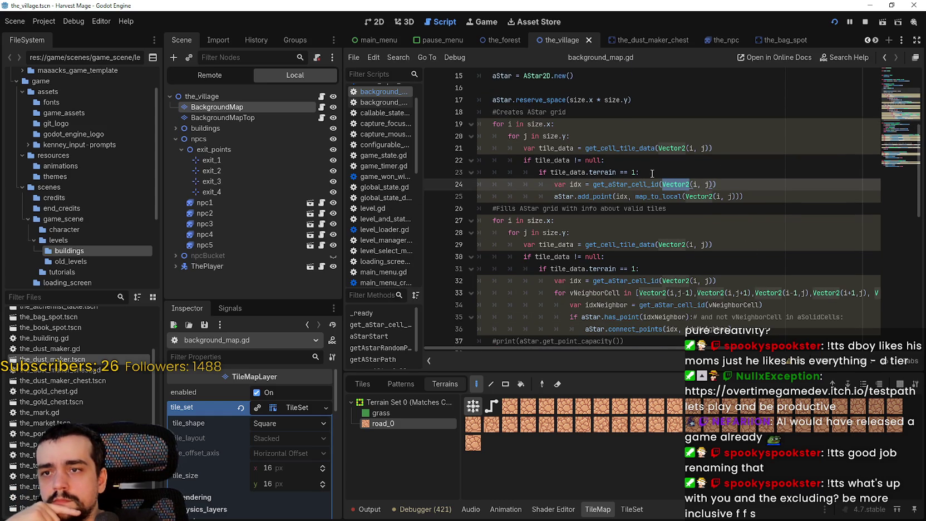
{"action": "right_click", "coordinate": [645, 185]}
{"action": "left_click", "coordinate": [663, 199]}
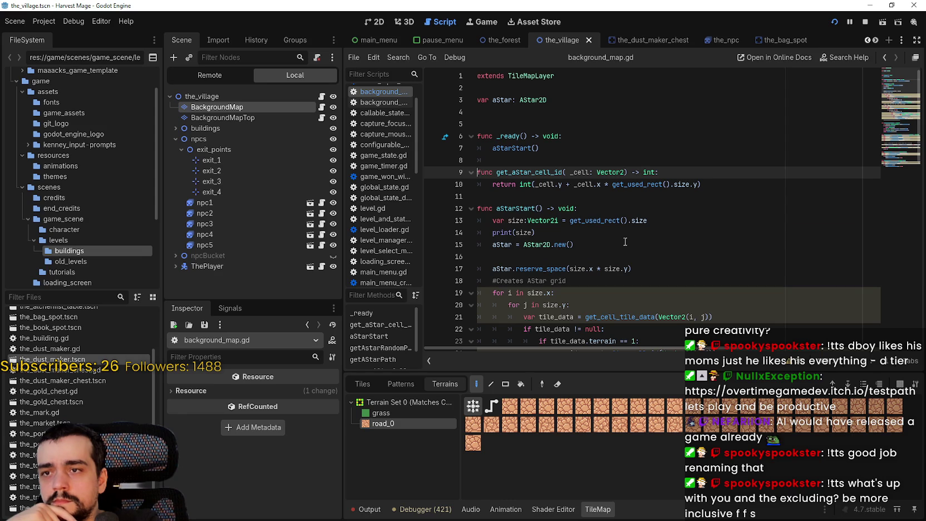
- Inspect get_aStar_cell_id's _cell parameter, then go back and review the getAstarRandomPoint code
{"action": "double_click", "coordinate": [581, 172]}
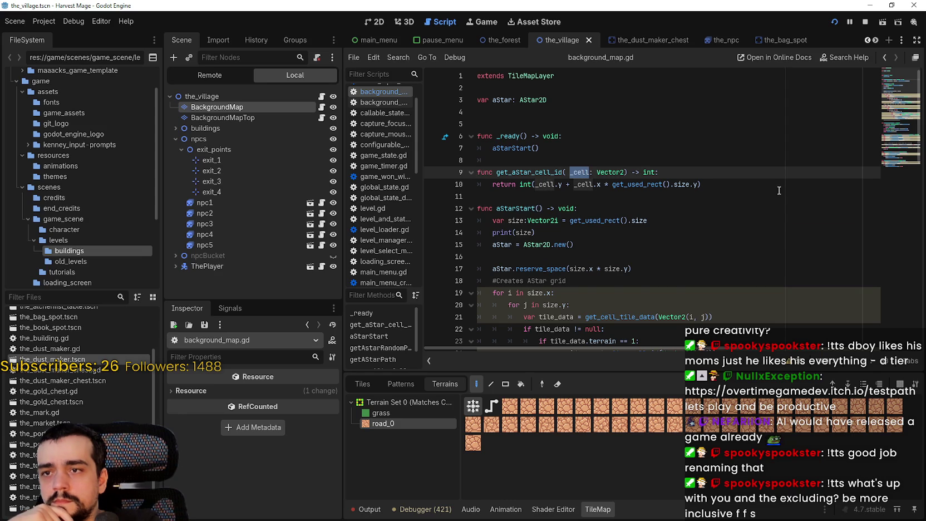
{"action": "left_click", "coordinate": [885, 57]}
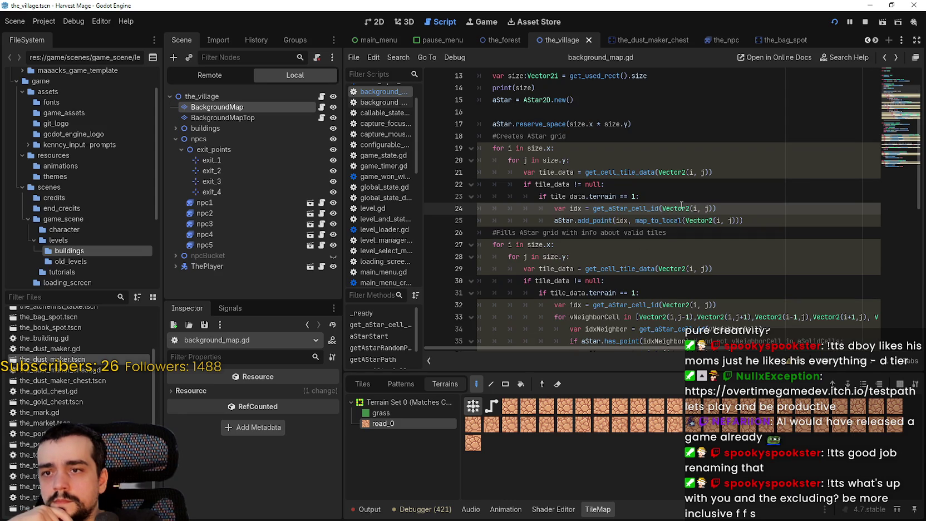
{"action": "left_click_drag", "start_coordinate": [663, 208], "coordinate": [713, 208]}
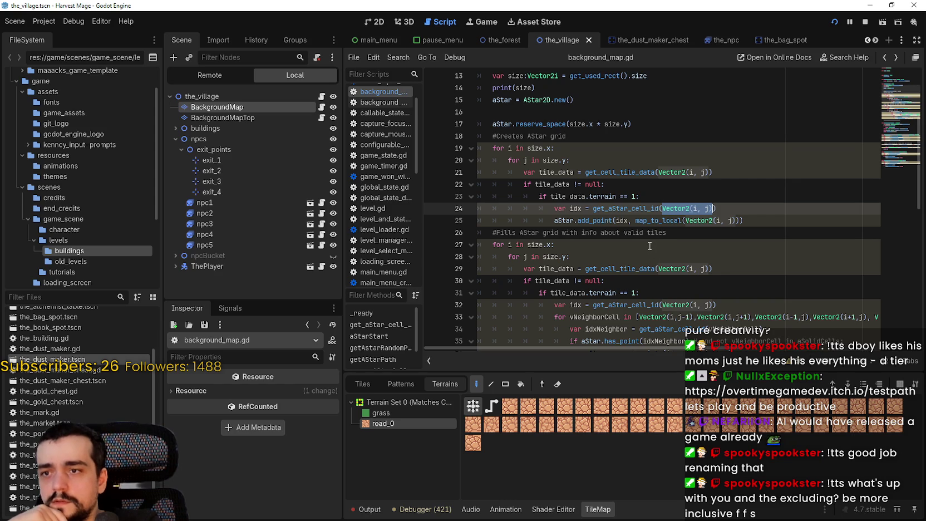
{"action": "scroll", "coordinate": [648, 240], "scroll_direction": "down", "scroll_amount": 5}
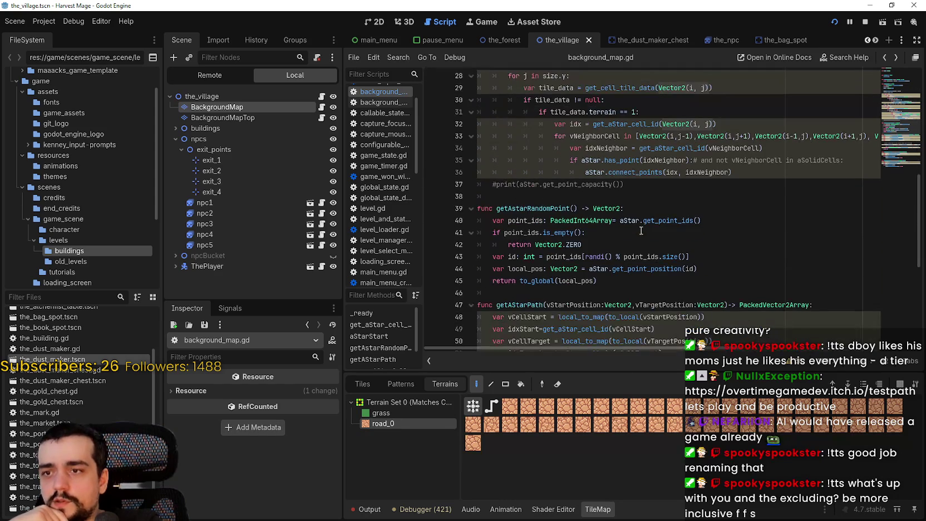
{"action": "scroll", "coordinate": [639, 226], "scroll_direction": "down", "scroll_amount": 1}
{"action": "mouse_move", "coordinate": [697, 233]}
{"action": "left_mouse_down"}
{"action": "mouse_move", "coordinate": [482, 224]}
{"action": "mouse_move", "coordinate": [480, 208]}
{"action": "left_mouse_up"}
{"action": "left_click", "coordinate": [624, 241]}
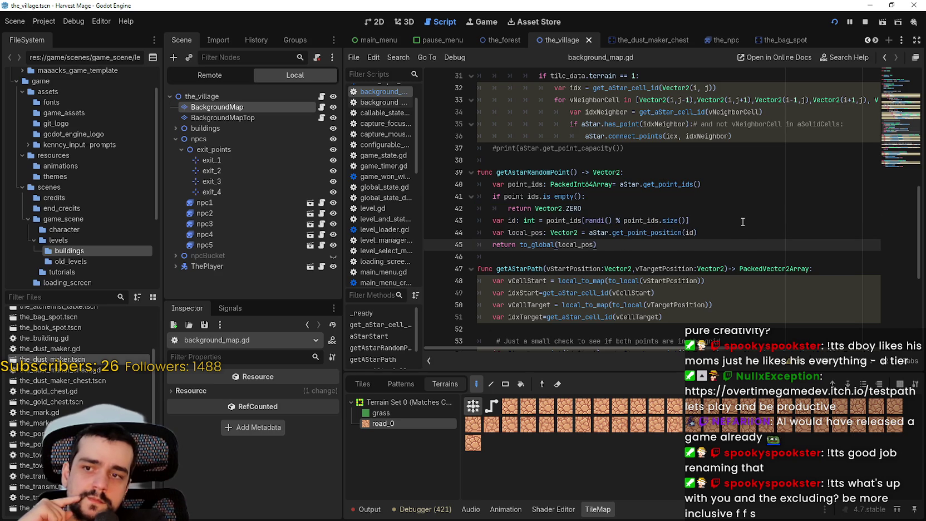
{"action": "left_click", "coordinate": [737, 233]}
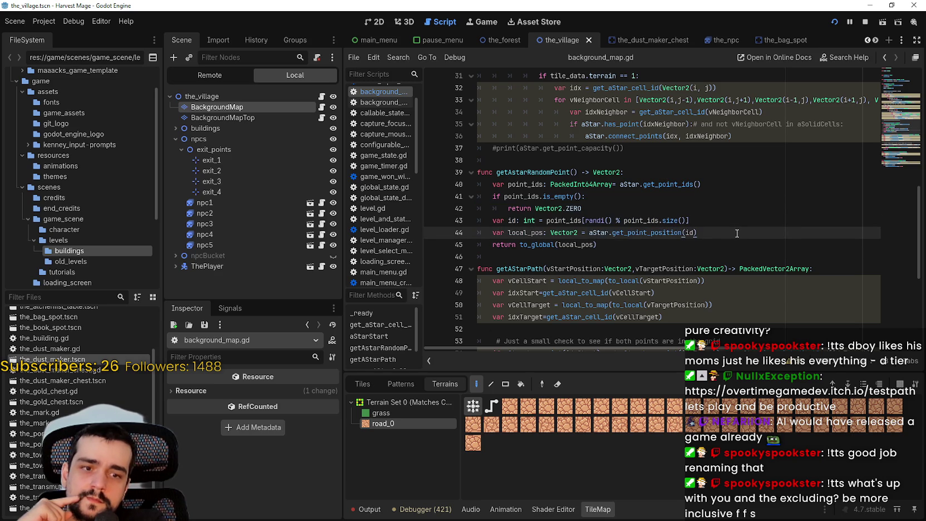
{"action": "double_click", "coordinate": [685, 188]}
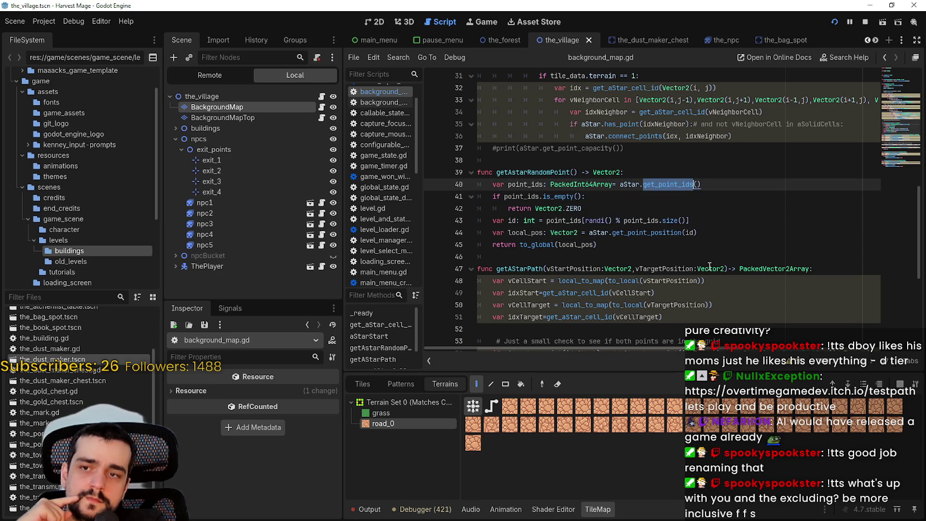
{"action": "left_click", "coordinate": [699, 233]}
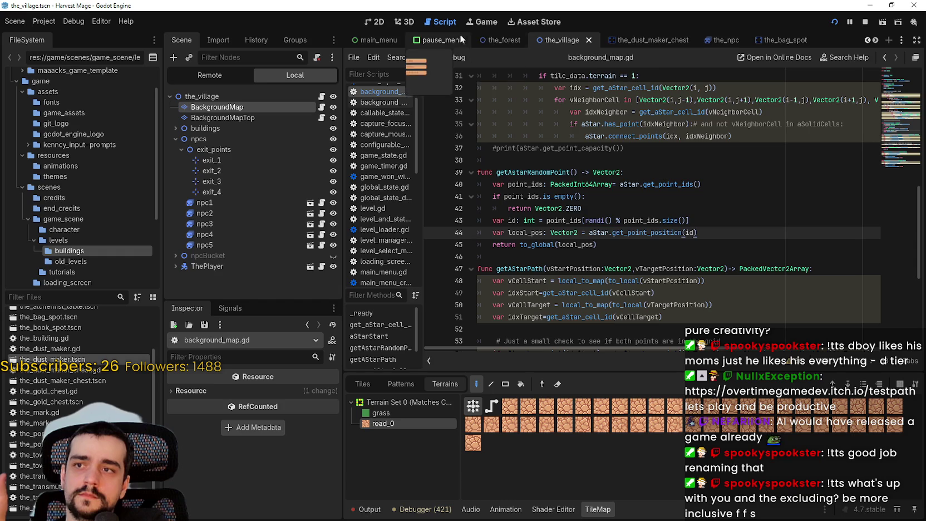
- Open the_npc.gd from npc1's script icon and save the scene
{"action": "left_click", "coordinate": [321, 202]}
{"action": "key", "text": "ctrl+s"}
{"action": "left_click", "coordinate": [713, 309]}
- Change the WALK branch's next state on line 49 from IDLE to EXIT and save
{"action": "left_click", "coordinate": [559, 197]}
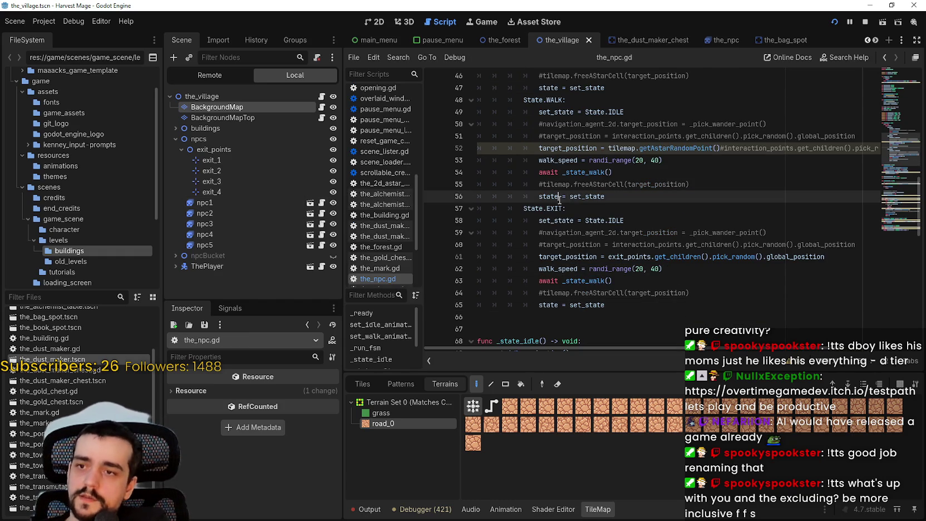
{"action": "scroll", "coordinate": [559, 199], "scroll_direction": "up", "scroll_amount": 8}
{"action": "scroll", "coordinate": [561, 168], "scroll_direction": "up", "scroll_amount": 3}
{"action": "left_click", "coordinate": [510, 158]}
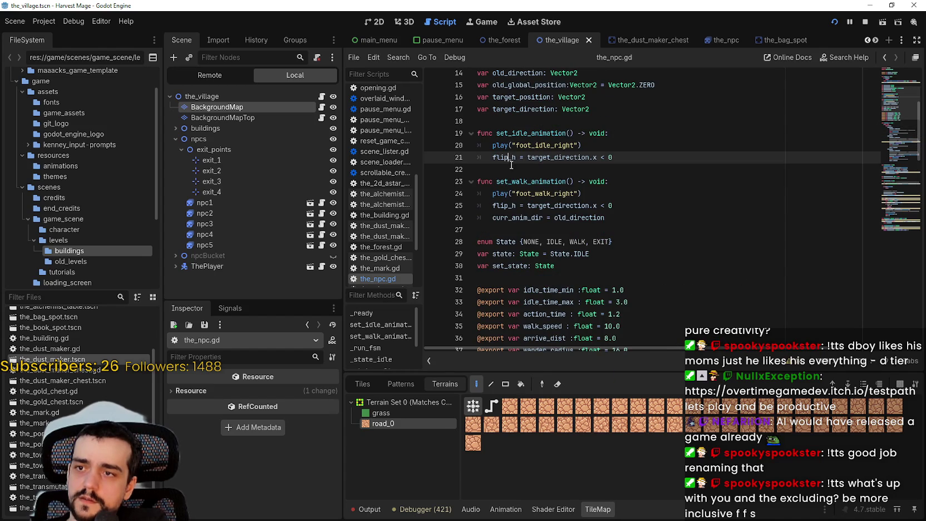
{"action": "scroll", "coordinate": [510, 161], "scroll_direction": "down", "scroll_amount": 7}
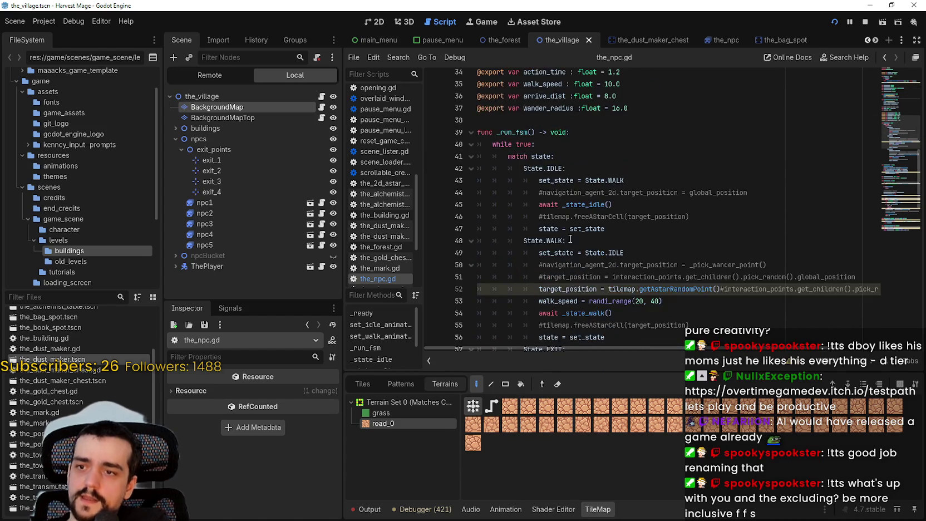
{"action": "scroll", "coordinate": [569, 239], "scroll_direction": "down", "scroll_amount": 3}
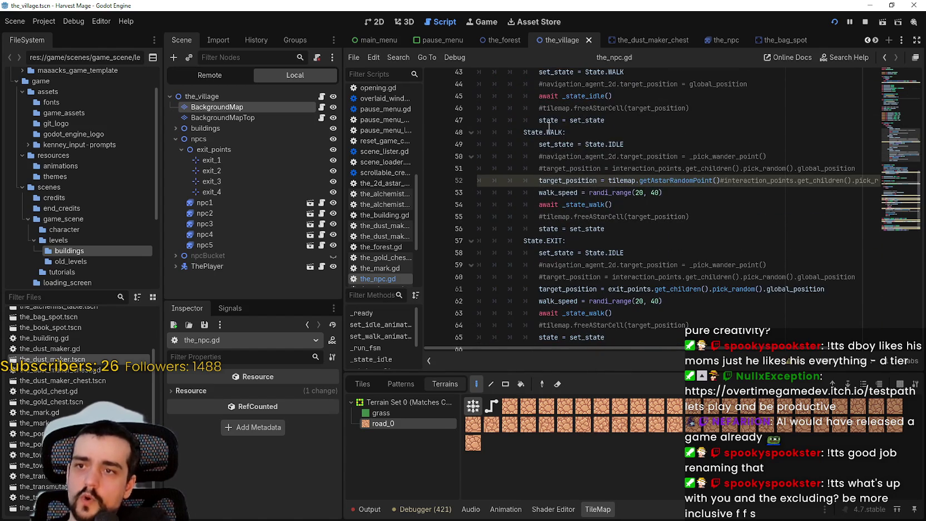
{"action": "left_click_drag", "start_coordinate": [548, 132], "coordinate": [652, 231]}
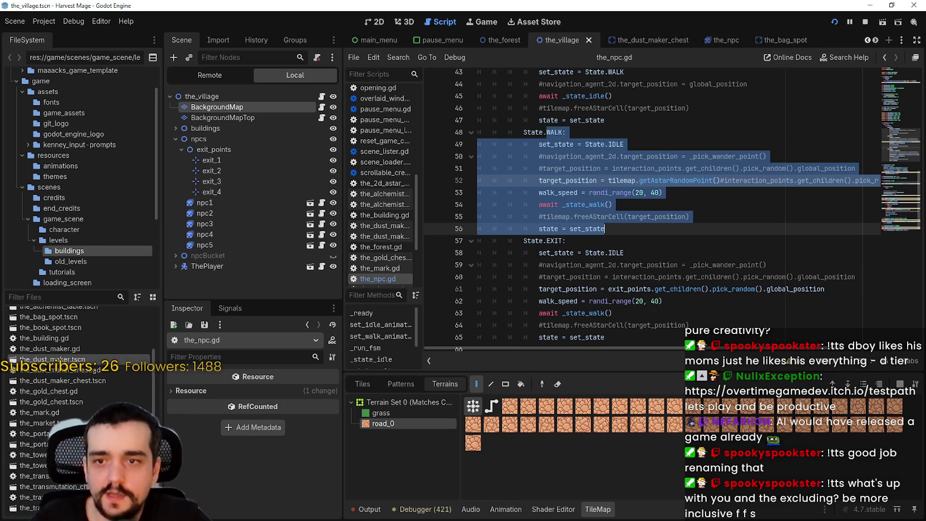
{"action": "left_click", "coordinate": [589, 217]}
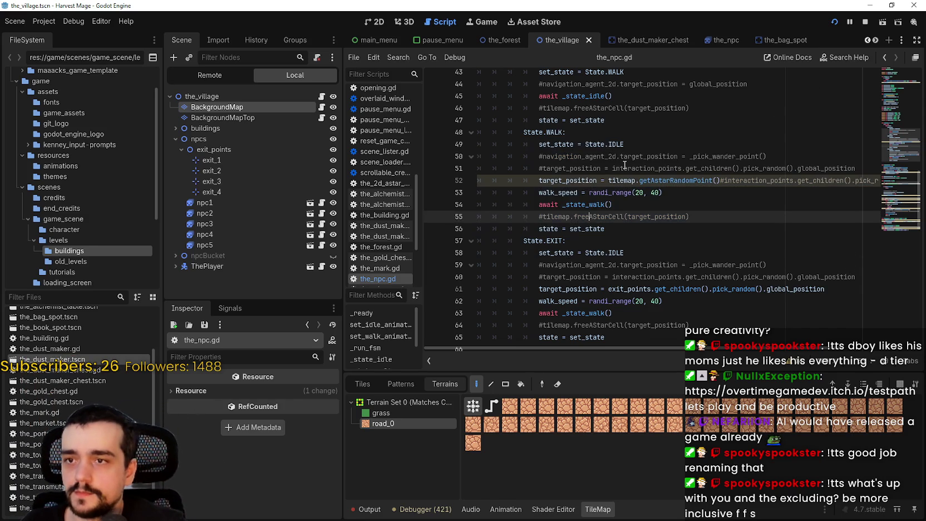
{"action": "double_click", "coordinate": [630, 145]}
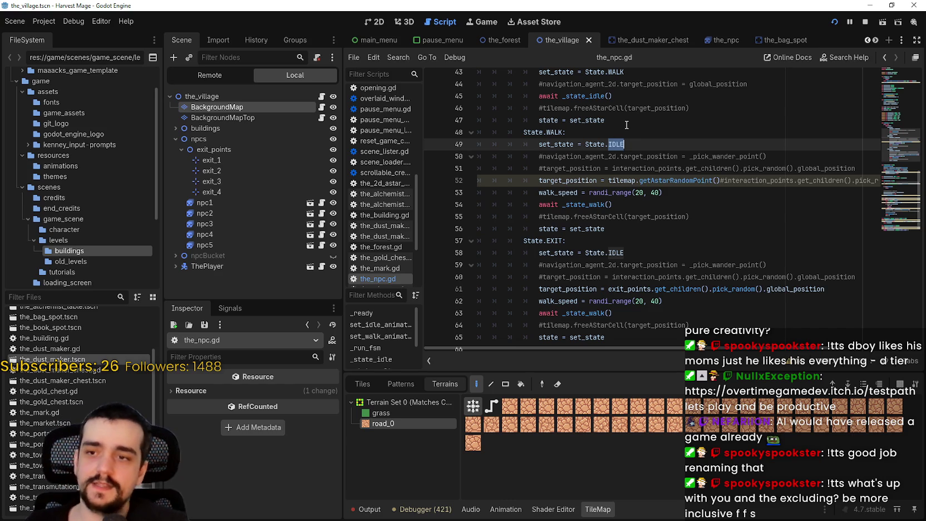
{"action": "type", "text": "EXIT"}
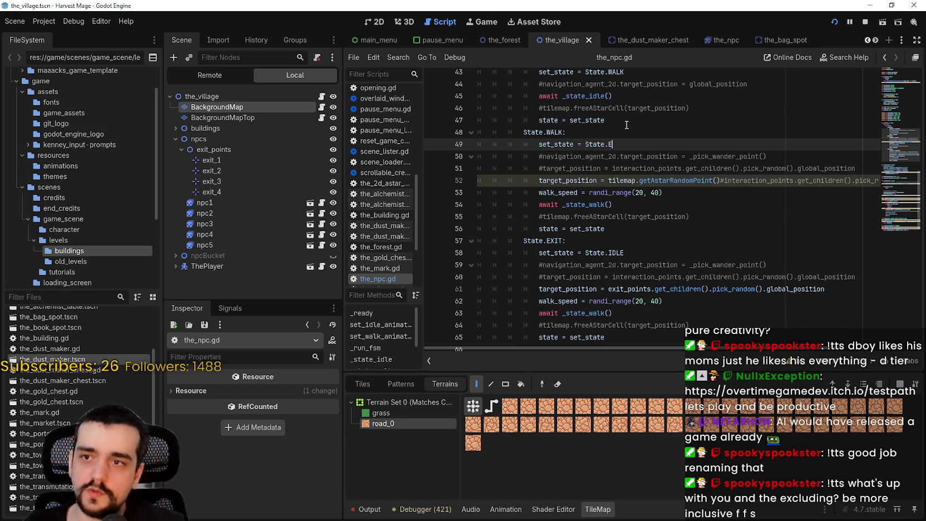
{"action": "key", "text": "ctrl+s"}
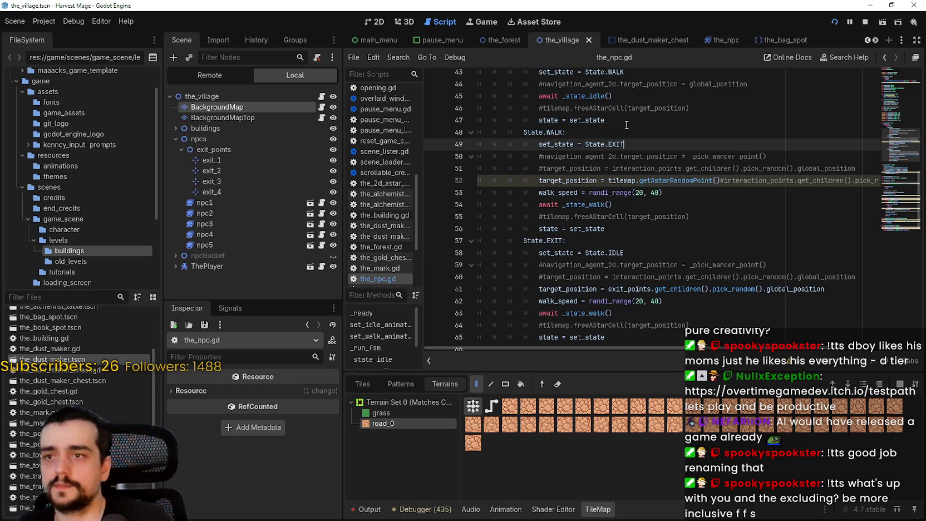
- Review the EXIT branch, which still transitions back to IDLE
{"action": "scroll", "coordinate": [655, 276], "scroll_direction": "up", "scroll_amount": 1}
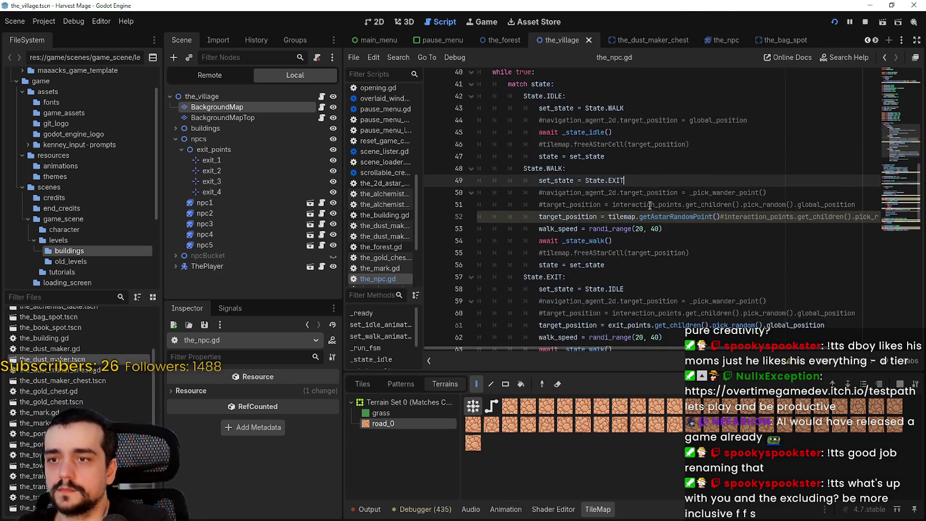
{"action": "scroll", "coordinate": [648, 234], "scroll_direction": "down", "scroll_amount": 2}
{"action": "left_click", "coordinate": [644, 217]}
{"action": "double_click", "coordinate": [644, 217]}
{"action": "scroll", "coordinate": [643, 220], "scroll_direction": "down", "scroll_amount": 3}
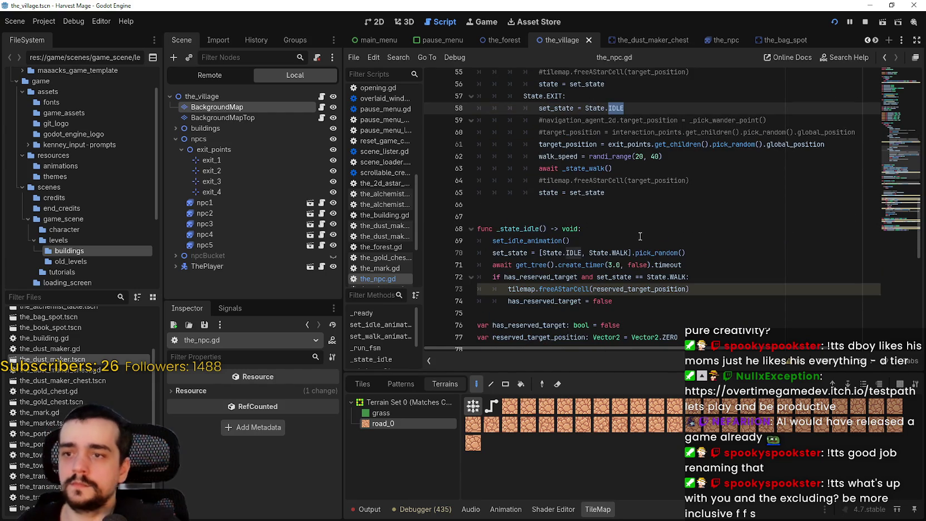
{"action": "scroll", "coordinate": [637, 189], "scroll_direction": "up", "scroll_amount": 3}
{"action": "scroll", "coordinate": [637, 186], "scroll_direction": "up", "scroll_amount": 2}
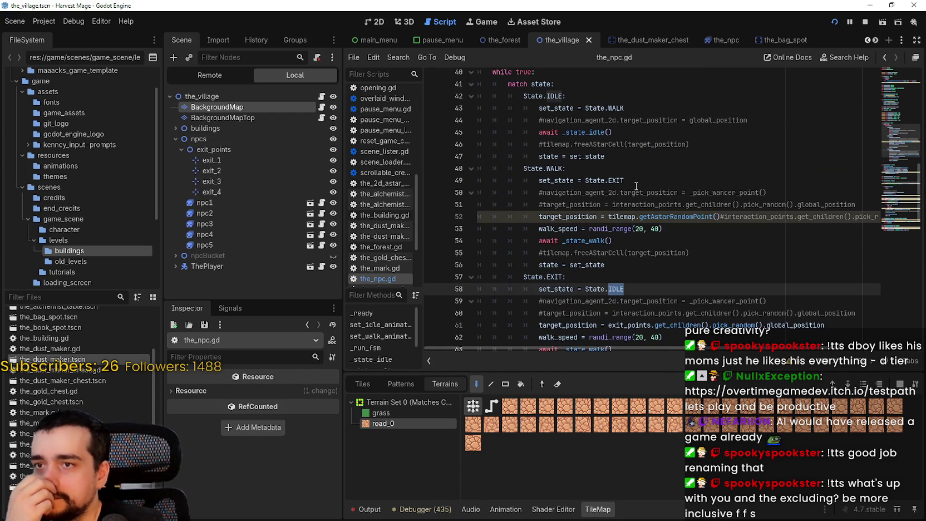
{"action": "scroll", "coordinate": [637, 186], "scroll_direction": "down", "scroll_amount": 3}
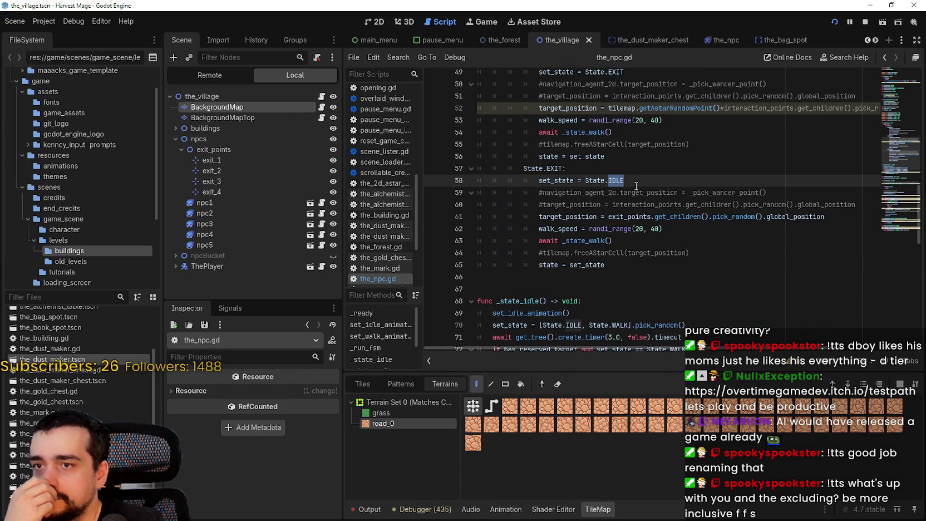
{"action": "scroll", "coordinate": [636, 186], "scroll_direction": "down", "scroll_amount": 3}
{"action": "scroll", "coordinate": [636, 186], "scroll_direction": "up", "scroll_amount": 8}
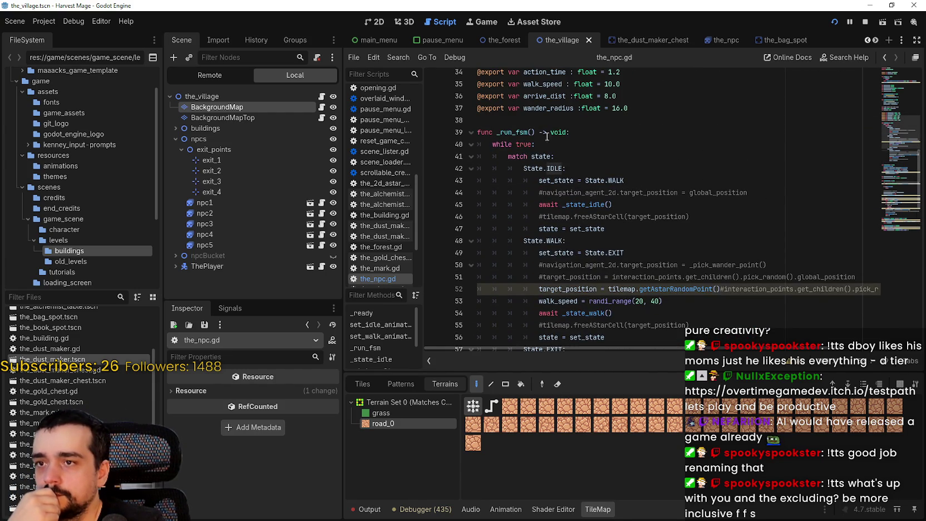
{"action": "scroll", "coordinate": [587, 167], "scroll_direction": "down", "scroll_amount": 3}
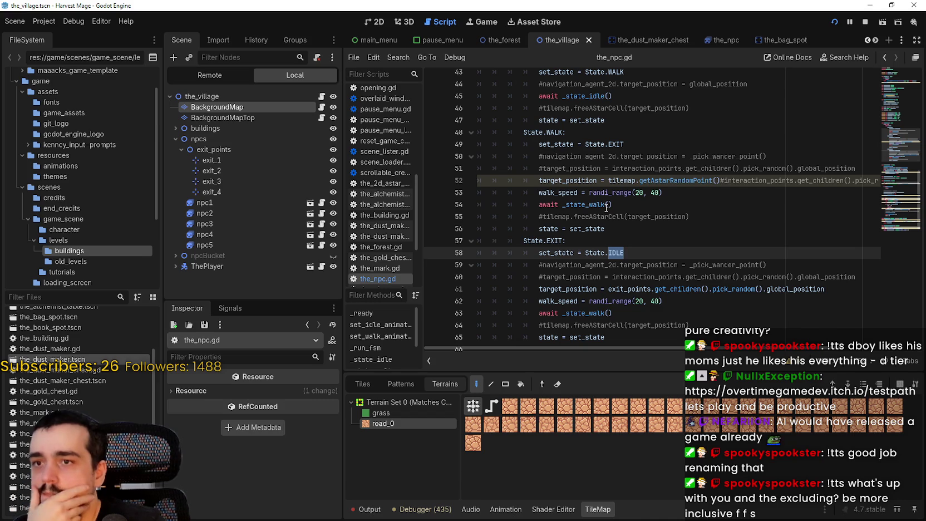
{"action": "scroll", "coordinate": [671, 208], "scroll_direction": "up", "scroll_amount": 2}
- Delete the commented navigation_agent_2d and freeAStarCell lines from the IDLE branch
{"action": "mouse_move", "coordinate": [772, 156]}
{"action": "left_mouse_down"}
{"action": "mouse_move", "coordinate": [557, 156]}
{"action": "mouse_move", "coordinate": [478, 146]}
{"action": "mouse_move", "coordinate": [477, 157]}
{"action": "left_mouse_up"}
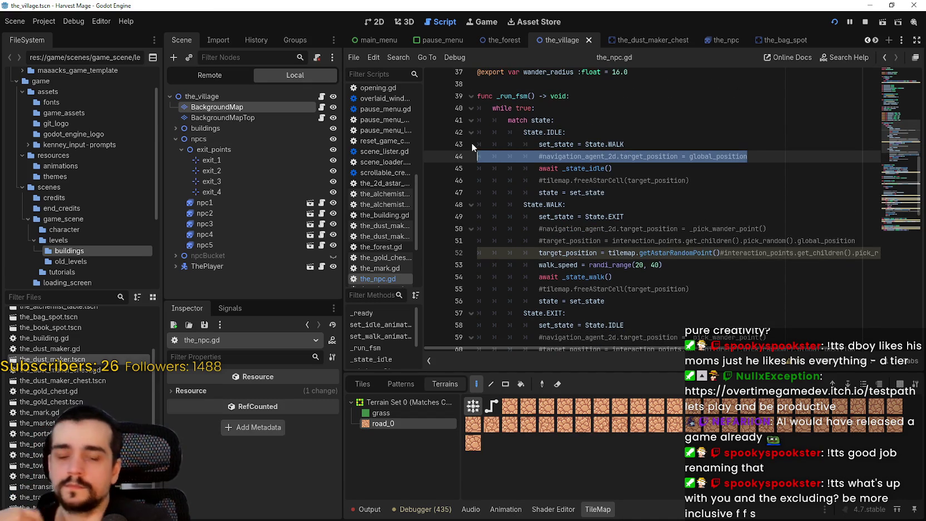
{"action": "key", "text": "BackSpace"}
{"action": "key", "text": "BackSpace"}
{"action": "left_click_drag", "start_coordinate": [690, 168], "coordinate": [417, 167]}
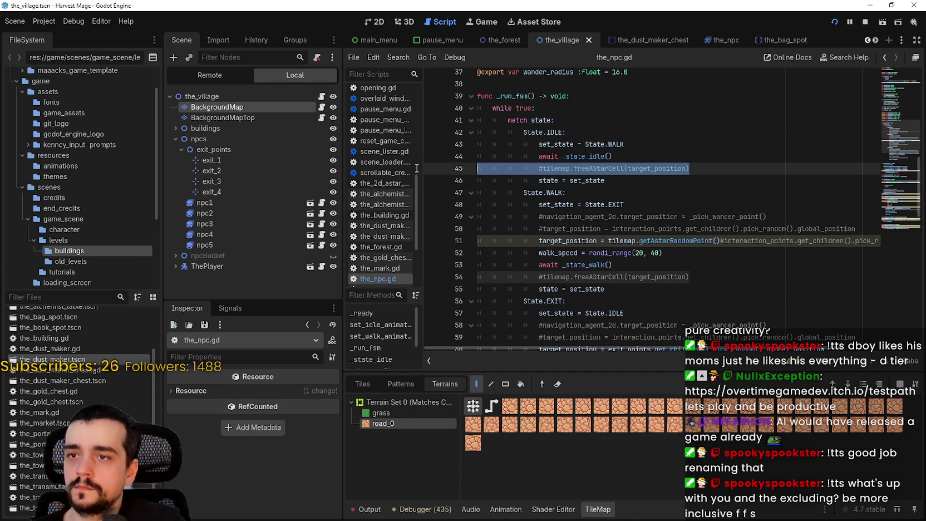
{"action": "key", "text": "BackSpace"}
{"action": "key", "text": "BackSpace"}
- Delete the commented target_position lines in WALK and EXIT, plus the leftover freeAStarCell line
{"action": "left_click_drag", "start_coordinate": [857, 216], "coordinate": [470, 211]}
{"action": "key", "text": "BackSpace"}
{"action": "key", "text": "BackSpace"}
{"action": "left_click", "coordinate": [703, 224]}
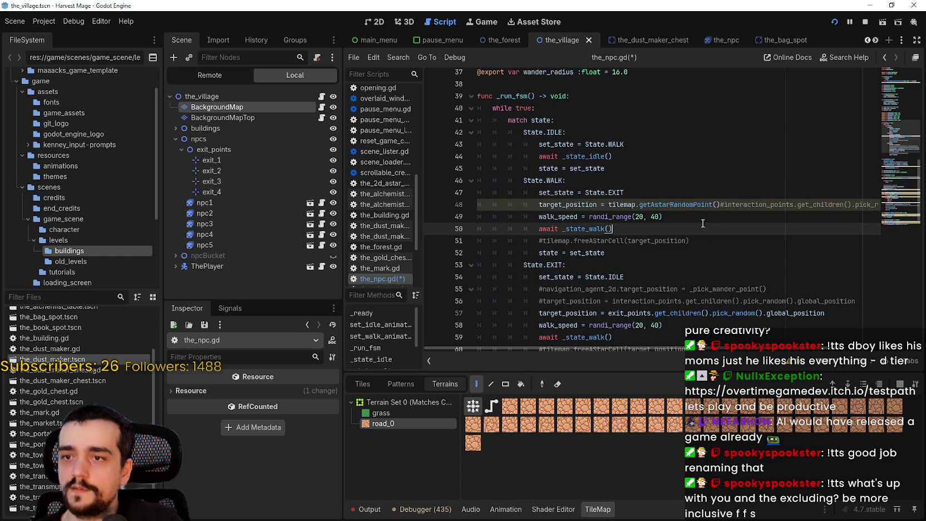
{"action": "scroll", "coordinate": [618, 260], "scroll_direction": "down", "scroll_amount": 1}
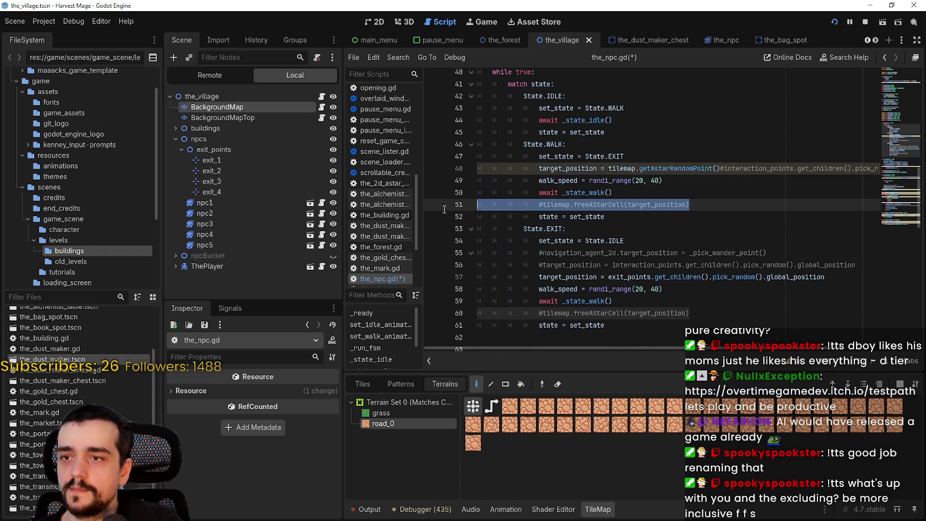
{"action": "left_click_drag", "start_coordinate": [857, 253], "coordinate": [489, 241]}
{"action": "key", "text": "BackSpace"}
{"action": "key", "text": "BackSpace"}
{"action": "mouse_move", "coordinate": [690, 277]}
{"action": "left_mouse_down"}
{"action": "mouse_move", "coordinate": [479, 266]}
{"action": "mouse_move", "coordinate": [468, 279]}
{"action": "left_mouse_up"}
{"action": "key", "text": "BackSpace"}
{"action": "key", "text": "BackSpace"}
{"action": "scroll", "coordinate": [647, 274], "scroll_direction": "down", "scroll_amount": 1}
{"action": "left_click", "coordinate": [642, 265]}
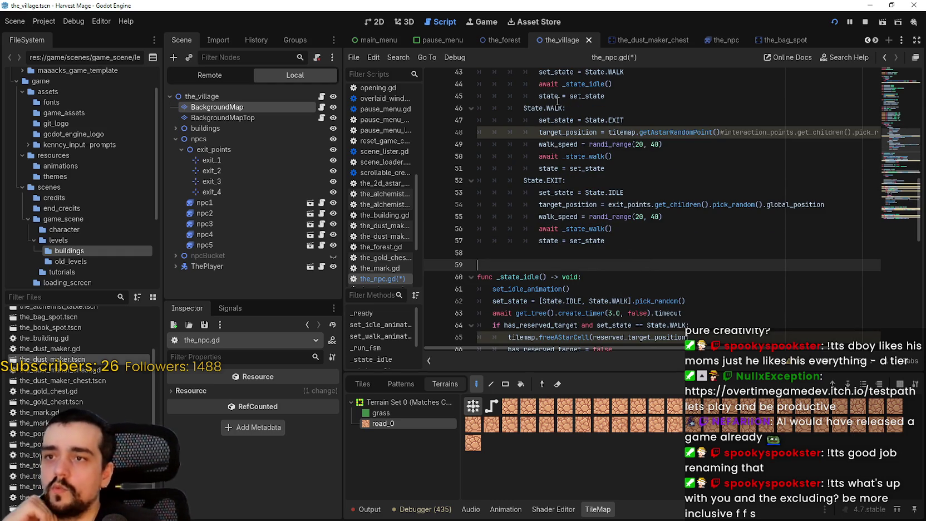
- Review the cleaned-up IDLE, WALK and EXIT branches of _run_fsm
{"action": "left_click_drag", "start_coordinate": [688, 108], "coordinate": [688, 176]}
{"action": "mouse_move", "coordinate": [539, 168]}
{"action": "left_mouse_down"}
{"action": "mouse_move", "coordinate": [568, 181]}
{"action": "mouse_move", "coordinate": [607, 241]}
{"action": "left_mouse_up"}
{"action": "left_click", "coordinate": [609, 241]}
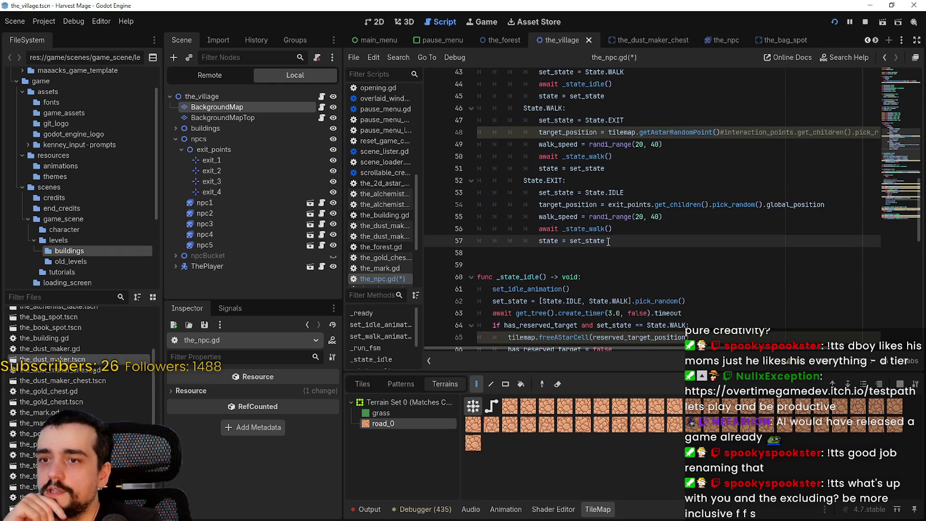
{"action": "scroll", "coordinate": [609, 237], "scroll_direction": "up", "scroll_amount": 3}
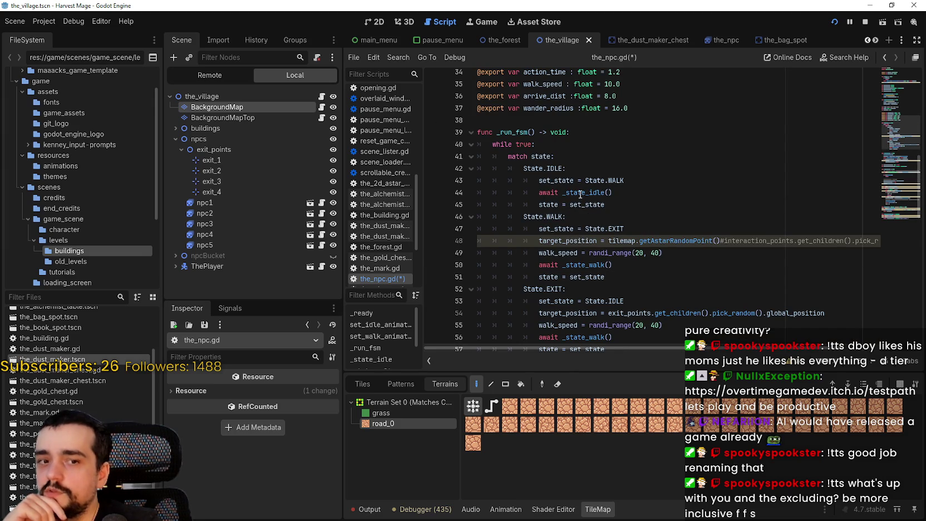
{"action": "left_click_drag", "start_coordinate": [544, 168], "coordinate": [580, 193]}
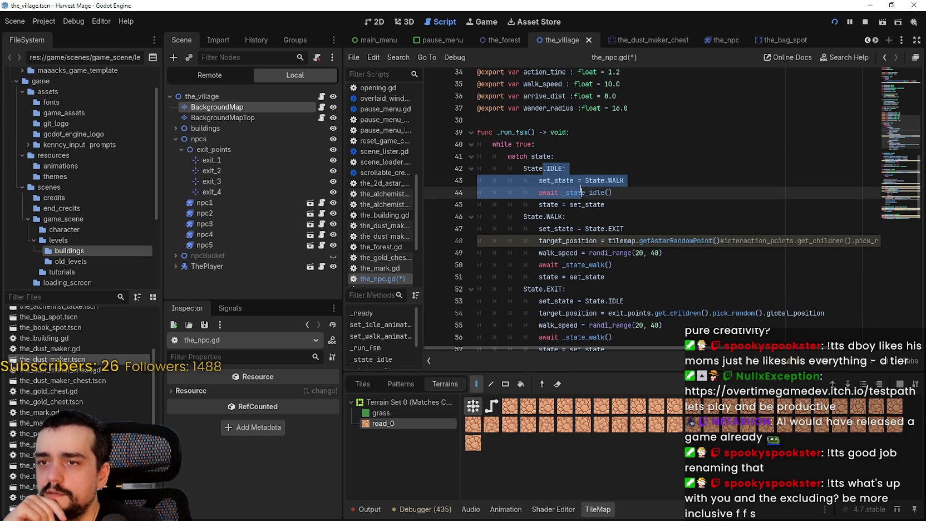
{"action": "left_click", "coordinate": [579, 187]}
{"action": "scroll", "coordinate": [579, 187], "scroll_direction": "down", "scroll_amount": 3}
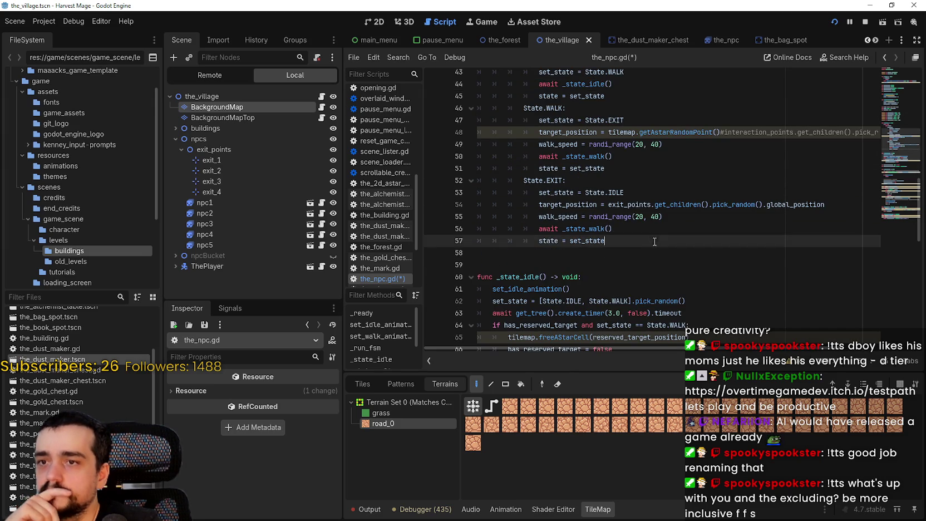
{"action": "scroll", "coordinate": [646, 250], "scroll_direction": "up", "scroll_amount": 2}
{"action": "double_click", "coordinate": [623, 144]}
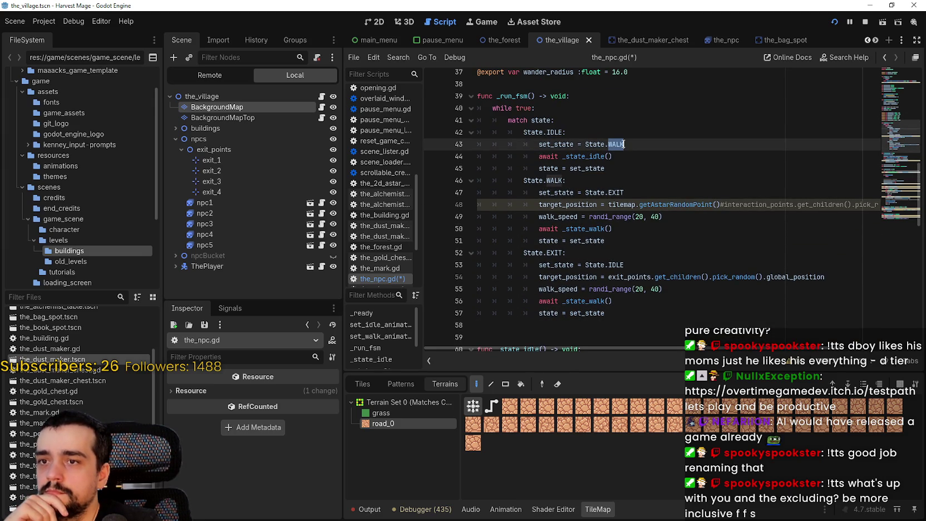
{"action": "scroll", "coordinate": [705, 285], "scroll_direction": "up", "scroll_amount": 1}
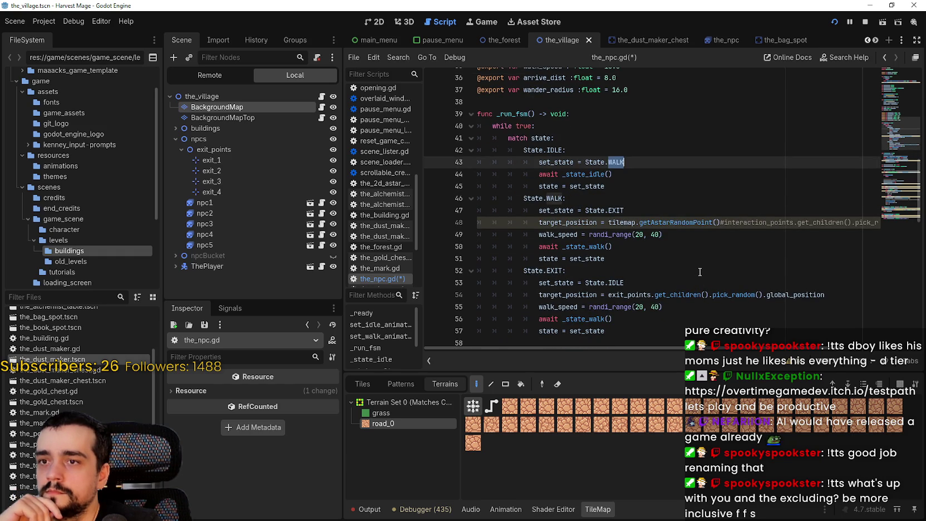
{"action": "left_click", "coordinate": [705, 214]}
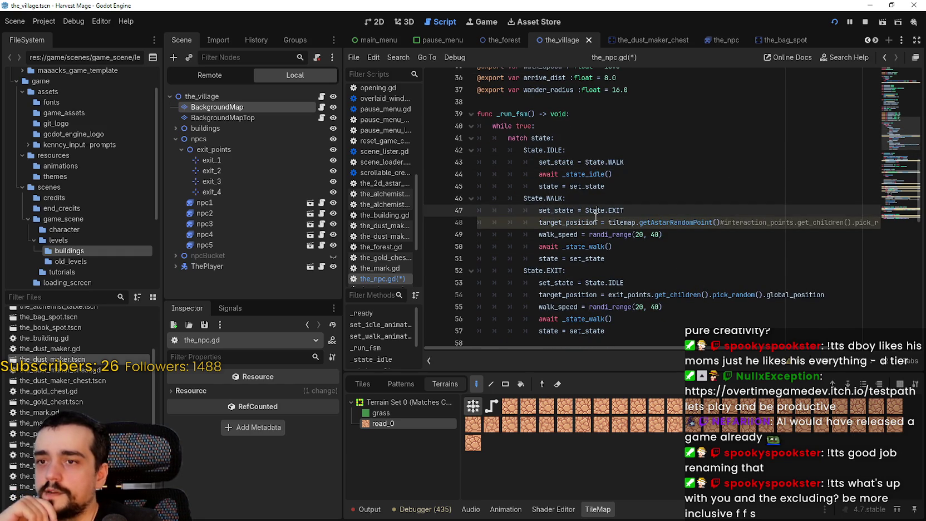
{"action": "left_click", "coordinate": [640, 249]}
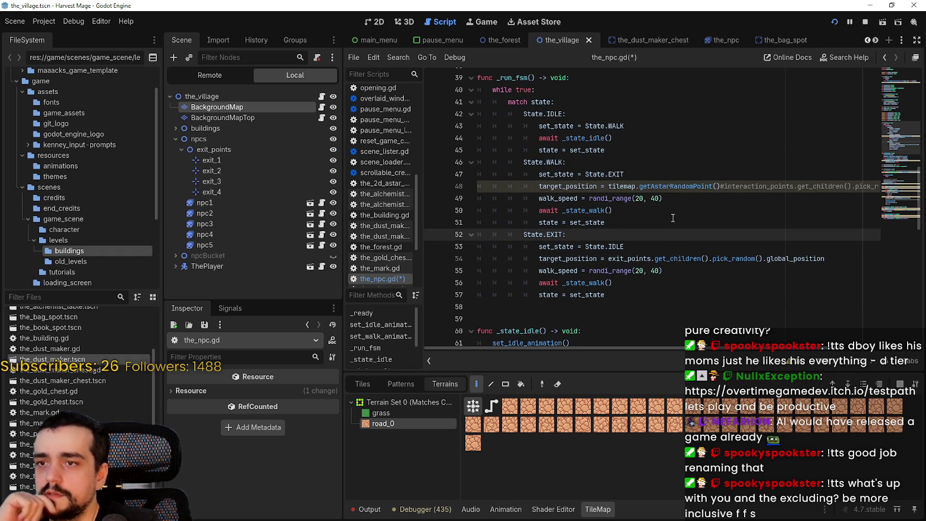
- Stop the running game and locate the _state_idle function
{"action": "left_click", "coordinate": [865, 22]}
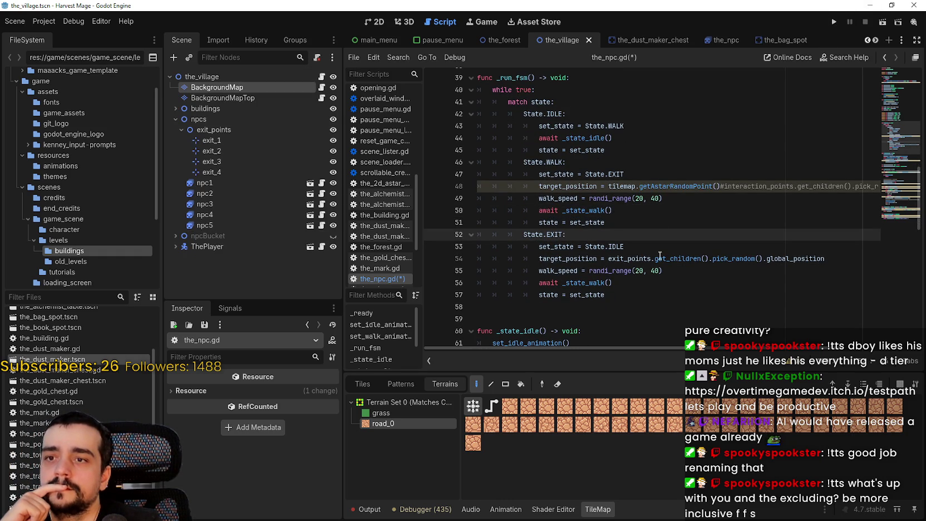
{"action": "left_click_drag", "start_coordinate": [625, 174], "coordinate": [595, 175]}
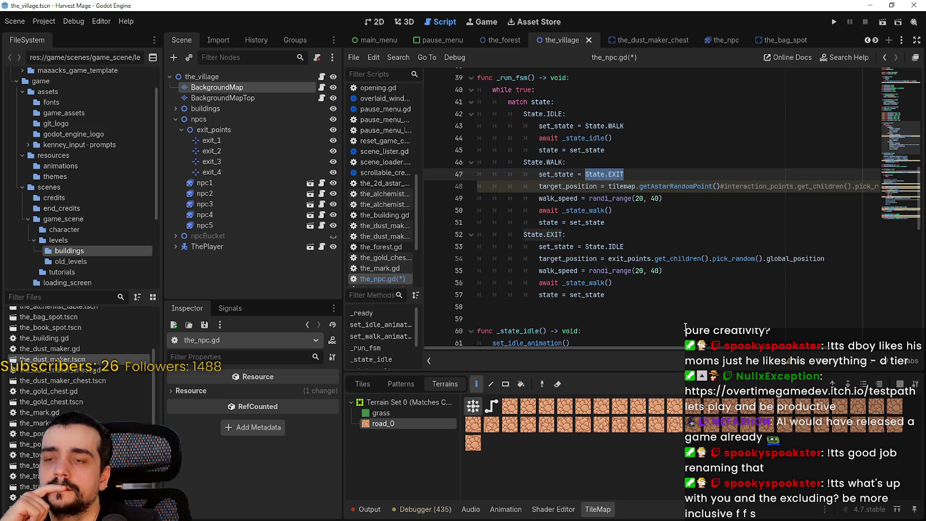
{"action": "left_click", "coordinate": [529, 114]}
{"action": "left_click", "coordinate": [626, 125]}
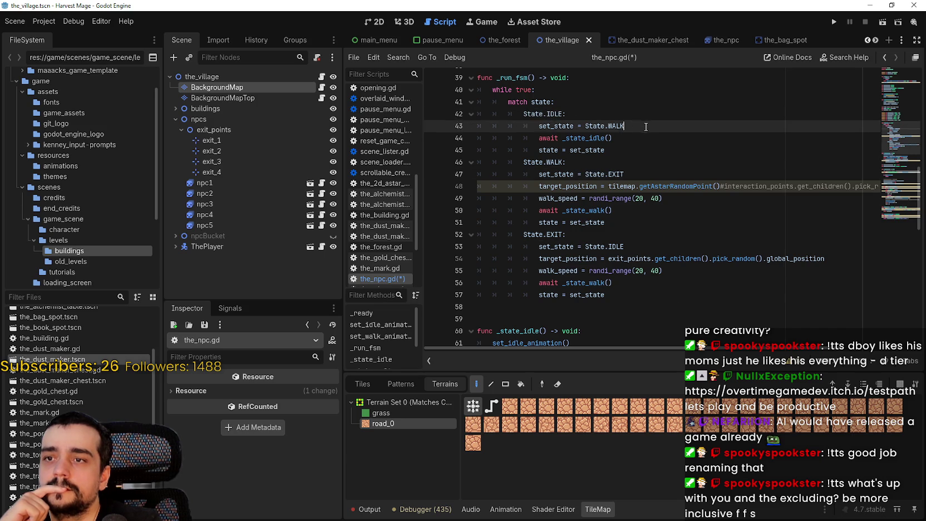
{"action": "key", "text": "Up"}
{"action": "left_click_drag", "start_coordinate": [523, 113], "coordinate": [572, 111]}
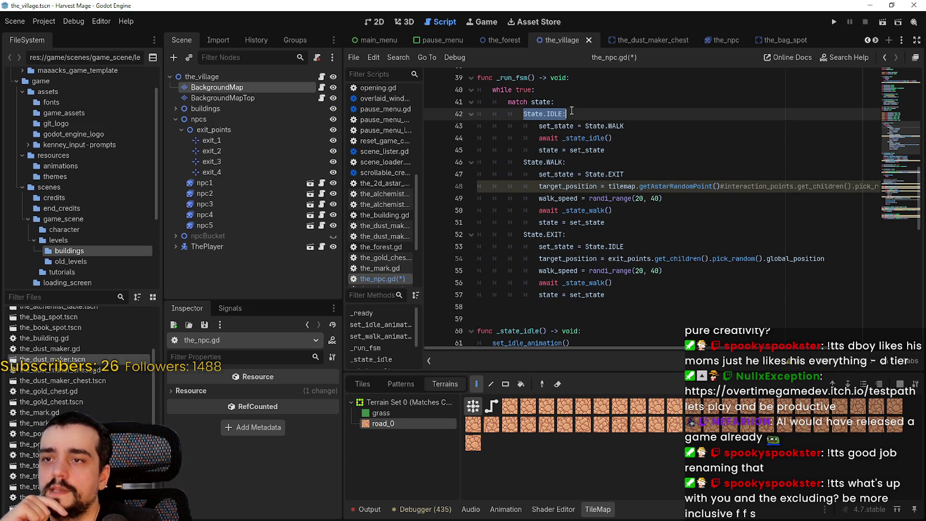
{"action": "right_click", "coordinate": [577, 139]}
{"action": "scroll", "coordinate": [615, 301], "scroll_direction": "down", "scroll_amount": 3}
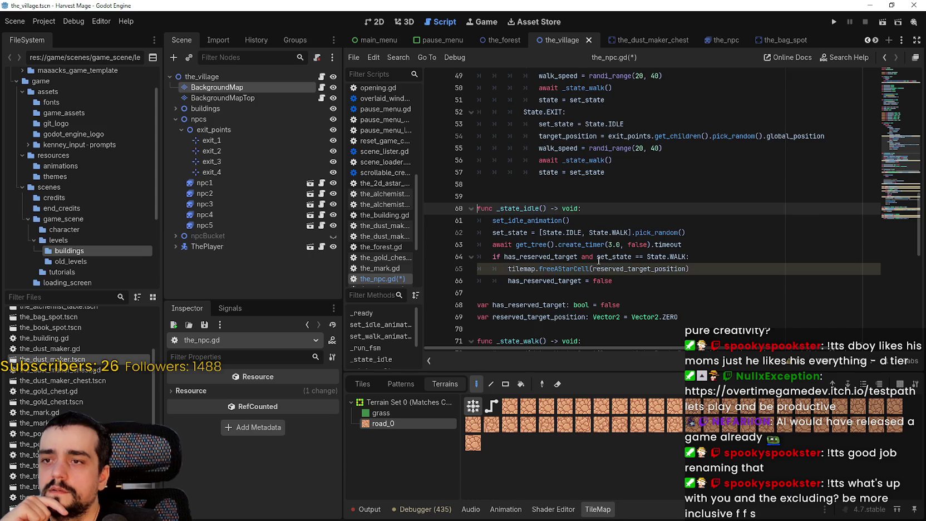
{"action": "scroll", "coordinate": [598, 260], "scroll_direction": "down", "scroll_amount": 2}
{"action": "left_click", "coordinate": [638, 235]}
{"action": "left_click", "coordinate": [649, 213]}
{"action": "left_click", "coordinate": [755, 147]}
- Replace State.IDLE with State.WALK in _state_idle's pick_random array
{"action": "left_click", "coordinate": [738, 161]}
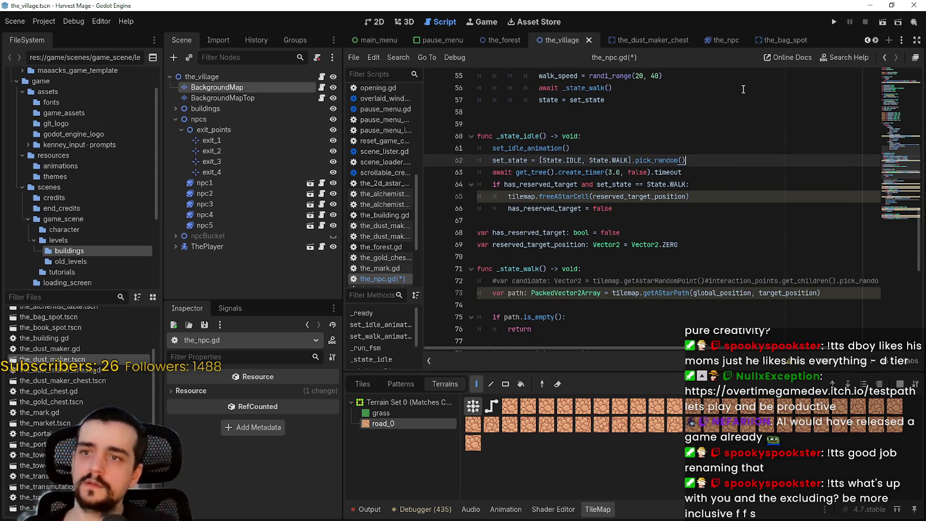
{"action": "left_click", "coordinate": [629, 161]}
{"action": "left_click", "coordinate": [579, 160]}
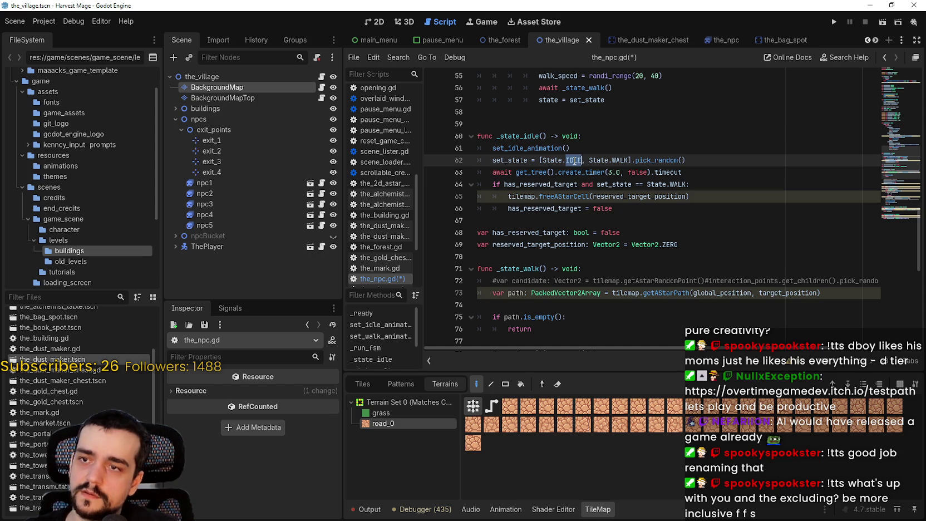
{"action": "left_click_drag", "start_coordinate": [628, 161], "coordinate": [555, 159]}
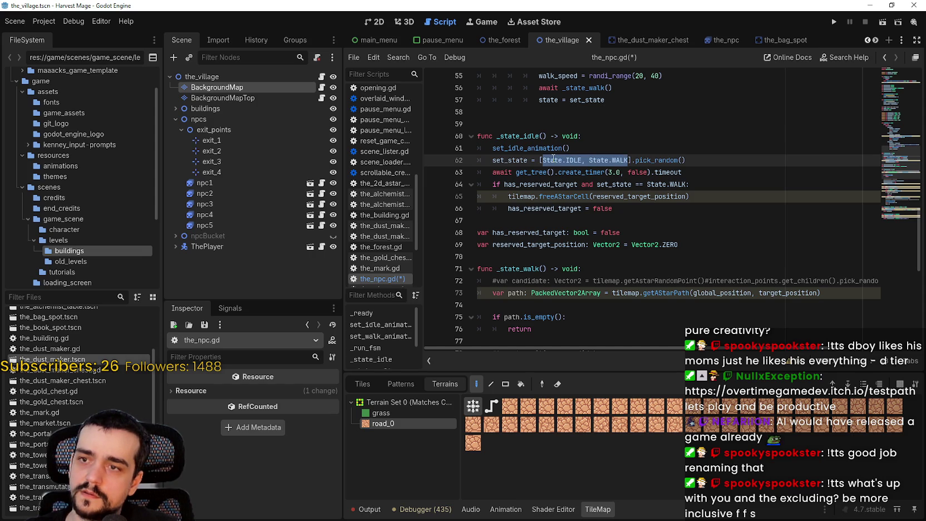
{"action": "left_click", "coordinate": [568, 160]}
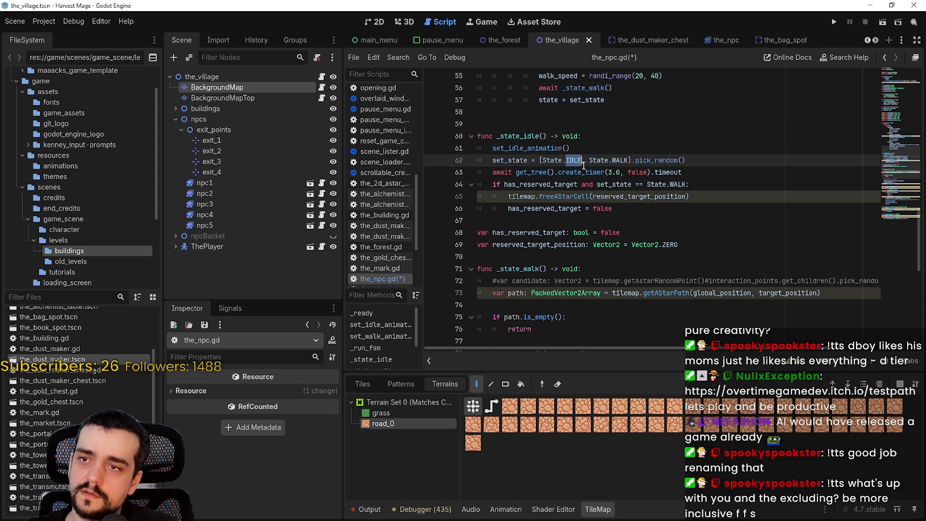
{"action": "type", "text": "W"}
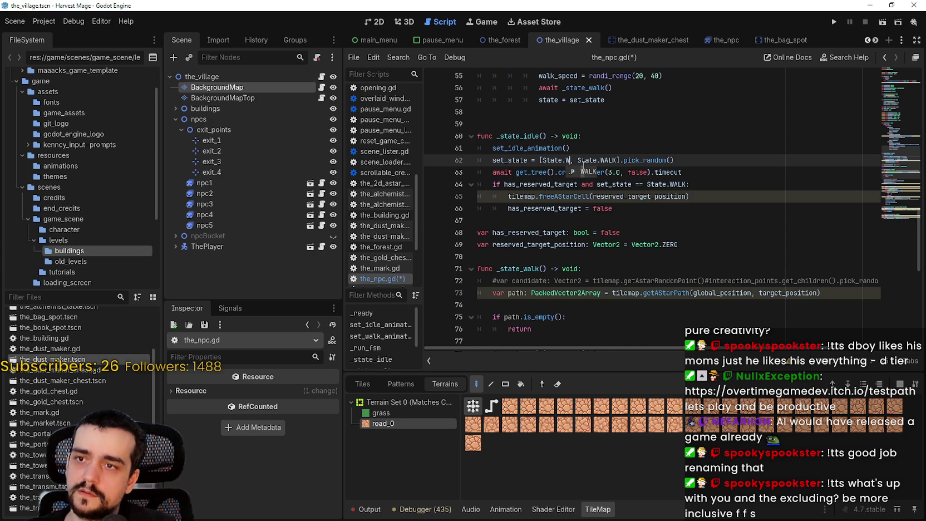
{"action": "key", "text": "Return"}
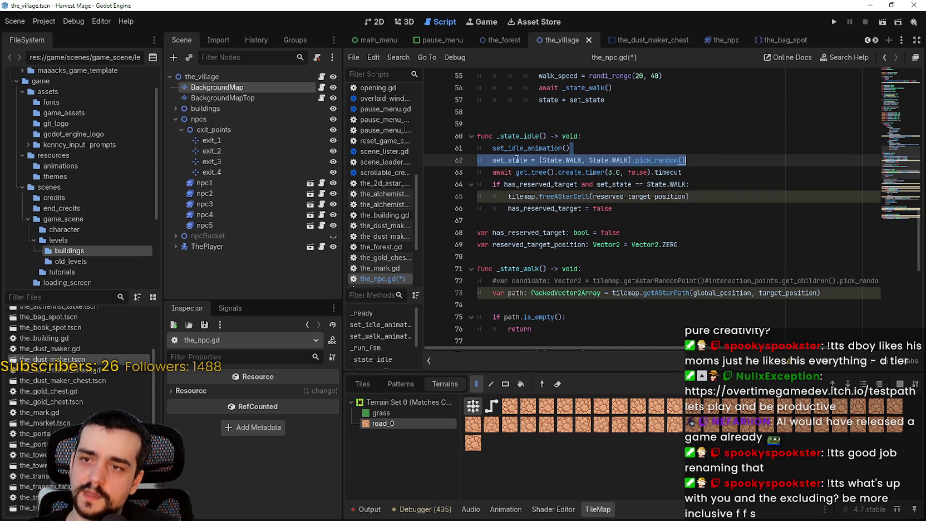
- Review the IDLE branch, then jump to the _state_idle definition via Lookup Symbol
{"action": "double_click", "coordinate": [491, 159]}
{"action": "scroll", "coordinate": [504, 175], "scroll_direction": "up", "scroll_amount": 2}
{"action": "mouse_move", "coordinate": [883, 123]}
{"action": "left_mouse_down"}
{"action": "mouse_move", "coordinate": [894, 89]}
{"action": "mouse_move", "coordinate": [884, 140]}
{"action": "left_mouse_up"}
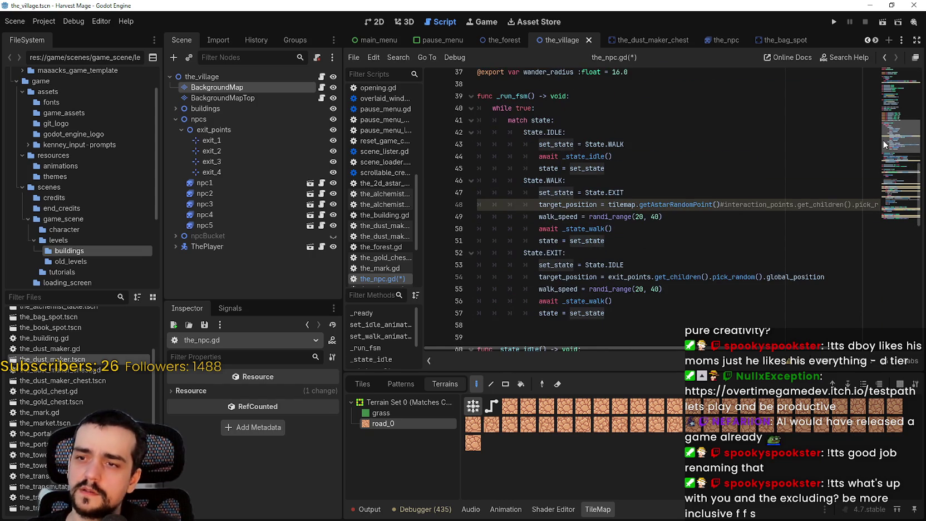
{"action": "double_click", "coordinate": [565, 145]}
{"action": "left_click_drag", "start_coordinate": [565, 144], "coordinate": [615, 143]}
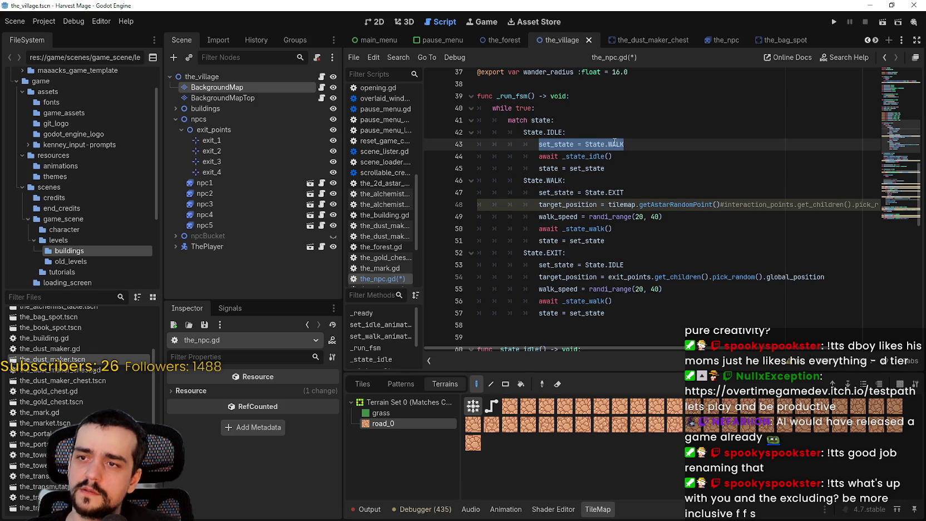
{"action": "double_click", "coordinate": [551, 157]}
{"action": "left_click_drag", "start_coordinate": [551, 156], "coordinate": [613, 156]}
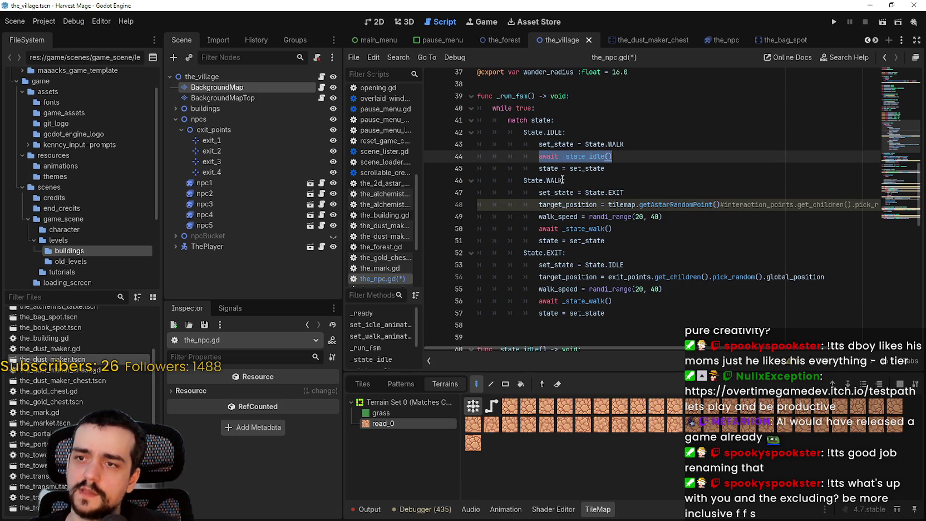
{"action": "left_click", "coordinate": [589, 156]}
{"action": "right_click", "coordinate": [585, 156]}
{"action": "left_click", "coordinate": [579, 312]}
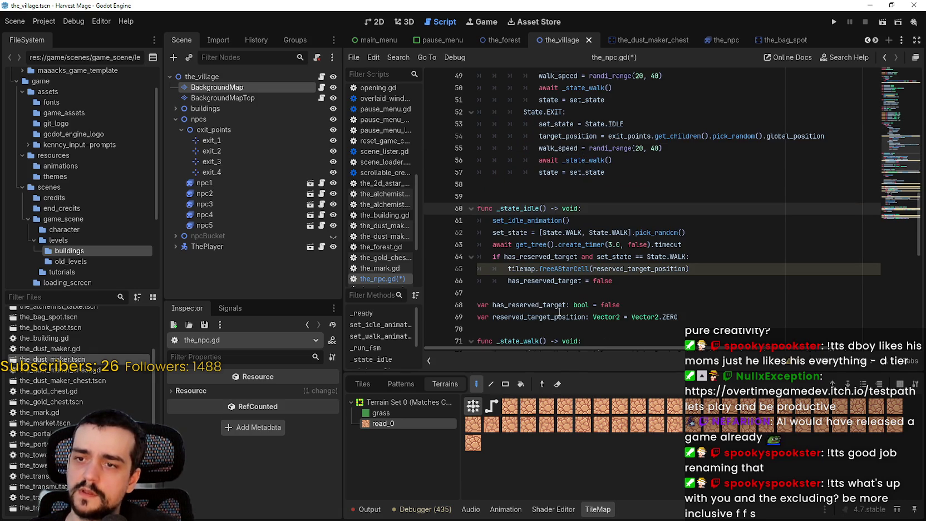
- Comment out the random next-state line in _state_idle with Ctrl+K and save
{"action": "left_click", "coordinate": [493, 233]}
{"action": "key", "text": "ctrl+k"}
{"action": "left_click", "coordinate": [493, 248]}
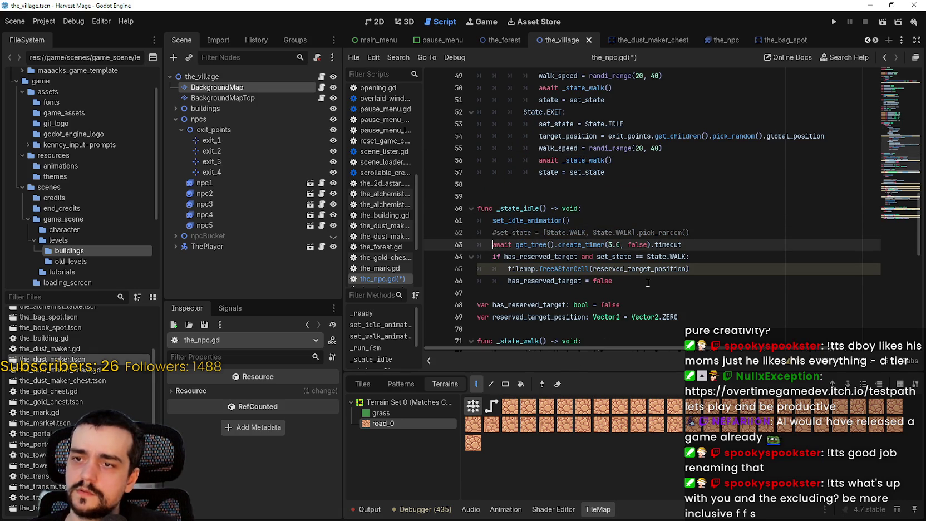
{"action": "left_click", "coordinate": [493, 220]}
{"action": "double_click", "coordinate": [528, 222]}
{"action": "left_click", "coordinate": [687, 244]}
{"action": "key", "text": "ctrl+s"}
- Inspect the State uses and the reserved-target release block after _state_idle
{"action": "double_click", "coordinate": [656, 257]}
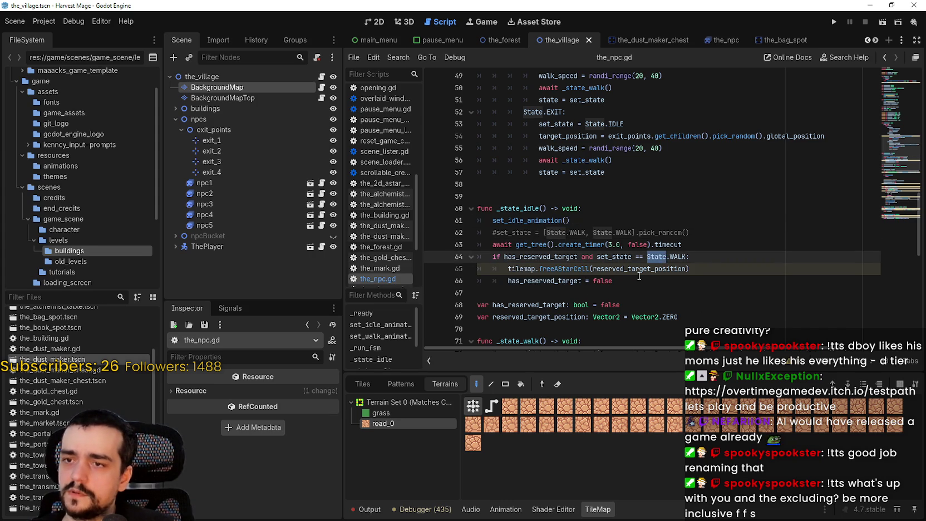
{"action": "left_click", "coordinate": [646, 292]}
{"action": "double_click", "coordinate": [583, 270]}
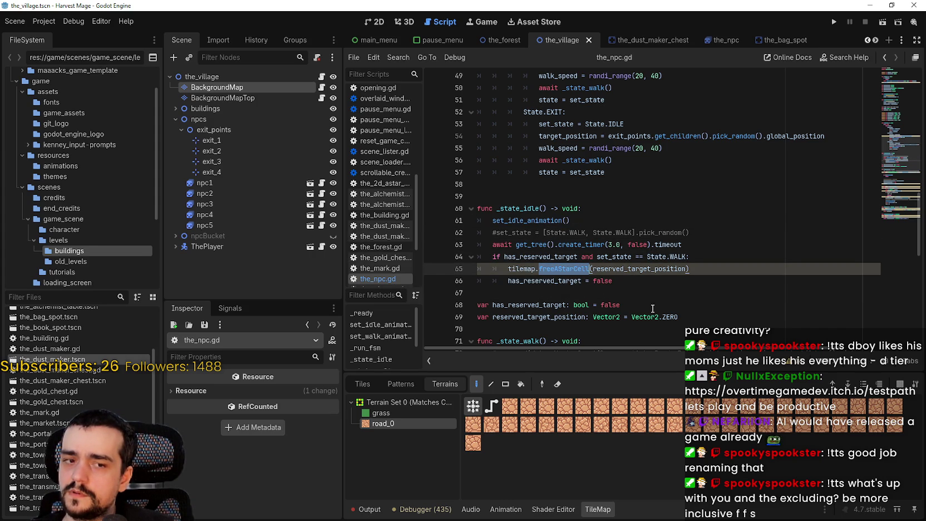
{"action": "left_click", "coordinate": [630, 283]}
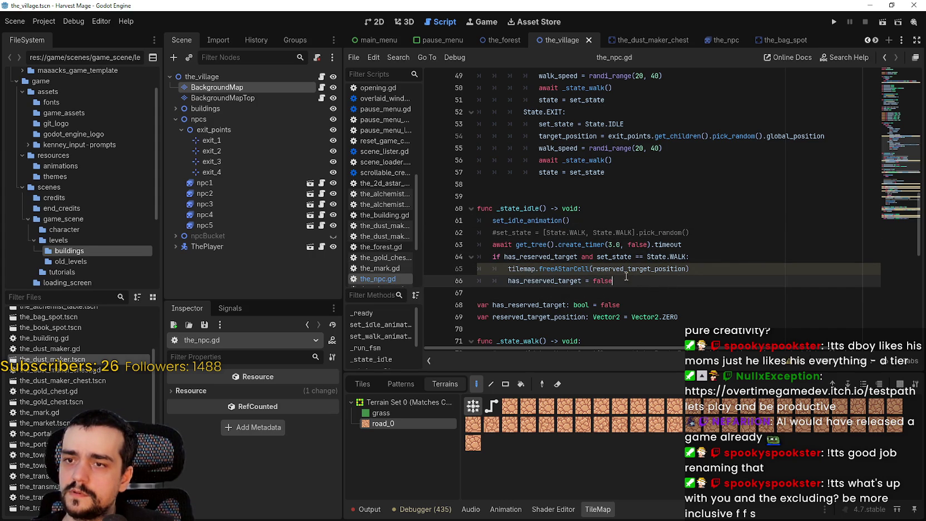
{"action": "left_click_drag", "start_coordinate": [639, 279], "coordinate": [474, 260]}
{"action": "left_click", "coordinate": [560, 289]}
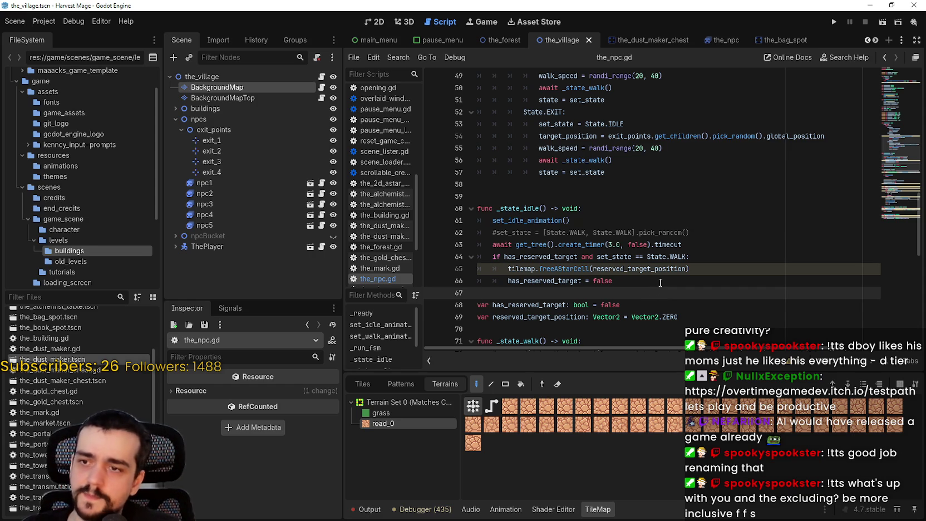
- Add an empty line in _state_idle and copy the random exit point expression
{"action": "scroll", "coordinate": [659, 282], "scroll_direction": "down", "scroll_amount": 1}
{"action": "left_click", "coordinate": [725, 198]}
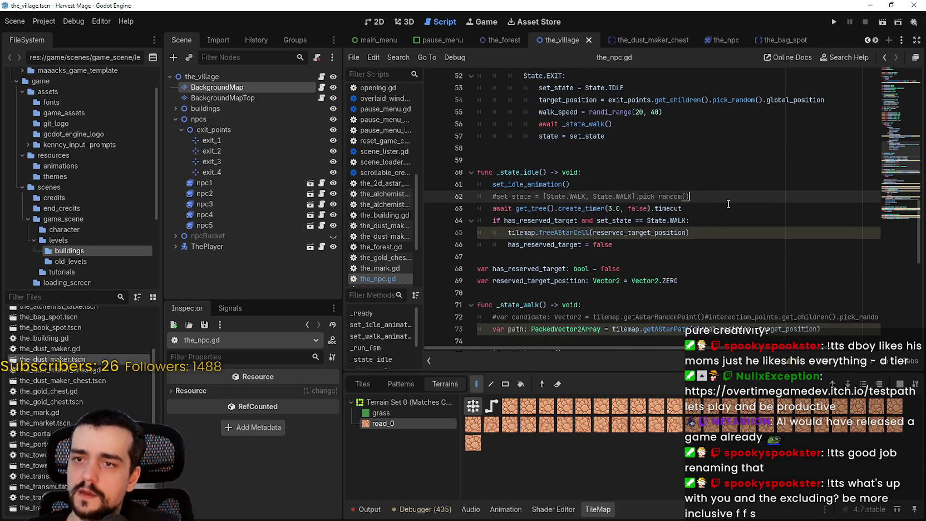
{"action": "key", "text": "Return"}
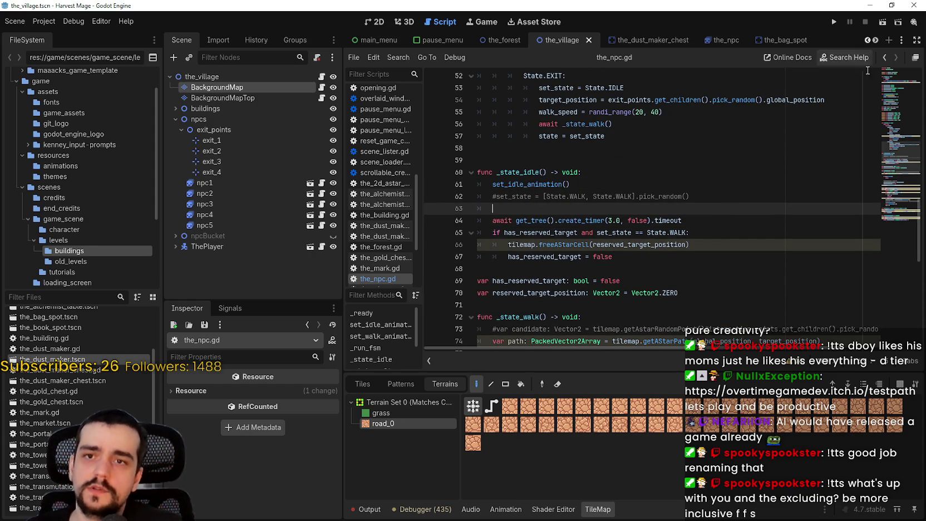
{"action": "left_click", "coordinate": [895, 73]}
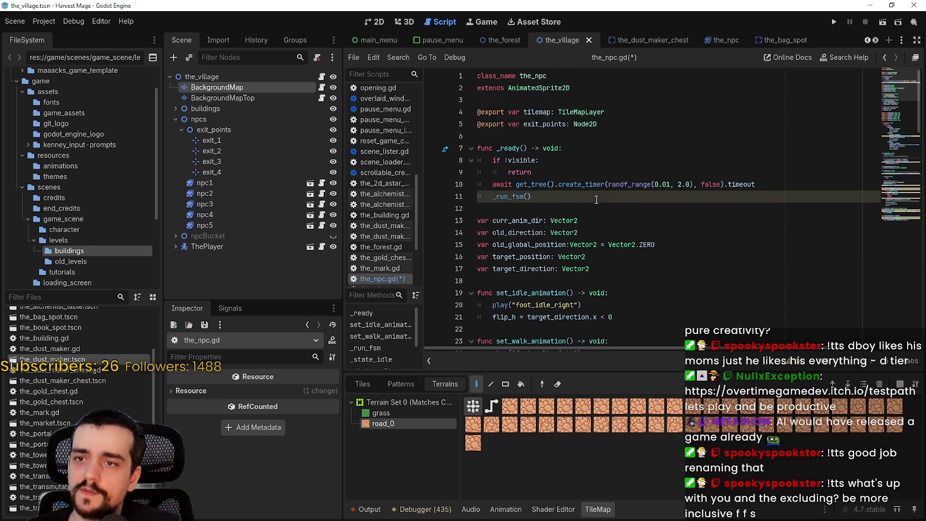
{"action": "scroll", "coordinate": [597, 199], "scroll_direction": "down", "scroll_amount": 5}
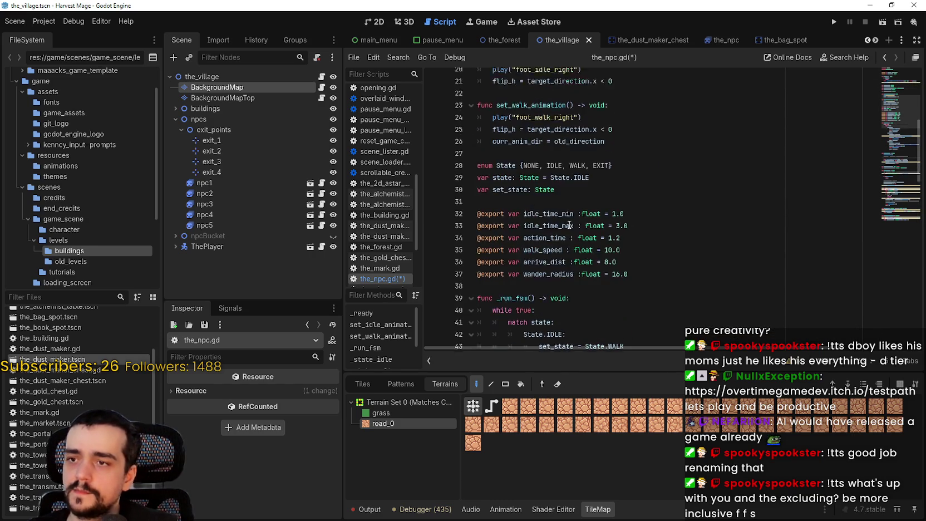
{"action": "scroll", "coordinate": [568, 225], "scroll_direction": "down", "scroll_amount": 3}
{"action": "scroll", "coordinate": [574, 220], "scroll_direction": "down", "scroll_amount": 1}
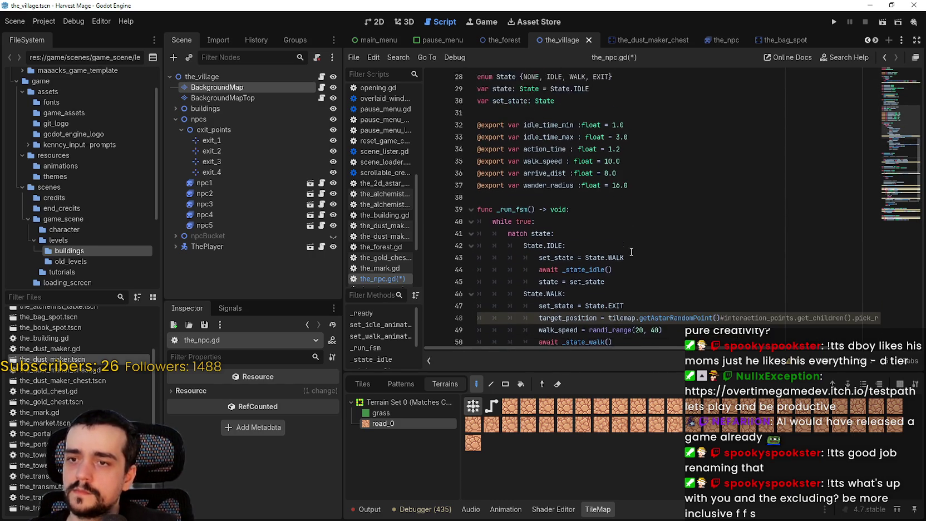
{"action": "scroll", "coordinate": [696, 262], "scroll_direction": "down", "scroll_amount": 4}
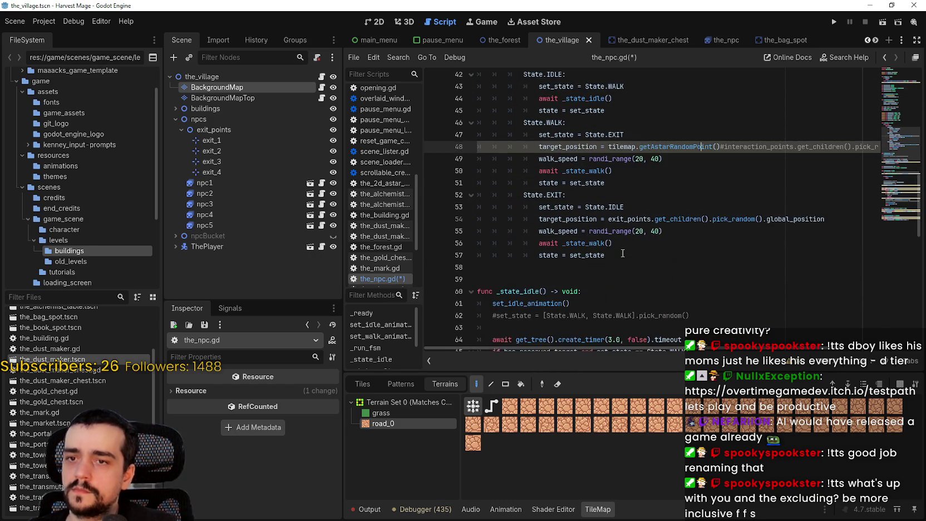
{"action": "double_click", "coordinate": [614, 220]}
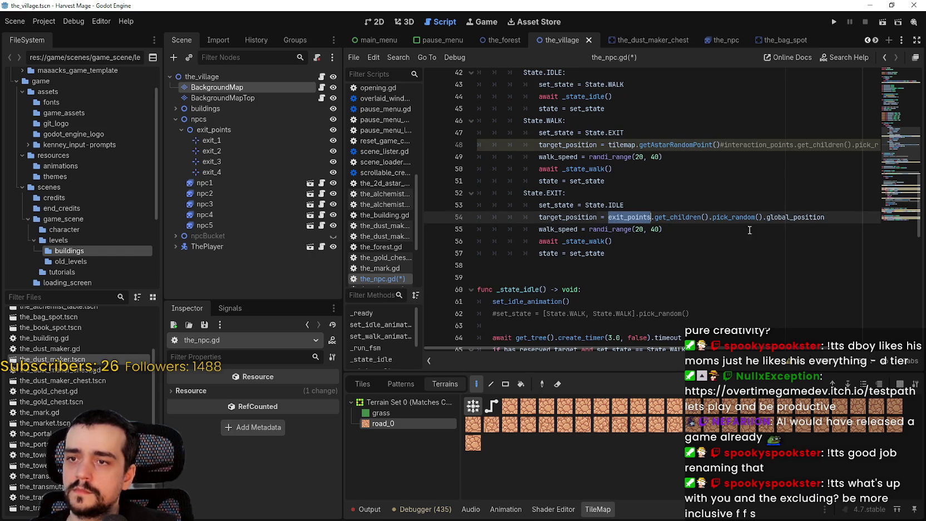
{"action": "left_click_drag", "start_coordinate": [614, 220], "coordinate": [811, 218]}
{"action": "key", "text": "ctrl+c"}
{"action": "left_click", "coordinate": [903, 217]}
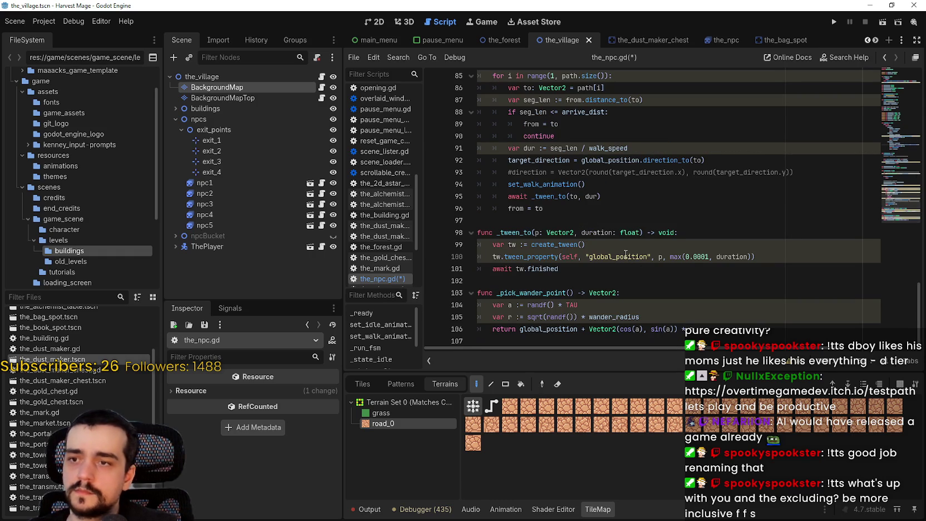
{"action": "scroll", "coordinate": [606, 243], "scroll_direction": "up", "scroll_amount": 9}
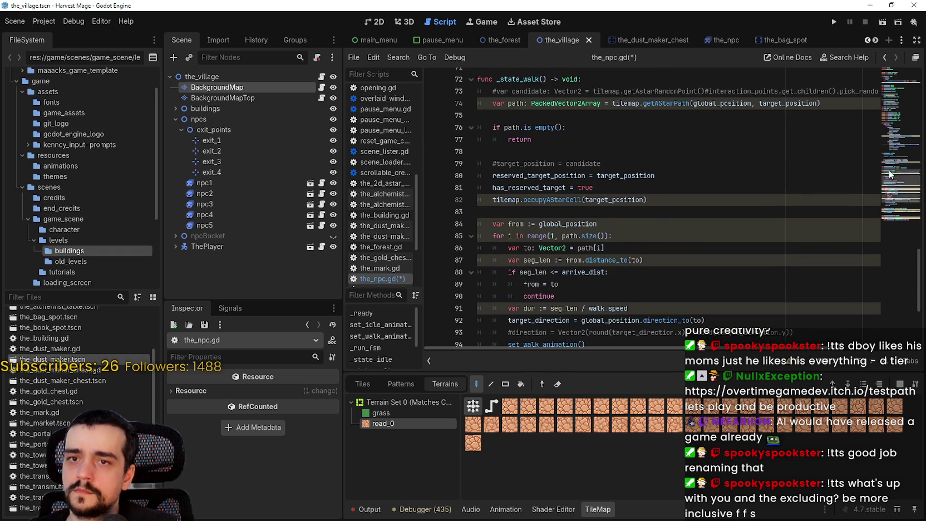
{"action": "left_click_drag", "start_coordinate": [886, 179], "coordinate": [897, 139]}
- In _state_idle, set global_position to the pasted random exit point expression and save
{"action": "right_click", "coordinate": [591, 183]}
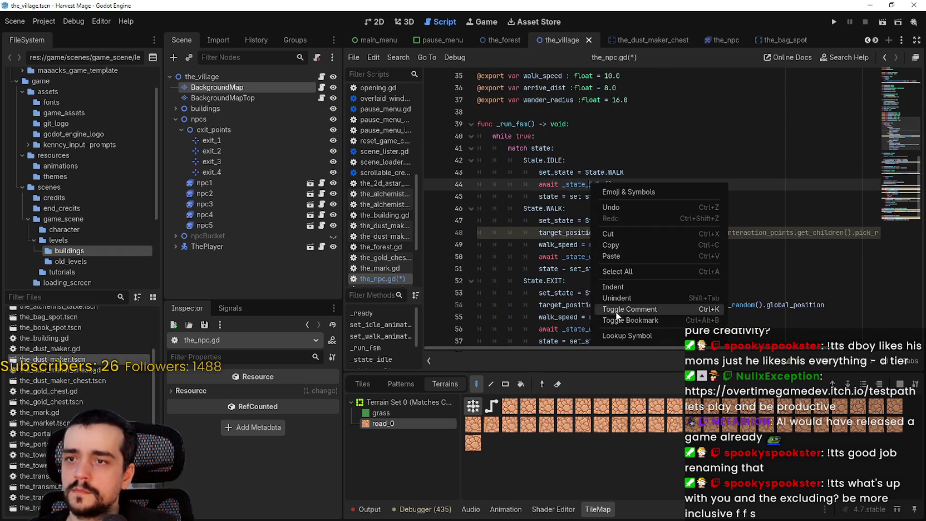
{"action": "left_click", "coordinate": [613, 322]}
{"action": "left_click", "coordinate": [591, 246]}
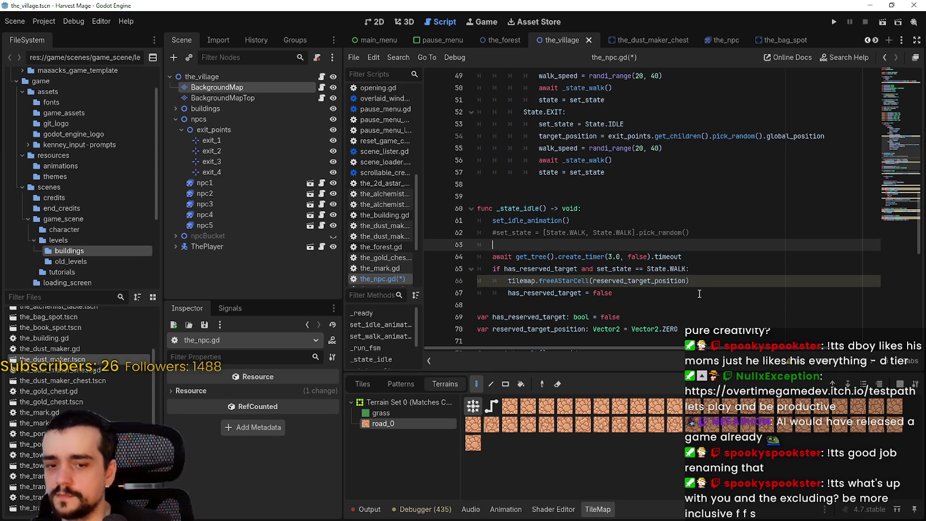
{"action": "type", "text": "global_position ="}
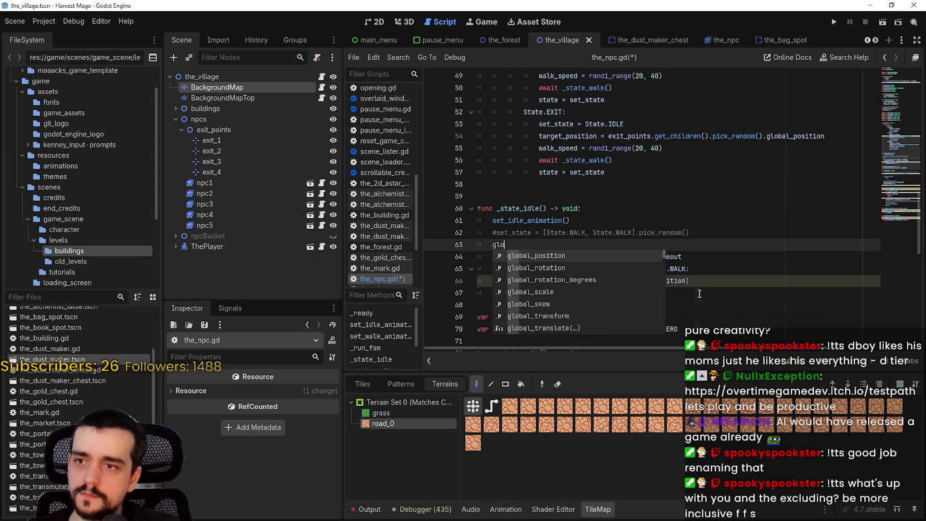
{"action": "key", "text": "ctrl+v"}
{"action": "key", "text": "ctrl+s"}
- Add 'global_position = exit_points.get_children().pick_random().global_position' to _ready, save, and run the project
{"action": "left_click", "coordinate": [722, 243]}
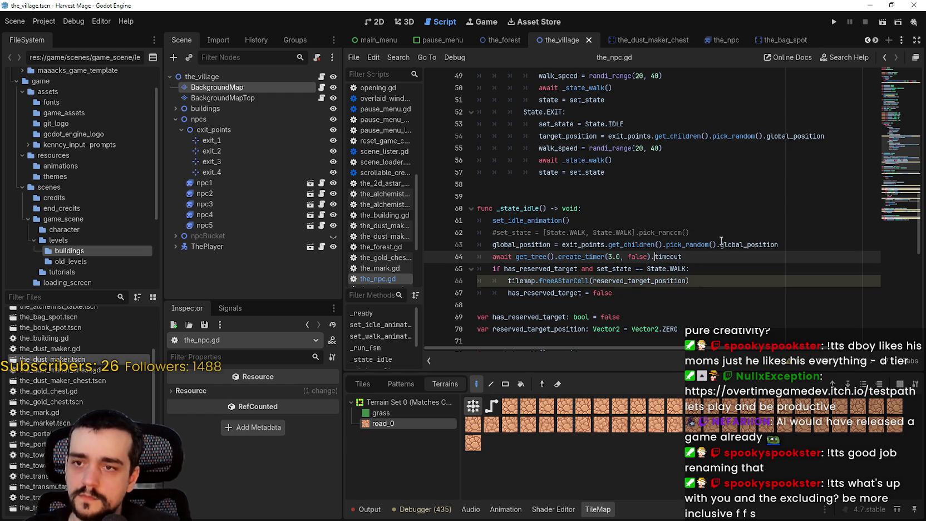
{"action": "left_click", "coordinate": [884, 97]}
{"action": "left_click", "coordinate": [545, 186]}
{"action": "left_click", "coordinate": [604, 172]}
{"action": "key", "text": "Return"}
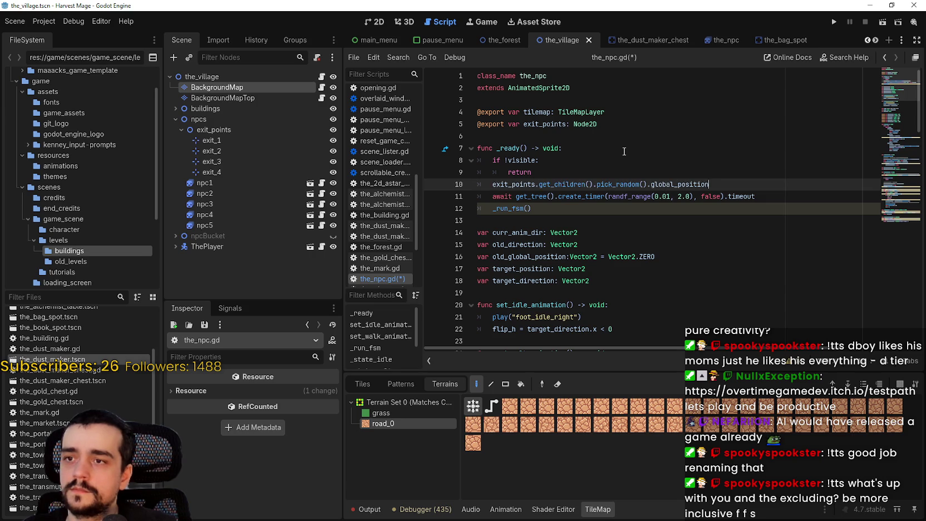
{"action": "type", "text": "global"}
{"action": "key", "text": "Return"}
{"action": "type", "text": "= exit_points.get_children().pick_random().global_position"}
{"action": "key", "text": "ctrl+s"}
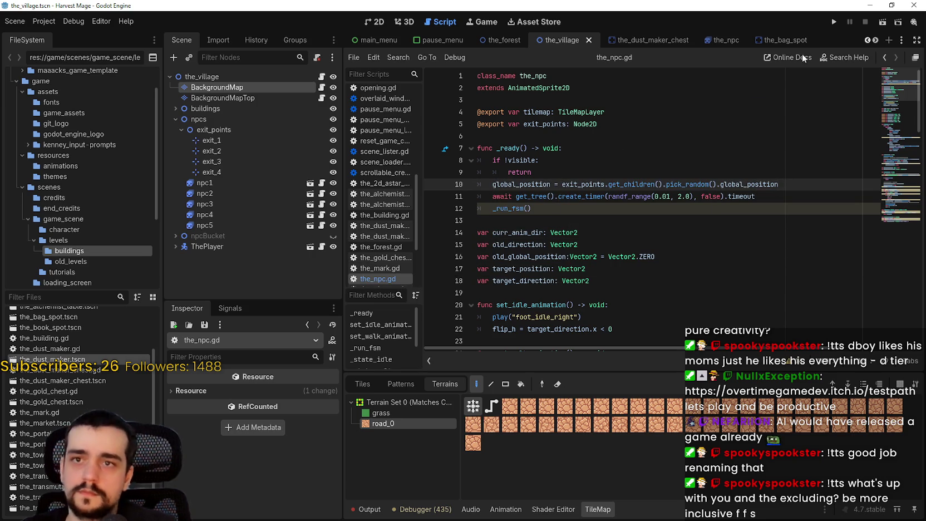
{"action": "left_click", "coordinate": [835, 22]}
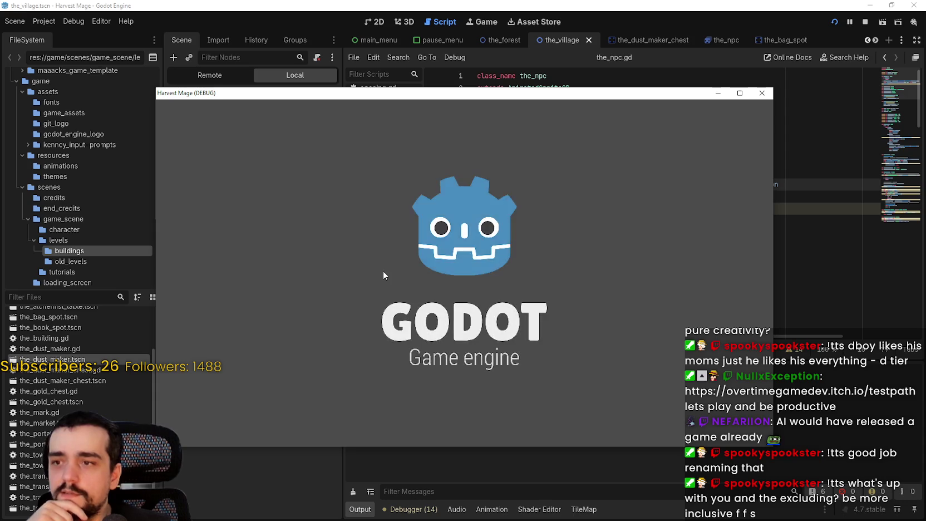
- Inspect the null exit_points error on line 10, stop the game, and expand npcBucket
{"action": "key", "text": "Return"}
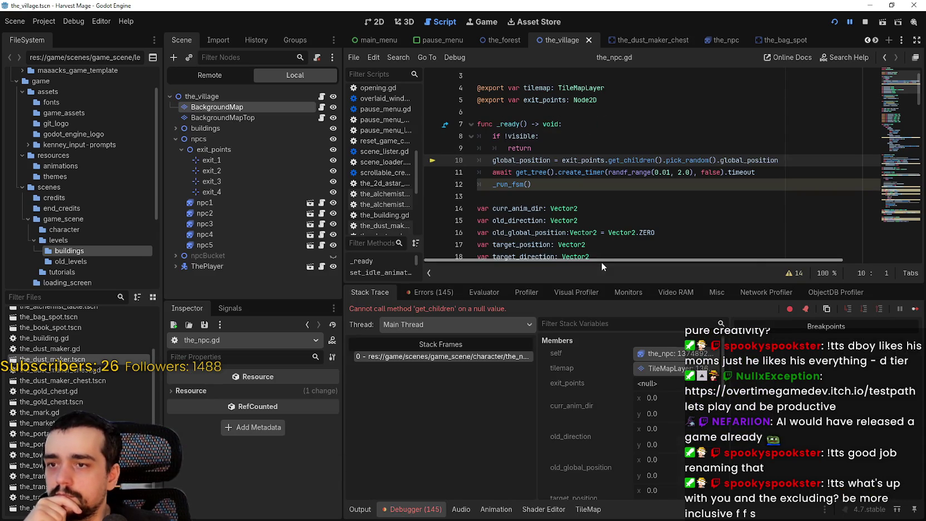
{"action": "double_click", "coordinate": [601, 160]}
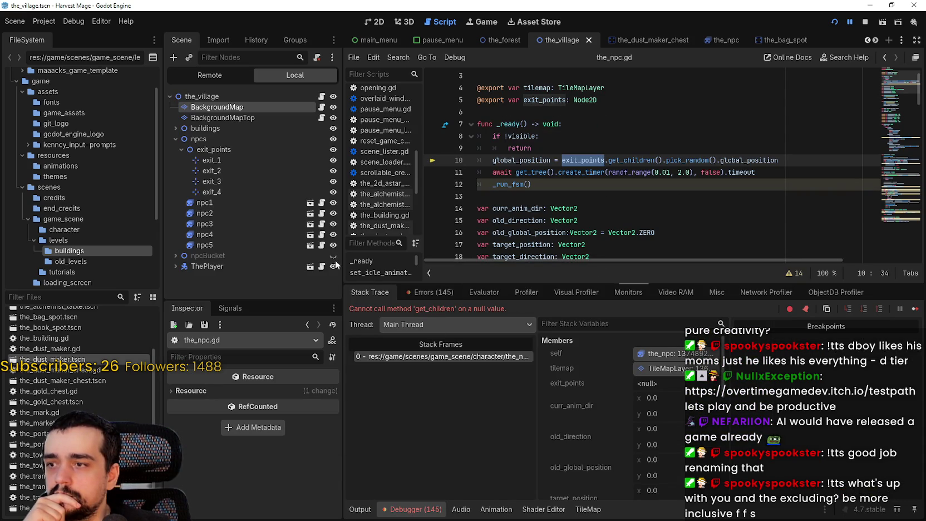
{"action": "left_click", "coordinate": [866, 22]}
{"action": "left_click", "coordinate": [172, 235]}
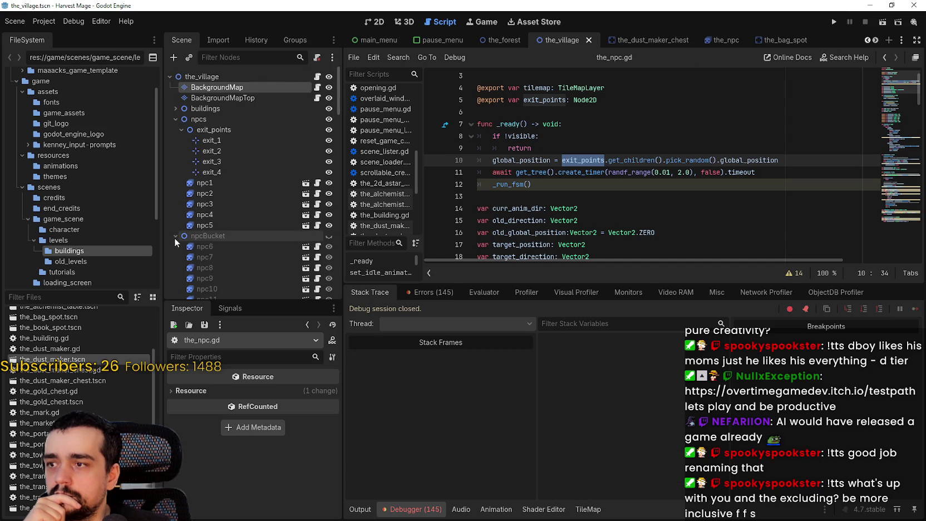
- Delete NPC nodes npc6 through npc100, save the_village scene, and run the project again
{"action": "scroll", "coordinate": [249, 255], "scroll_direction": "down", "scroll_amount": 5}
{"action": "left_click", "coordinate": [238, 109]}
{"action": "left_click_drag", "start_coordinate": [339, 103], "coordinate": [333, 295]}
{"action": "left_click", "coordinate": [232, 277], "text": "shift"}
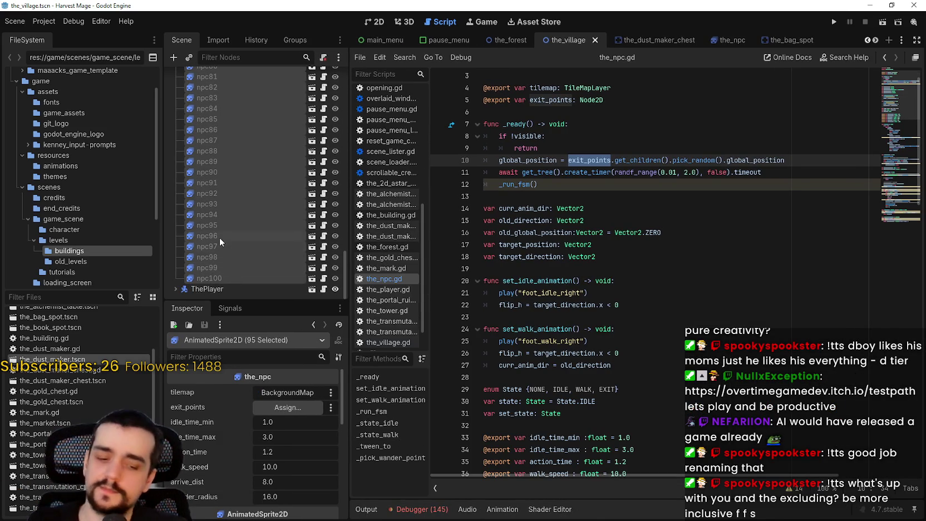
{"action": "key", "text": "Delete"}
{"action": "key", "text": "Return"}
{"action": "key", "text": "ctrl+s"}
{"action": "left_click", "coordinate": [835, 25]}
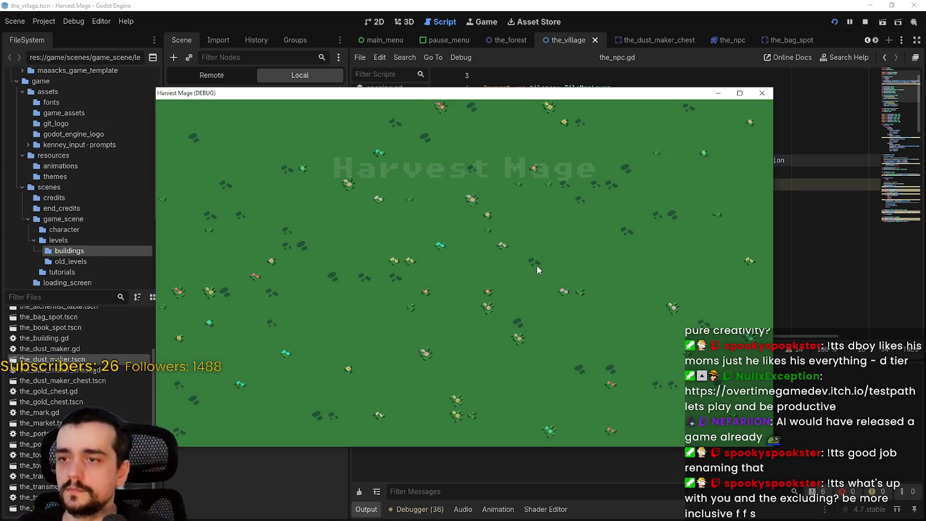
- Start the game full screen and walk the player right, back left, and up toward the crossroads
{"action": "left_click", "coordinate": [223, 301]}
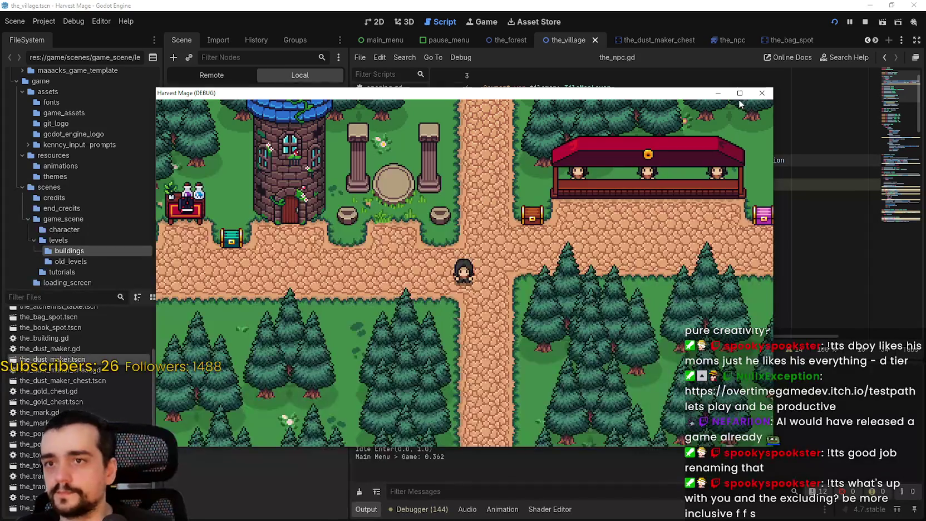
{"action": "key", "text": "super+Up"}
{"action": "key", "text": "w"}
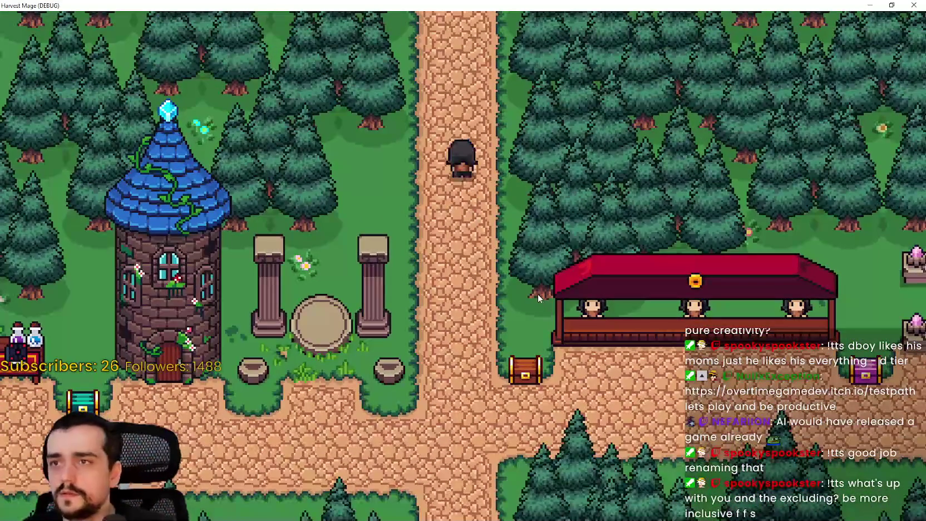
{"action": "key", "text": "s"}
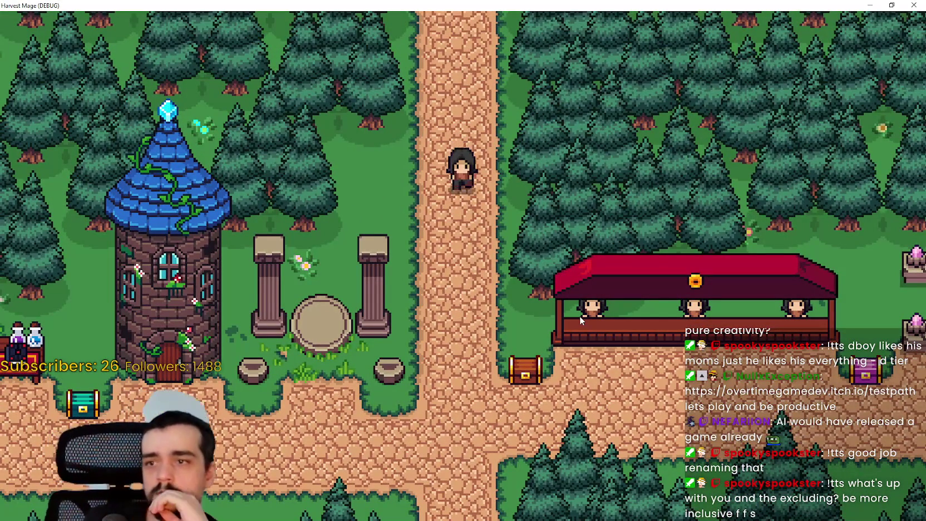
{"action": "key", "text": "d"}
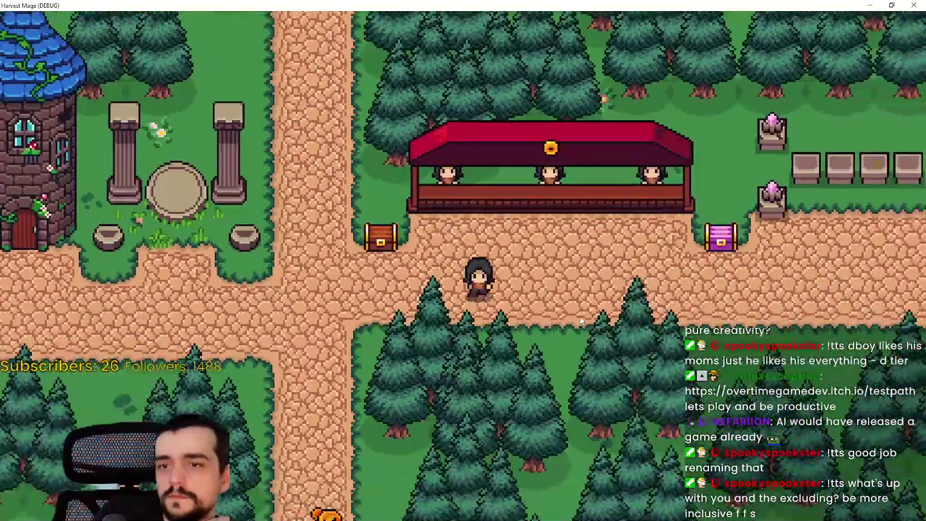
{"action": "key", "text": "d"}
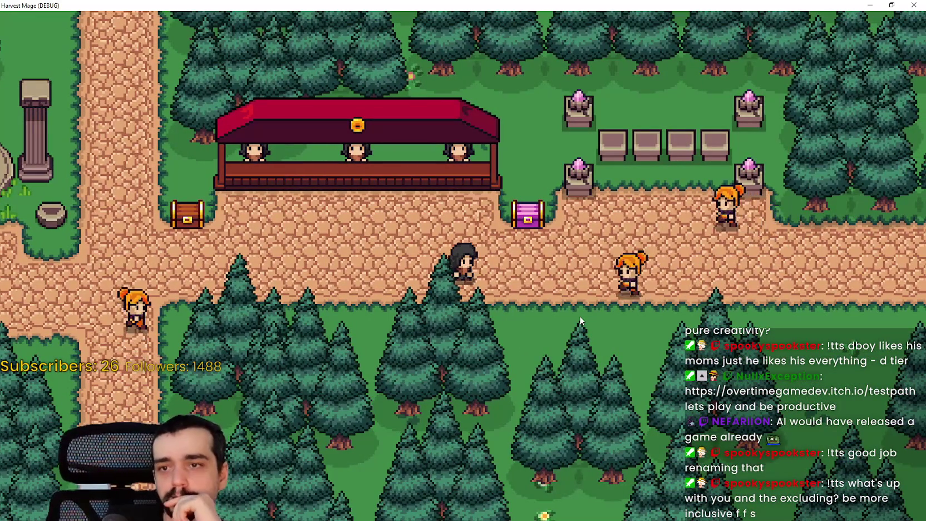
{"action": "key", "text": "d"}
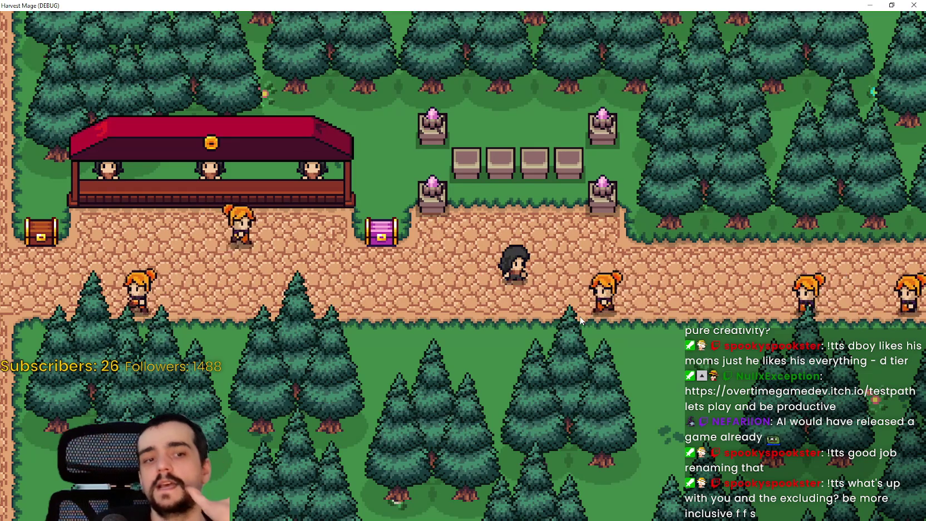
{"action": "key", "text": "a"}
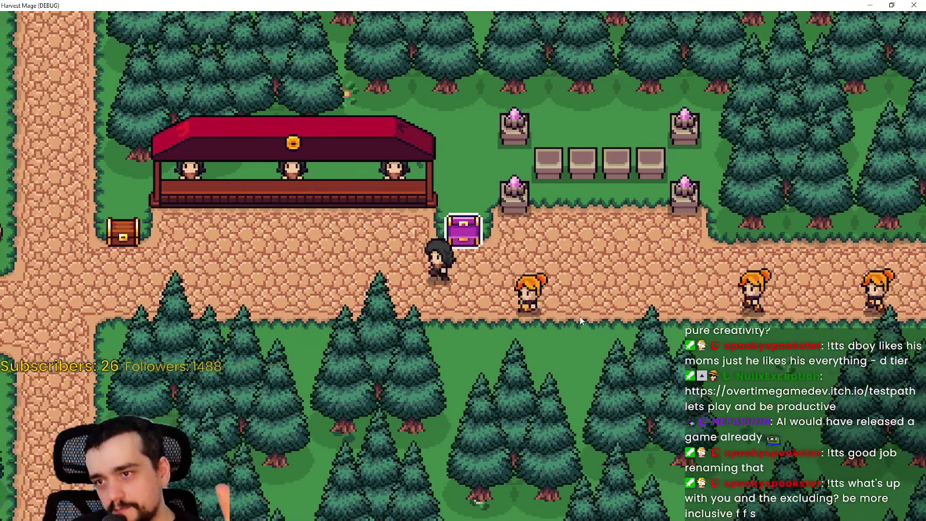
{"action": "key", "text": "a"}
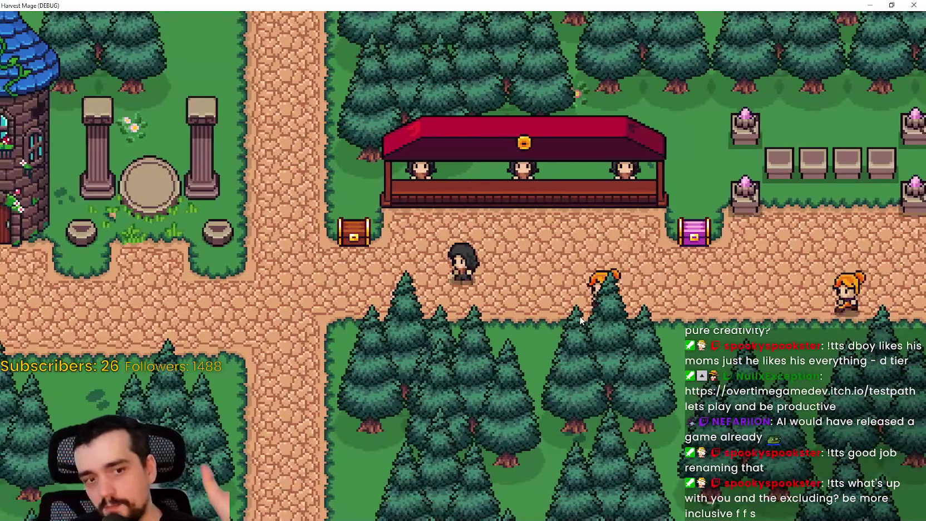
{"action": "key", "text": "a"}
{"action": "key", "text": "w"}
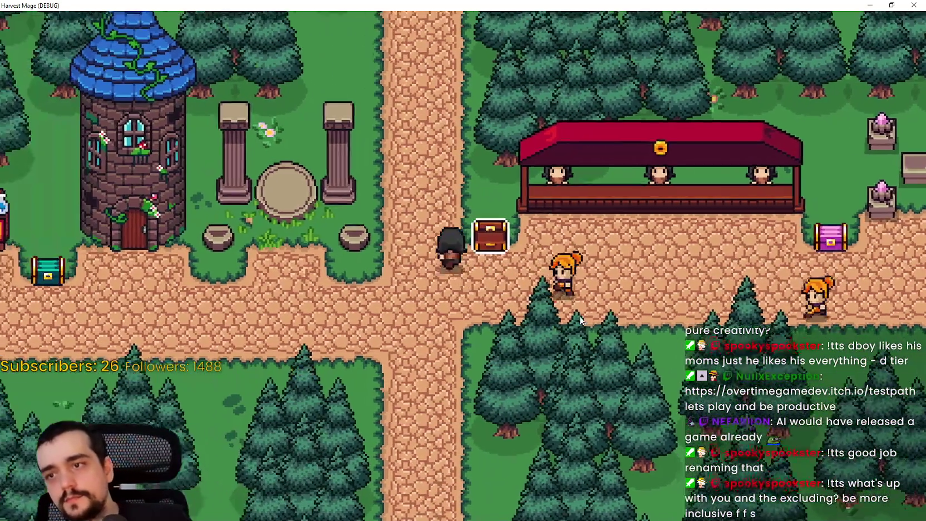
{"action": "key", "text": "s"}
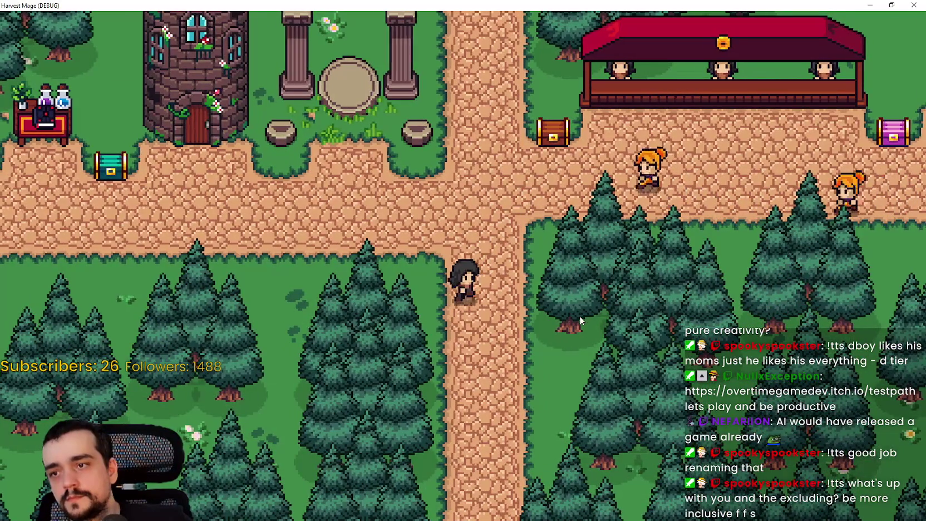
{"action": "key", "text": "s"}
{"action": "key", "text": "w"}
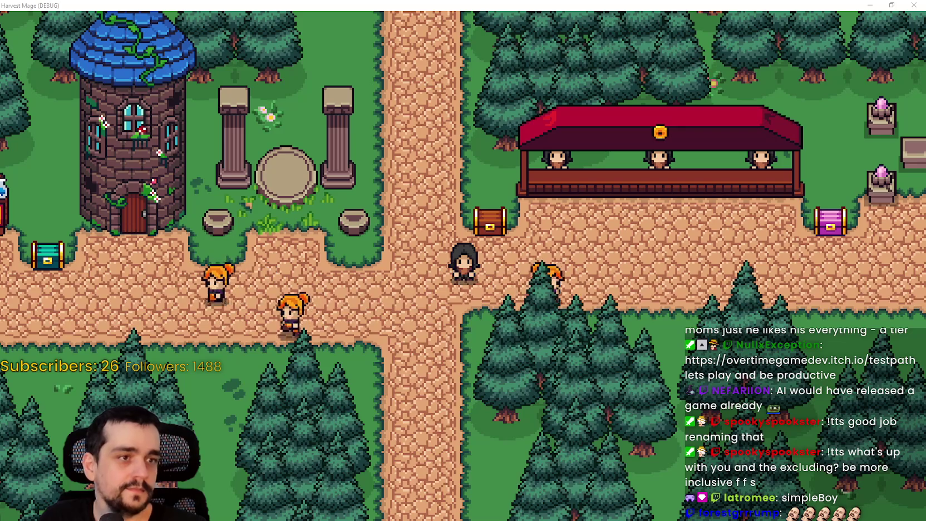
{"action": "key", "text": "d"}
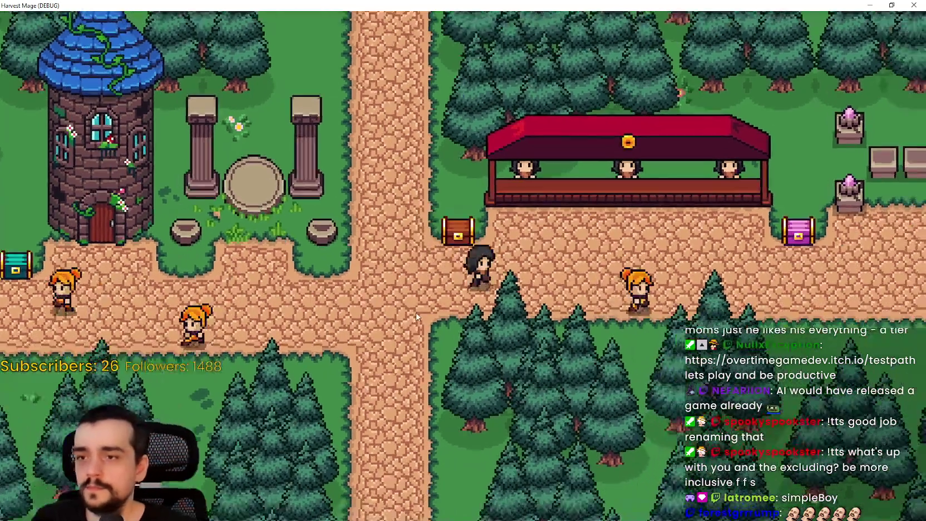
{"action": "key", "text": "d"}
{"action": "key", "text": "w"}
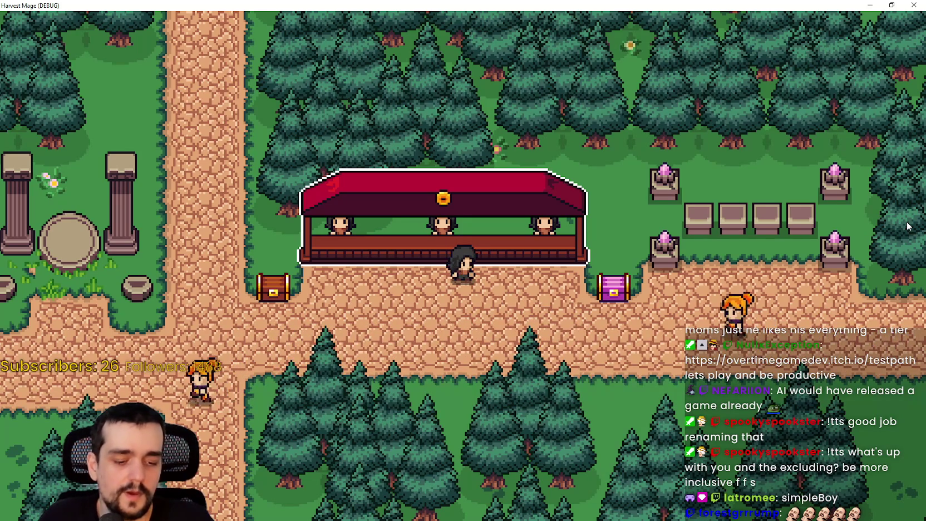
- Walk the player a bit further, then close the running game with F8
{"action": "key", "text": "a"}
{"action": "key", "text": "s"}
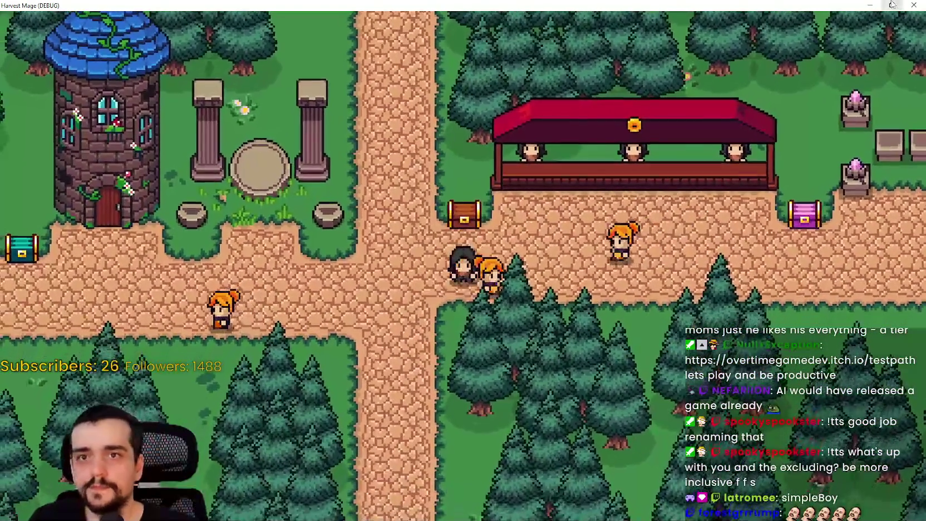
{"action": "key", "text": "F8"}
- Jump to the _run_fsm definition using Lookup Symbol on its call
{"action": "left_click", "coordinate": [775, 100]}
{"action": "left_click", "coordinate": [601, 220]}
{"action": "scroll", "coordinate": [602, 221], "scroll_direction": "down", "scroll_amount": 1}
{"action": "left_click", "coordinate": [510, 148]}
{"action": "right_click", "coordinate": [510, 151]}
{"action": "left_click", "coordinate": [598, 268]}
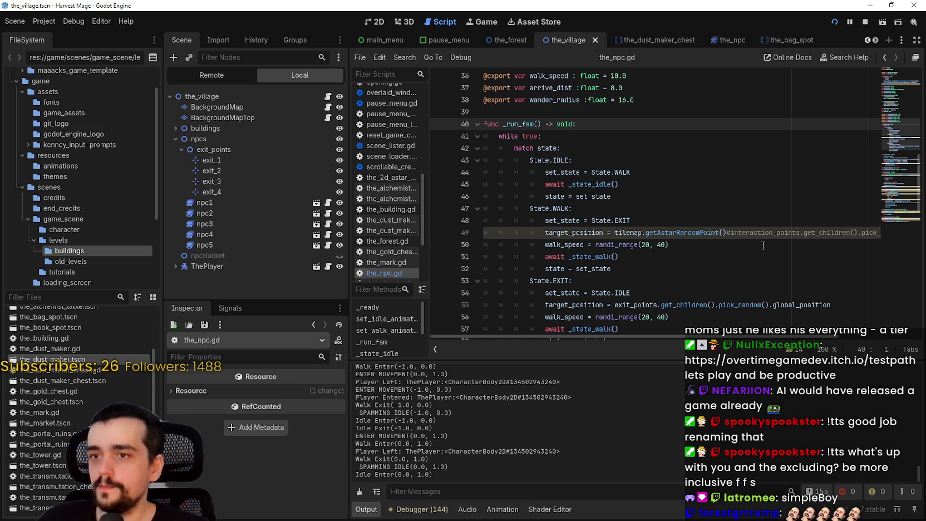
- Select line 48 in the WALK branch, which sets the next state to EXIT
{"action": "scroll", "coordinate": [775, 159], "scroll_direction": "down", "scroll_amount": 2}
{"action": "left_click", "coordinate": [601, 139]}
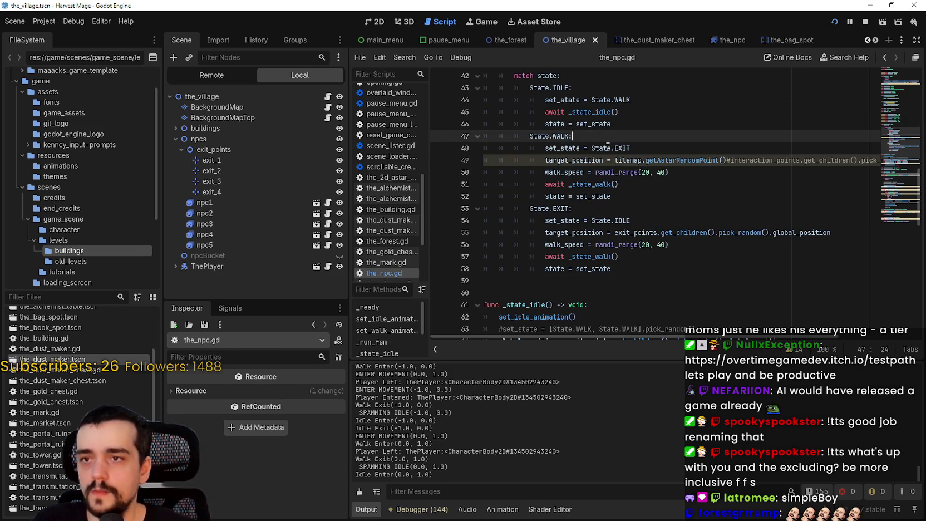
{"action": "left_click_drag", "start_coordinate": [621, 144], "coordinate": [622, 135]}
{"action": "triple_click", "coordinate": [611, 147]}
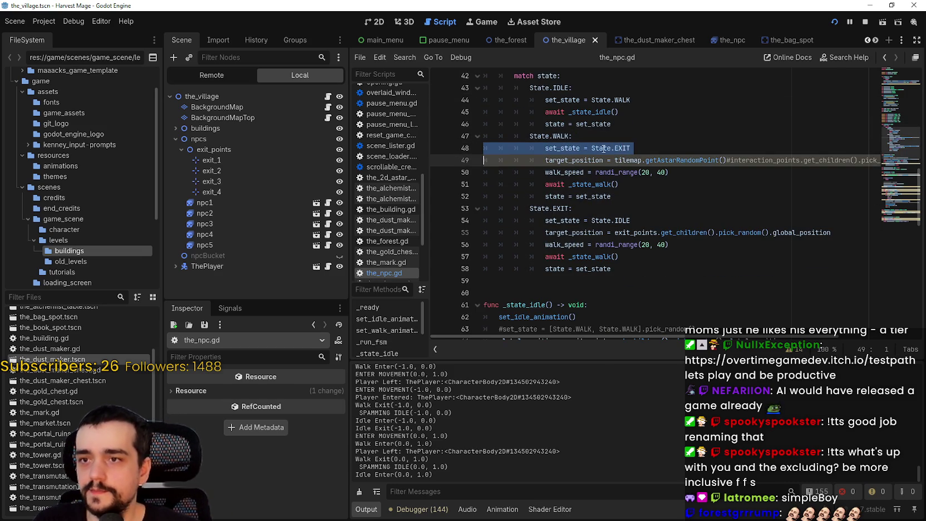
{"action": "left_click", "coordinate": [647, 151]}
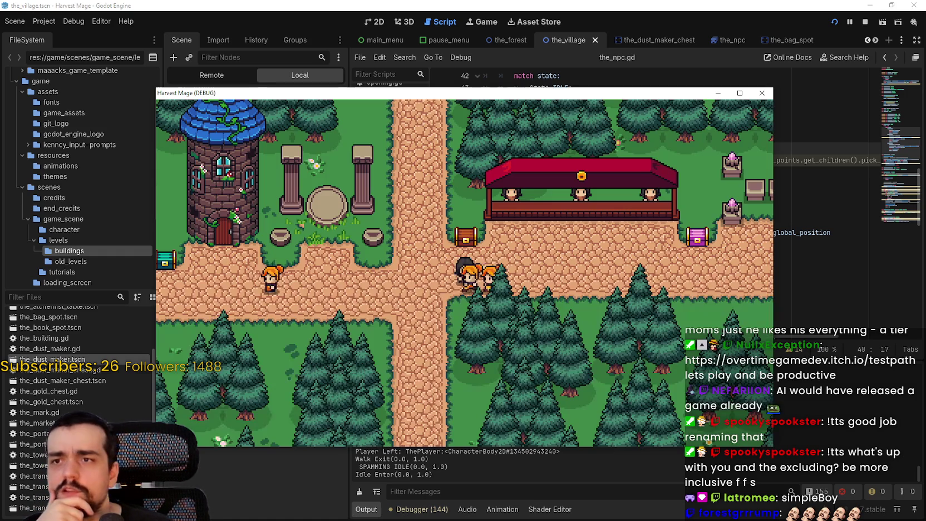
- Enlarge the game window to watch the NPCs, then restore it and stop the test run
{"action": "key", "text": "Down"}
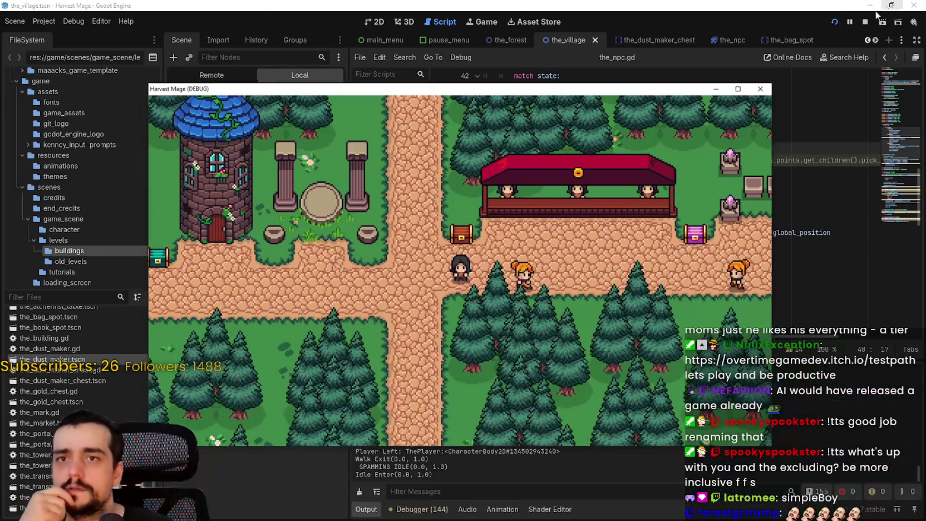
{"action": "left_click", "coordinate": [891, 5]}
{"action": "left_click", "coordinate": [863, 21]}
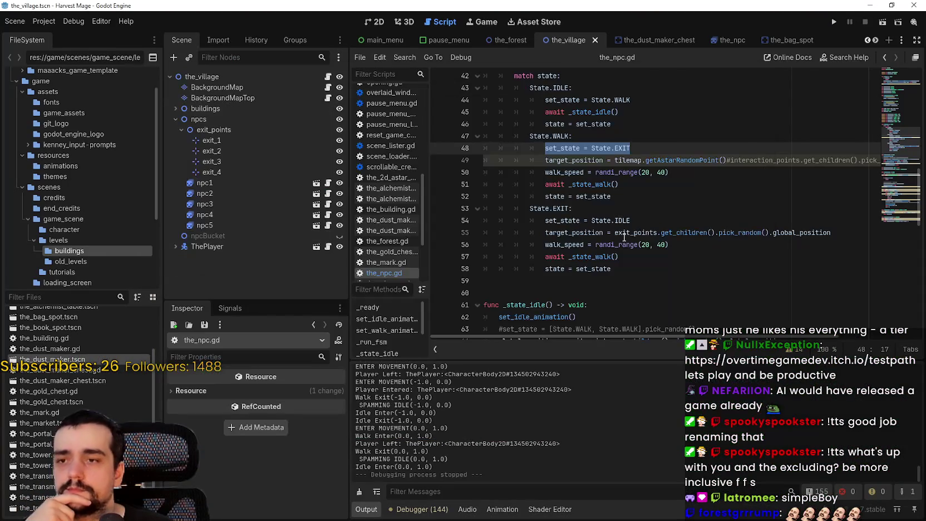
- Review the WALK branch and the _state_idle code, including the teleport-to-exit line
{"action": "scroll", "coordinate": [594, 196], "scroll_direction": "up", "scroll_amount": 1}
{"action": "double_click", "coordinate": [539, 172]}
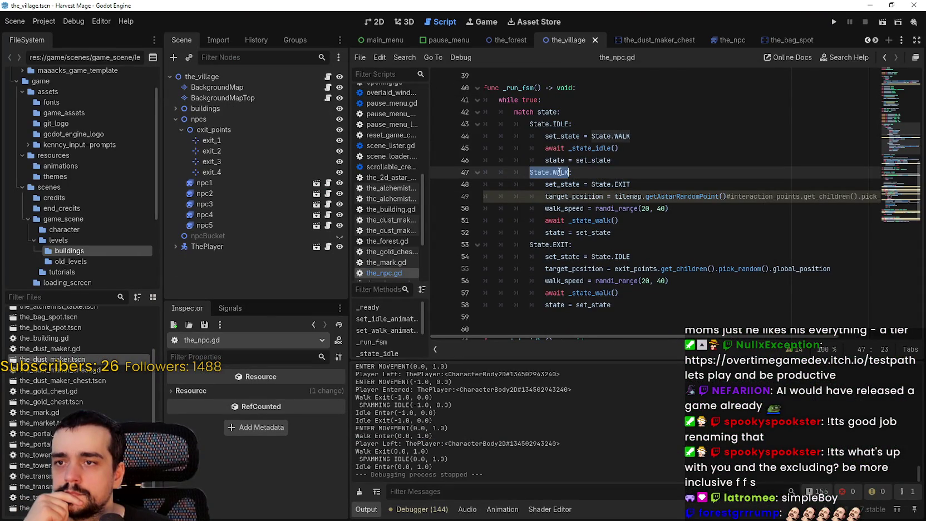
{"action": "mouse_move", "coordinate": [560, 172]}
{"action": "left_mouse_down"}
{"action": "mouse_move", "coordinate": [647, 196]}
{"action": "mouse_move", "coordinate": [647, 184]}
{"action": "mouse_move", "coordinate": [624, 241]}
{"action": "left_mouse_up"}
{"action": "left_click", "coordinate": [623, 240]}
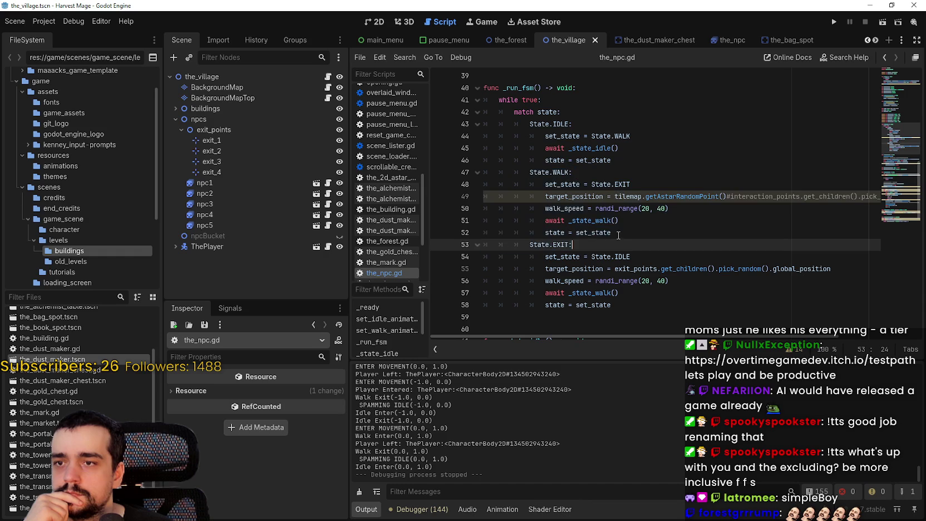
{"action": "left_click", "coordinate": [598, 233]}
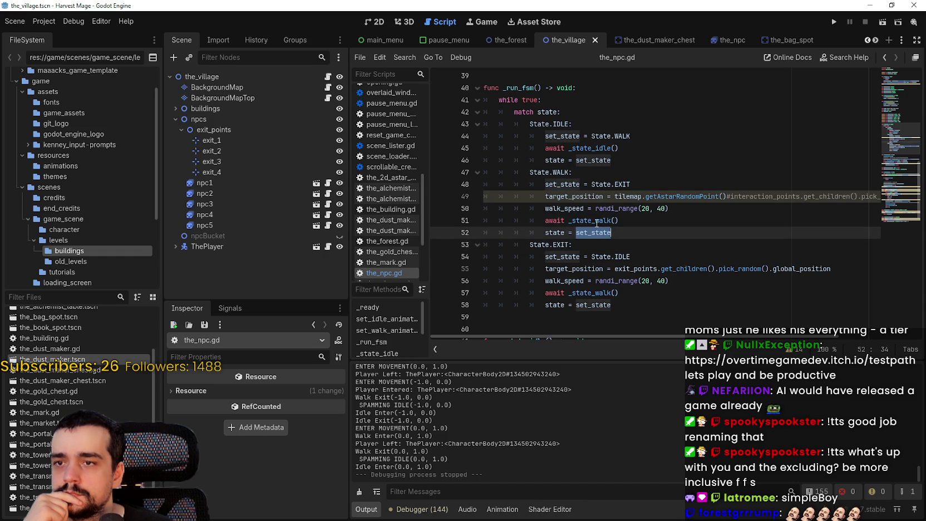
{"action": "scroll", "coordinate": [582, 230], "scroll_direction": "down", "scroll_amount": 5}
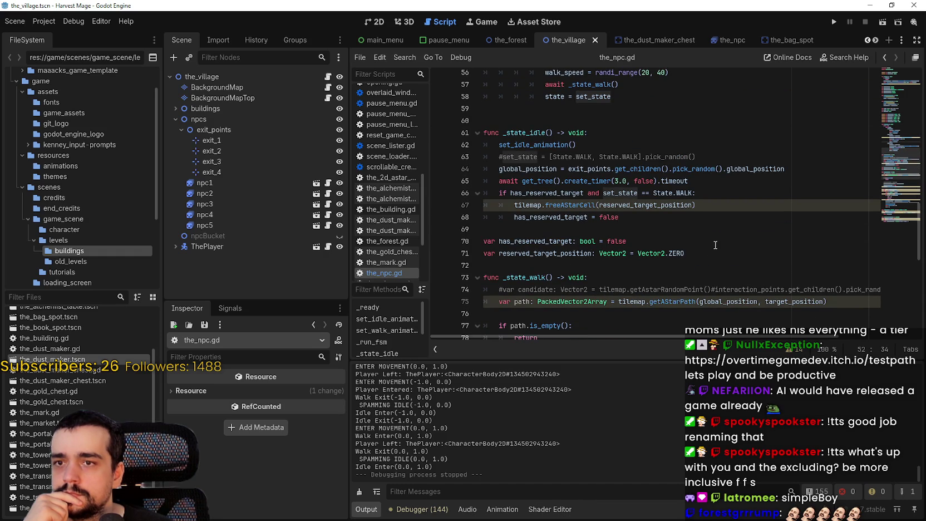
{"action": "left_click", "coordinate": [715, 245]}
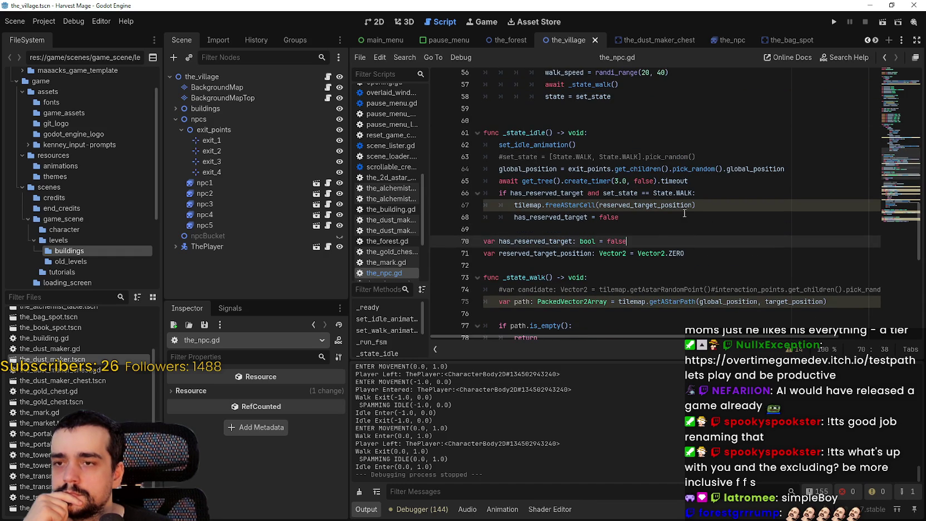
{"action": "left_click", "coordinate": [577, 228]}
{"action": "left_click", "coordinate": [498, 169]}
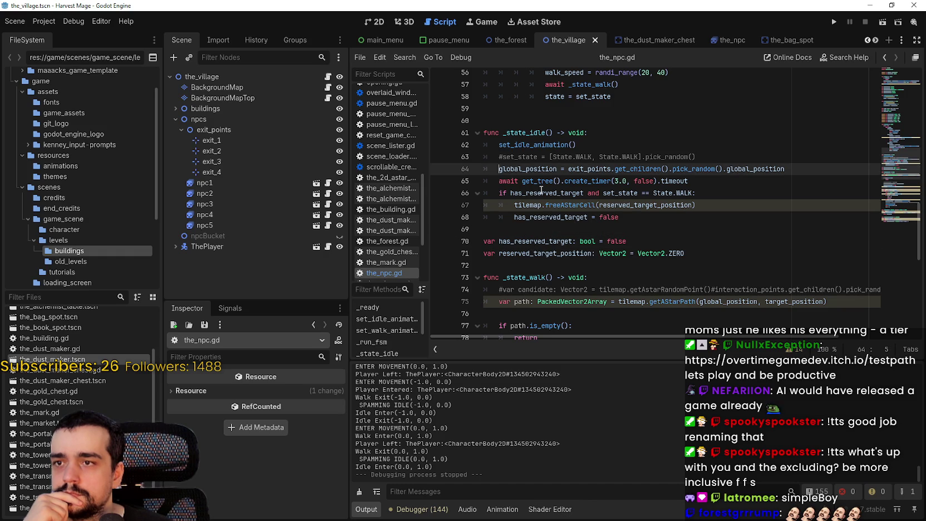
- Look over the EXIT branch, then select the whole State.IDLE branch for copying
{"action": "scroll", "coordinate": [541, 190], "scroll_direction": "up", "scroll_amount": 5}
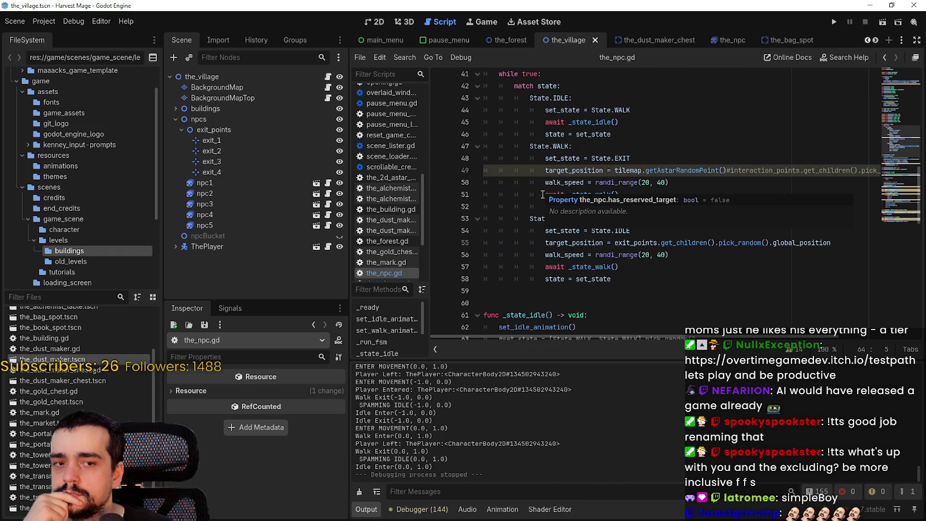
{"action": "left_click", "coordinate": [629, 286]}
{"action": "left_click", "coordinate": [566, 220]}
{"action": "left_click", "coordinate": [666, 291]}
{"action": "mouse_move", "coordinate": [663, 291]}
{"action": "left_mouse_down"}
{"action": "mouse_move", "coordinate": [556, 281]}
{"action": "mouse_move", "coordinate": [472, 227]}
{"action": "left_mouse_up"}
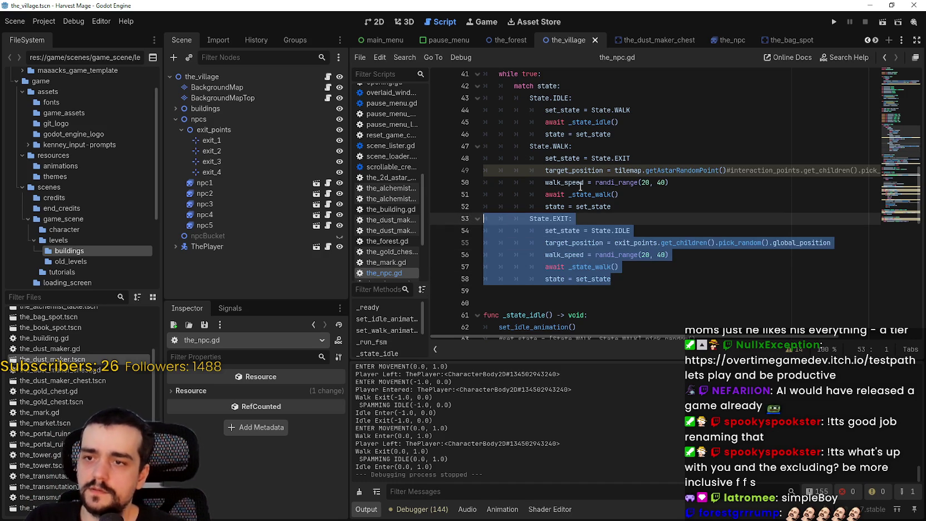
{"action": "left_click", "coordinate": [598, 135]}
{"action": "left_click_drag", "start_coordinate": [621, 138], "coordinate": [474, 104]}
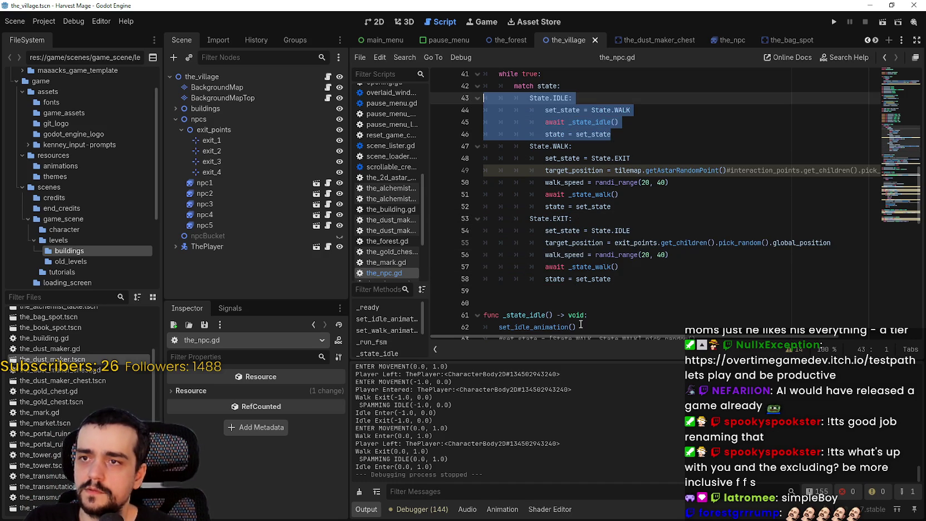
- Paste the IDLE branch below the EXIT branch and rename it State.EXIT_IDLE
{"action": "left_click", "coordinate": [538, 292]}
{"action": "key", "text": "ctrl+v"}
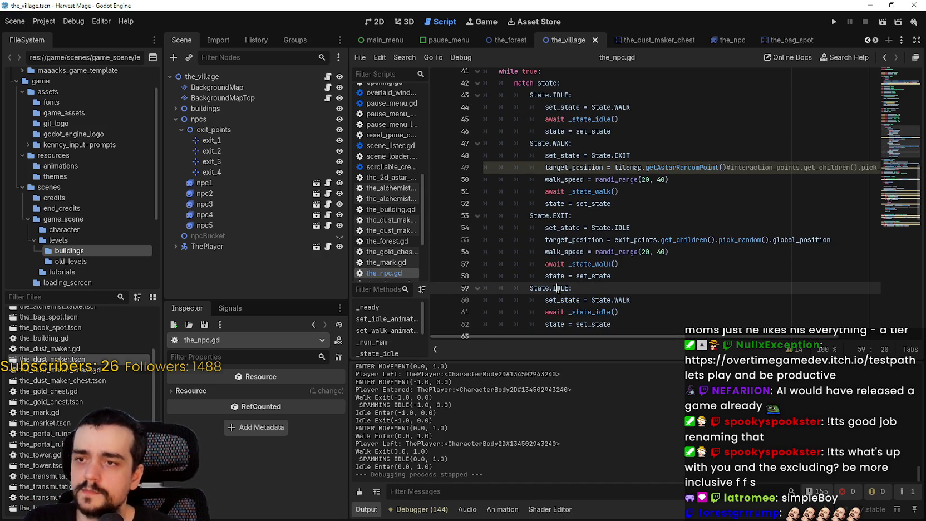
{"action": "double_click", "coordinate": [561, 288]}
{"action": "type", "text": "EXI"}
{"action": "type", "text": "T_IDLE"}
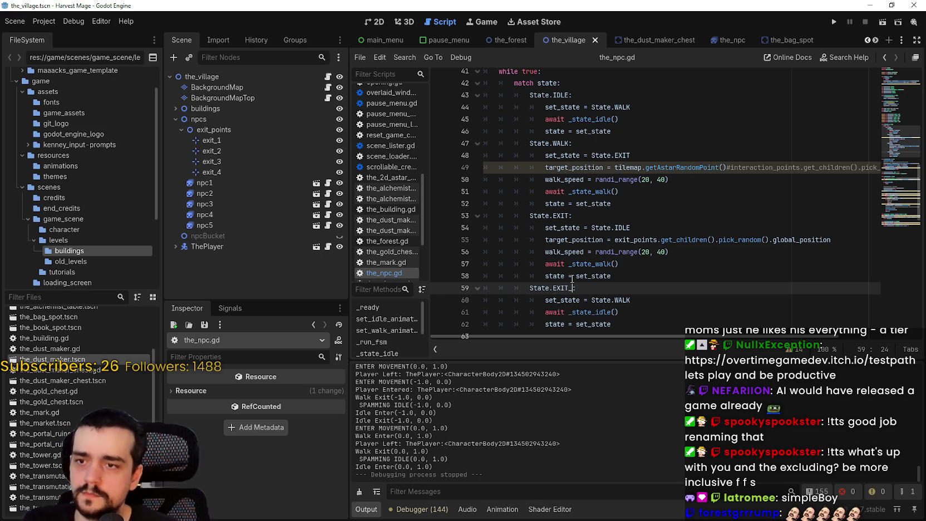
{"action": "scroll", "coordinate": [545, 269], "scroll_direction": "up", "scroll_amount": 12}
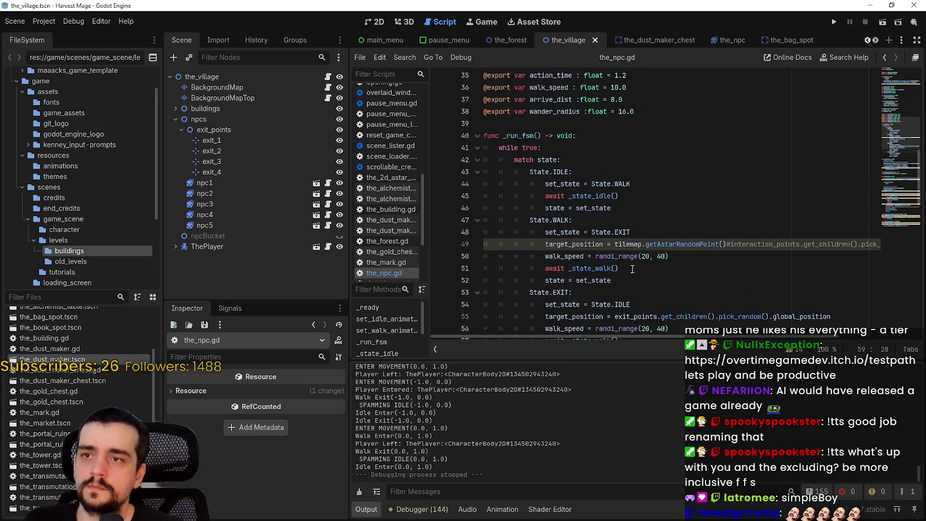
{"action": "scroll", "coordinate": [621, 212], "scroll_direction": "up", "scroll_amount": 2}
{"action": "scroll", "coordinate": [571, 166], "scroll_direction": "down", "scroll_amount": 7}
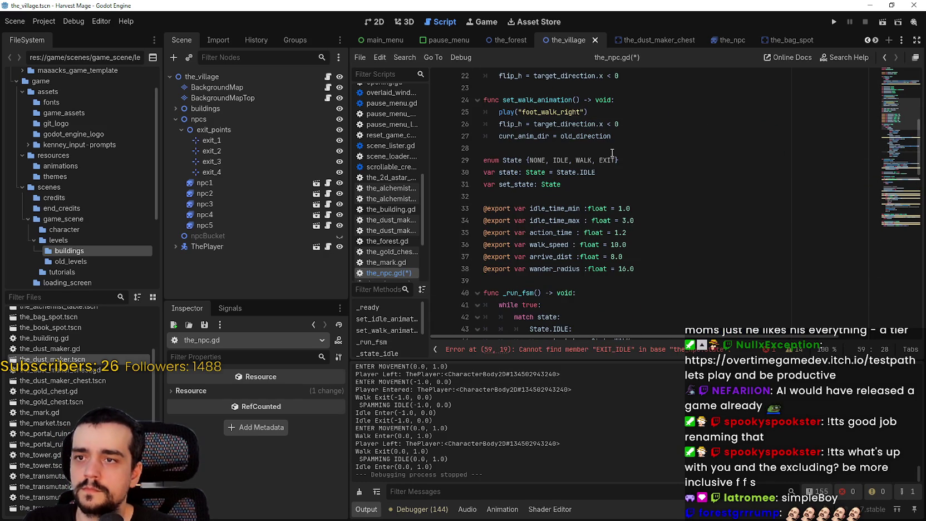
- Append EXIT_IDLE to the State enum after EXIT
{"action": "left_click", "coordinate": [613, 160]}
{"action": "key", "text": "Right"}
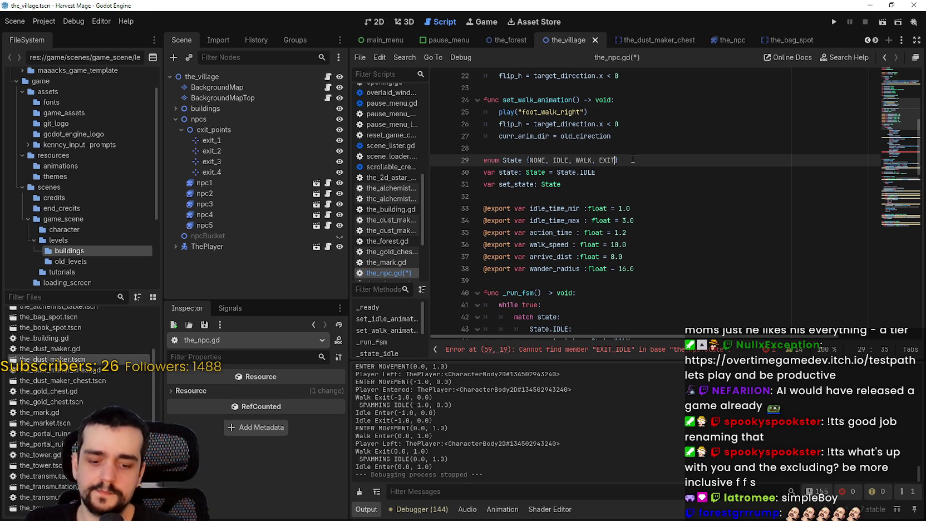
{"action": "type", "text": ", E"}
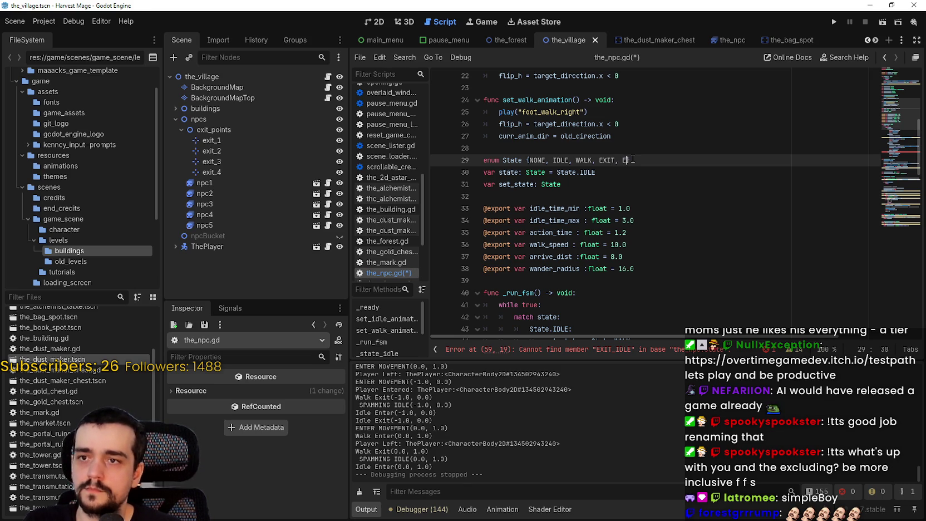
{"action": "type", "text": "IT_"}
{"action": "type", "text": "IDLE"}
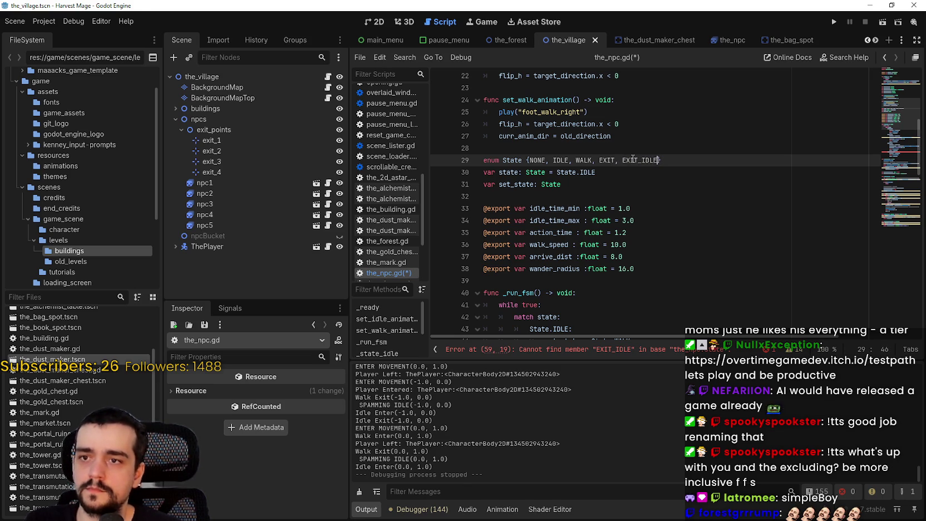
{"action": "scroll", "coordinate": [650, 202], "scroll_direction": "down", "scroll_amount": 6}
{"action": "left_click", "coordinate": [650, 201]}
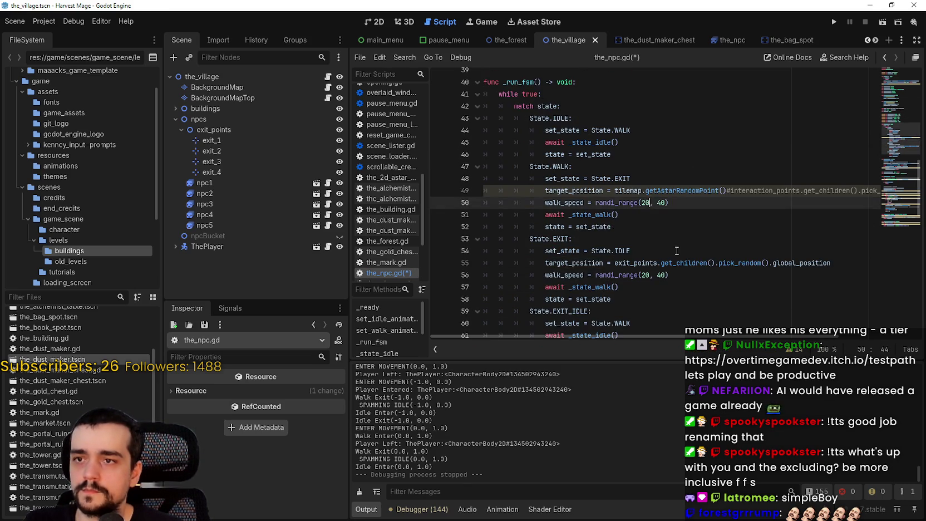
{"action": "scroll", "coordinate": [524, 174], "scroll_direction": "down", "scroll_amount": 7}
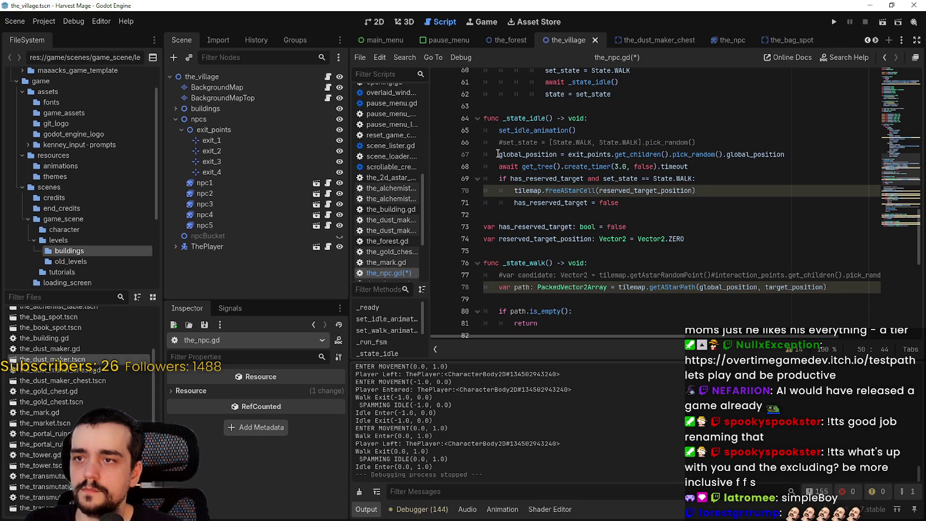
- Duplicate the _state_idle function below itself and rename the copy _state_idle_exit
{"action": "left_click", "coordinate": [498, 154]}
{"action": "type", "text": "#"}
{"action": "left_click", "coordinate": [743, 202]}
{"action": "mouse_move", "coordinate": [631, 201]}
{"action": "left_mouse_down"}
{"action": "mouse_move", "coordinate": [496, 140]}
{"action": "mouse_move", "coordinate": [483, 118]}
{"action": "left_mouse_up"}
{"action": "key", "text": "ctrl+c"}
{"action": "left_click", "coordinate": [515, 211]}
{"action": "key", "text": "ctrl+v"}
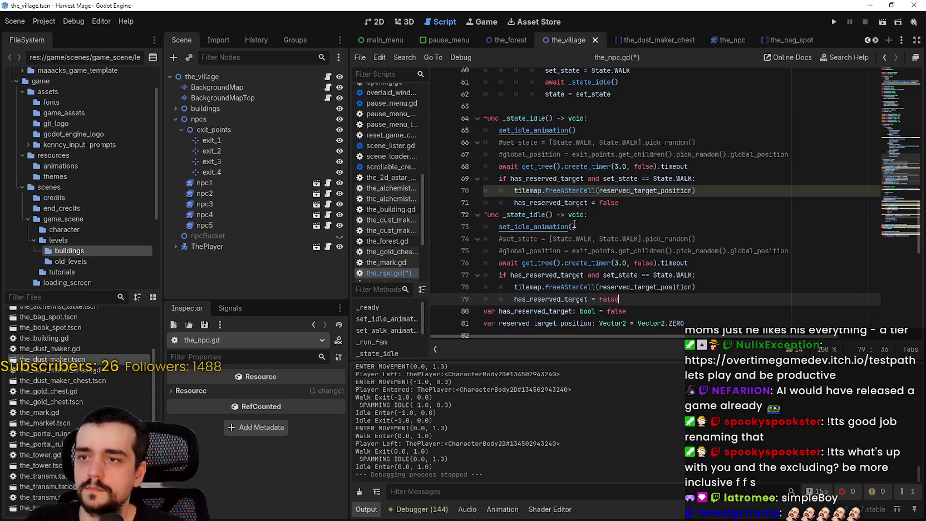
{"action": "key", "text": "Return"}
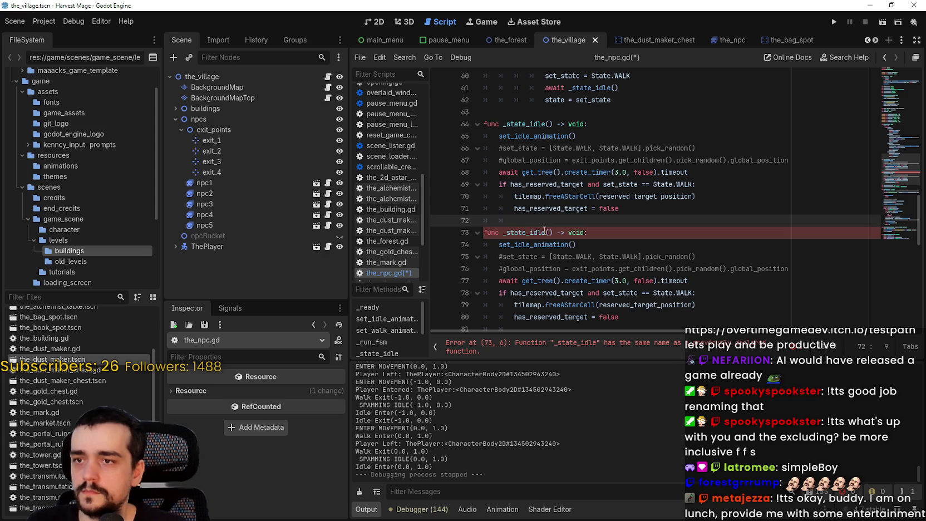
{"action": "left_click", "coordinate": [547, 232]}
{"action": "type", "text": "Exit"}
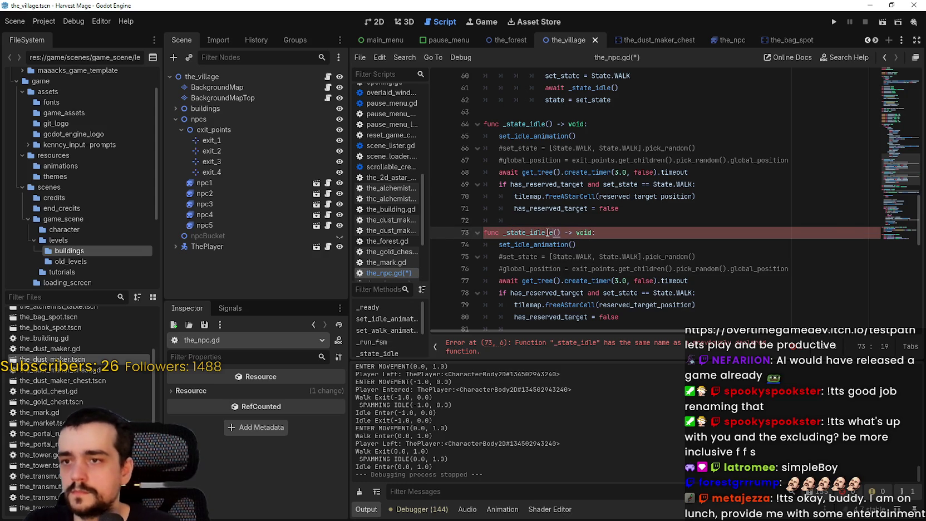
{"action": "key", "text": "Return"}
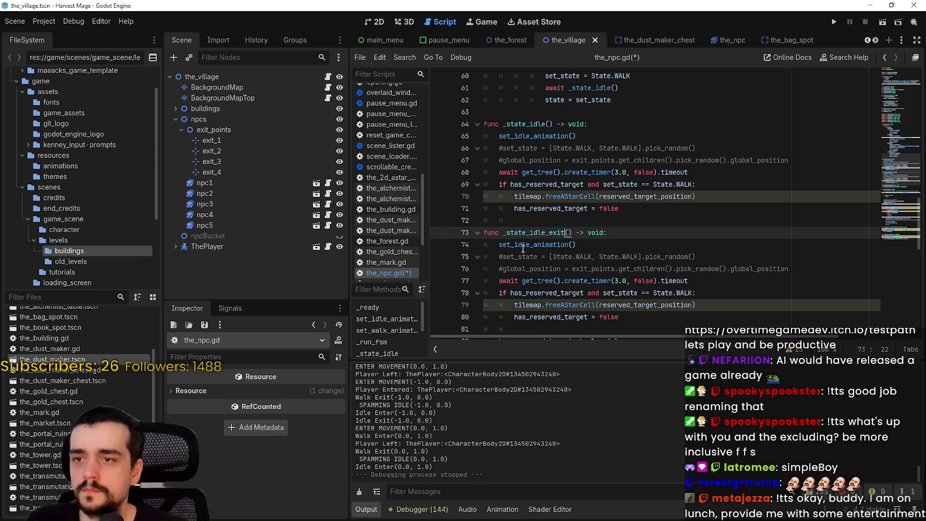
- Uncomment the teleport-to-random-exit line, delete the commented set_state line and an extra blank line
{"action": "left_click", "coordinate": [500, 269]}
{"action": "key", "text": "Delete"}
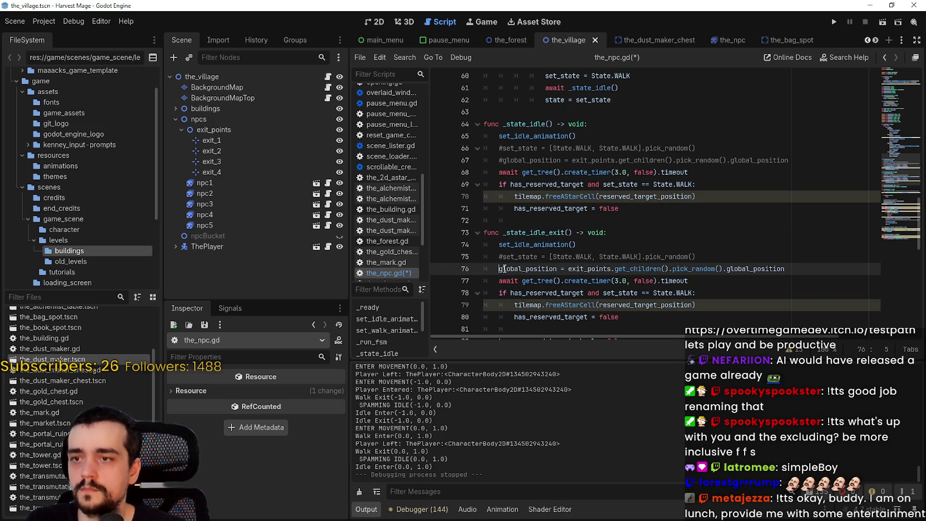
{"action": "triple_click", "coordinate": [713, 261]}
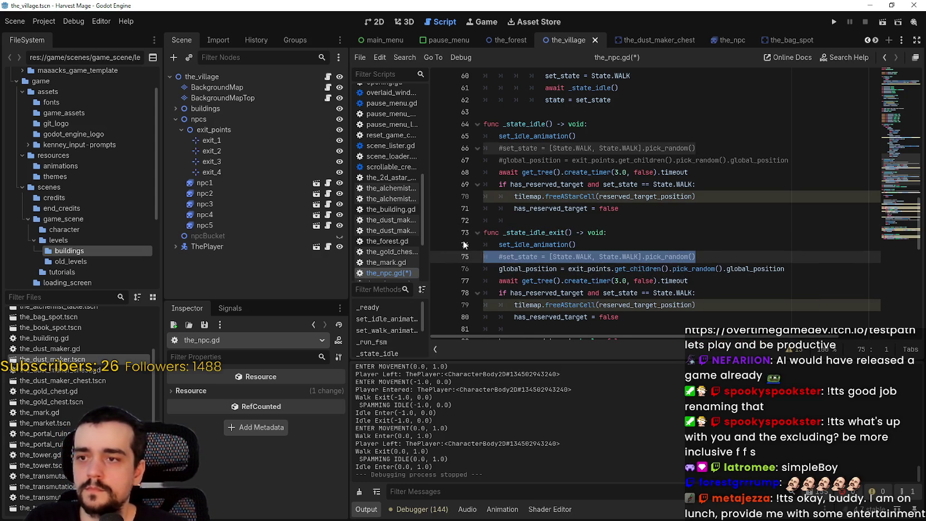
{"action": "key", "text": "BackSpace"}
{"action": "key", "text": "BackSpace"}
{"action": "scroll", "coordinate": [512, 243], "scroll_direction": "down", "scroll_amount": 2}
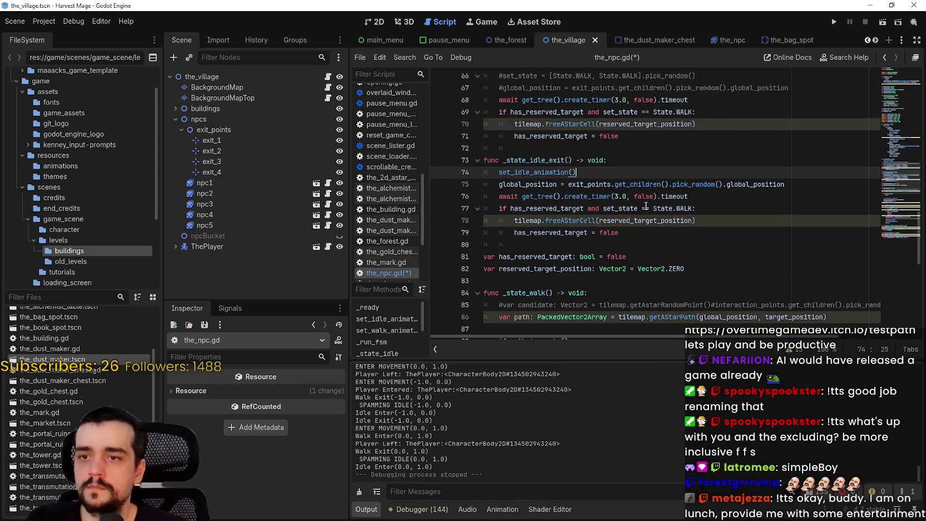
{"action": "left_click", "coordinate": [628, 223]}
{"action": "left_click", "coordinate": [663, 243]}
{"action": "left_click", "coordinate": [667, 255]}
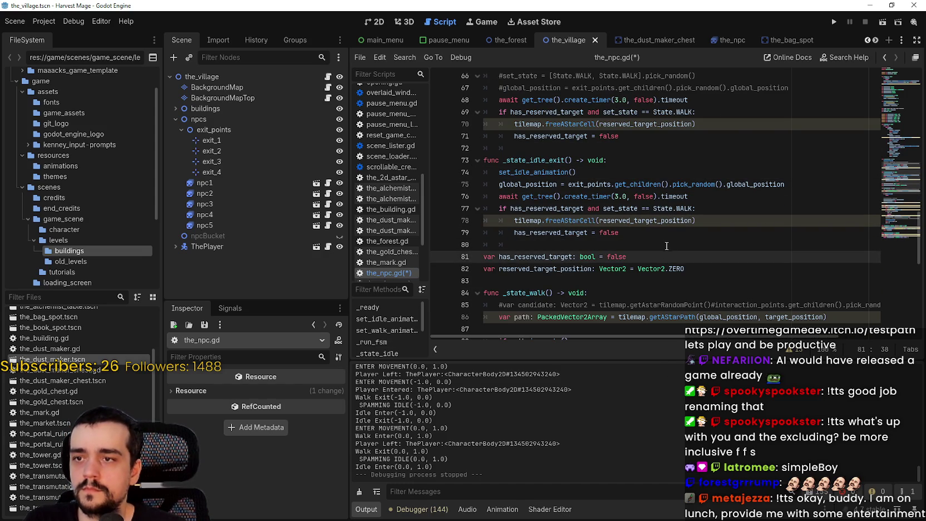
{"action": "left_click", "coordinate": [666, 245]}
{"action": "key", "text": "BackSpace"}
{"action": "key", "text": "BackSpace"}
{"action": "key", "text": "BackSpace"}
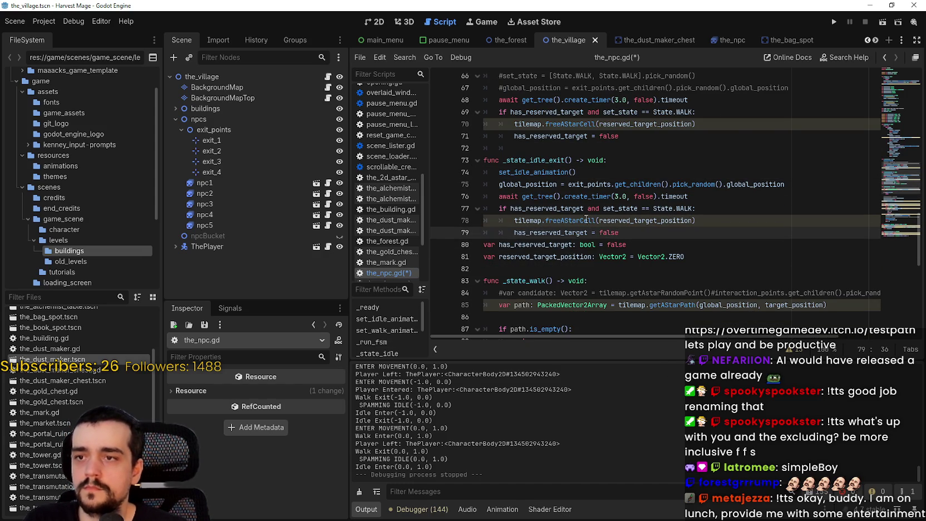
- Remove the set_idle_animation() line from _state_idle_exit
{"action": "left_click_drag", "start_coordinate": [629, 231], "coordinate": [456, 193]}
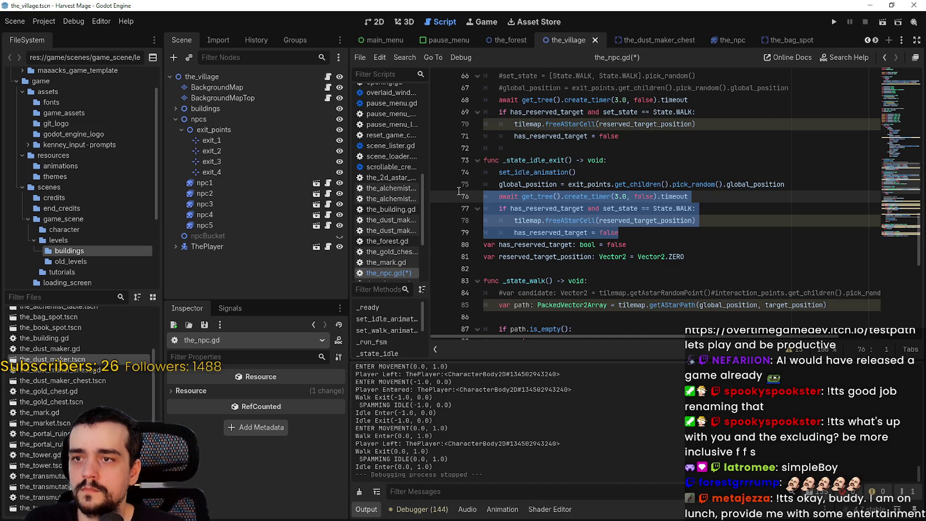
{"action": "left_click", "coordinate": [489, 171]}
{"action": "type", "text": "#"}
{"action": "left_click_drag", "start_coordinate": [598, 176], "coordinate": [480, 177]}
{"action": "key", "text": "BackSpace"}
{"action": "key", "text": "BackSpace"}
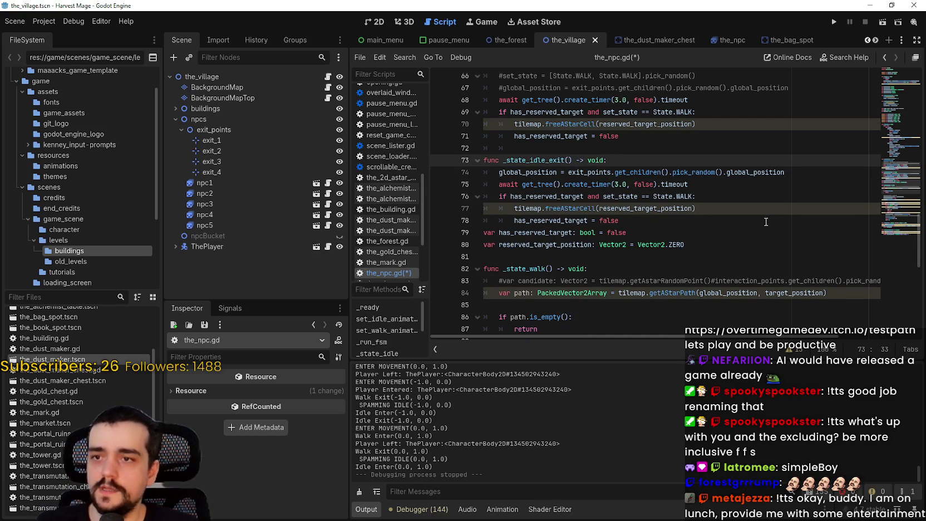
- Delete the has_reserved_target release block, keeping the 3-second timer line, and select the _state_idle_exit name
{"action": "left_click", "coordinate": [768, 223]}
{"action": "left_click_drag", "start_coordinate": [642, 219], "coordinate": [478, 190]}
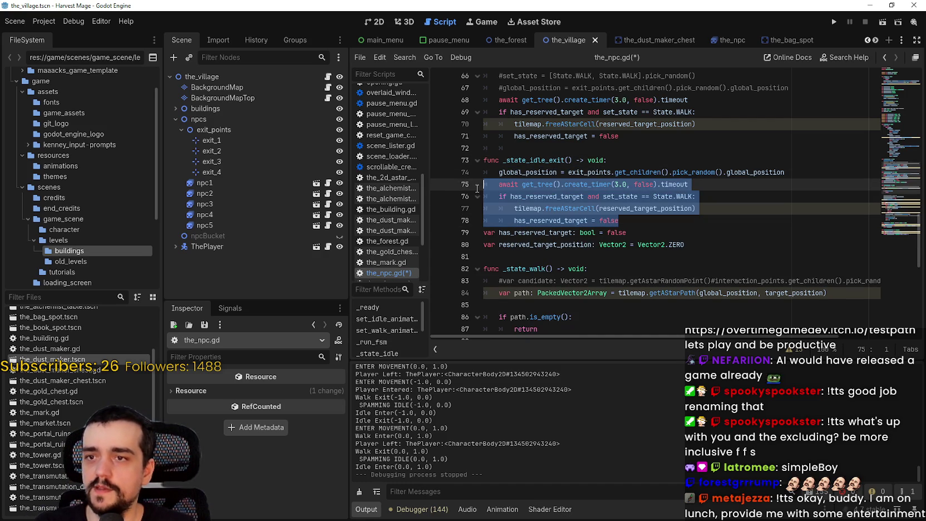
{"action": "key", "text": "shift+End"}
{"action": "key", "text": "BackSpace"}
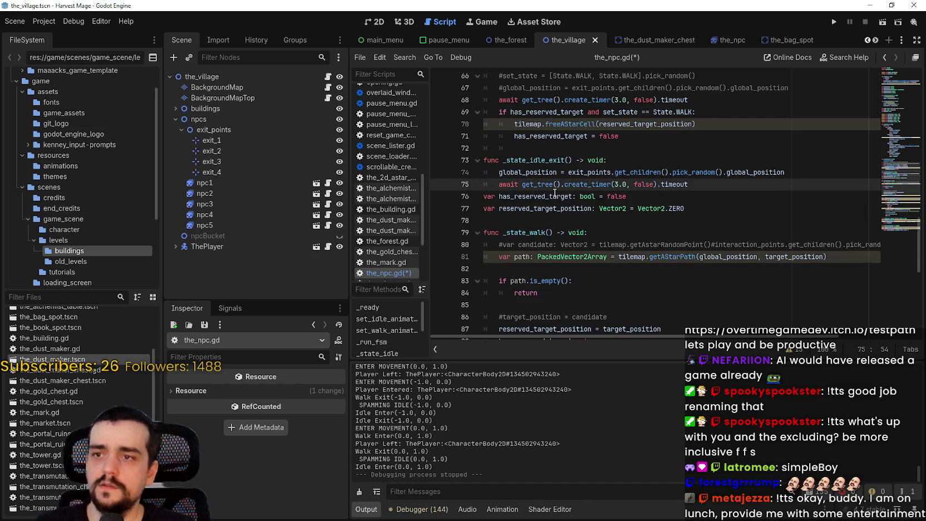
{"action": "key", "text": "Return"}
{"action": "key", "text": "BackSpace"}
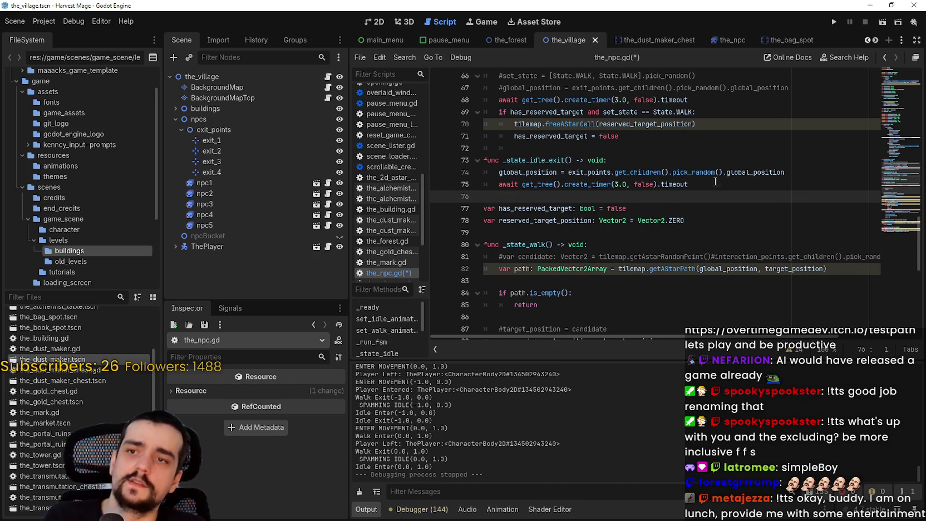
{"action": "left_click", "coordinate": [715, 182]}
{"action": "key", "text": "shift+Up"}
{"action": "key", "text": "shift+Up"}
{"action": "key", "text": "shift+Home"}
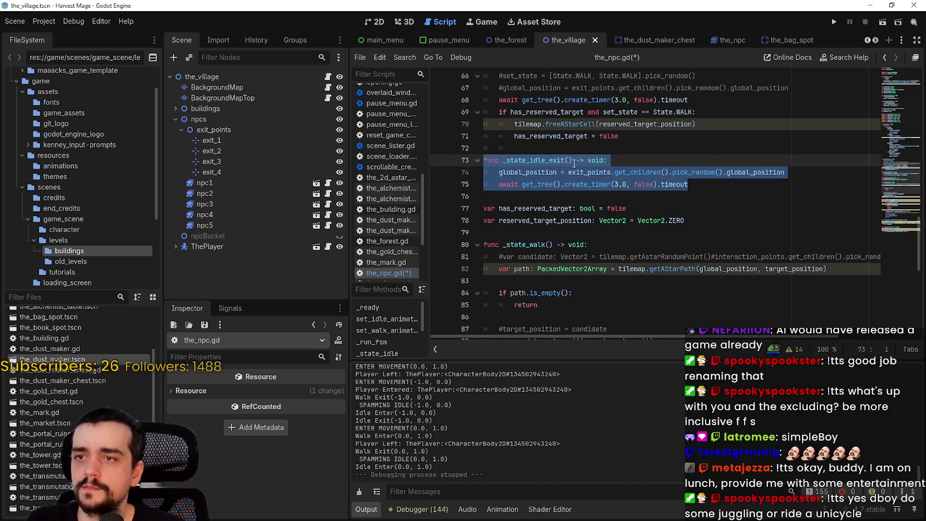
{"action": "double_click", "coordinate": [563, 160]}
{"action": "key", "text": "ctrl+c"}
{"action": "scroll", "coordinate": [605, 231], "scroll_direction": "up", "scroll_amount": 3}
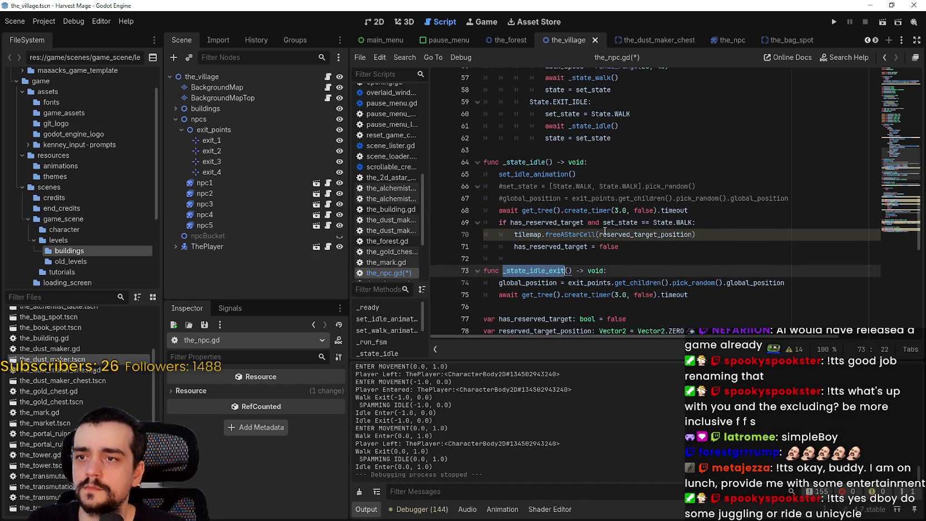
- Replace the _state_idle call in the EXIT_IDLE branch with _state_idle_exit
{"action": "scroll", "coordinate": [605, 232], "scroll_direction": "up", "scroll_amount": 2}
{"action": "double_click", "coordinate": [590, 191]}
{"action": "key", "text": "ctrl+v"}
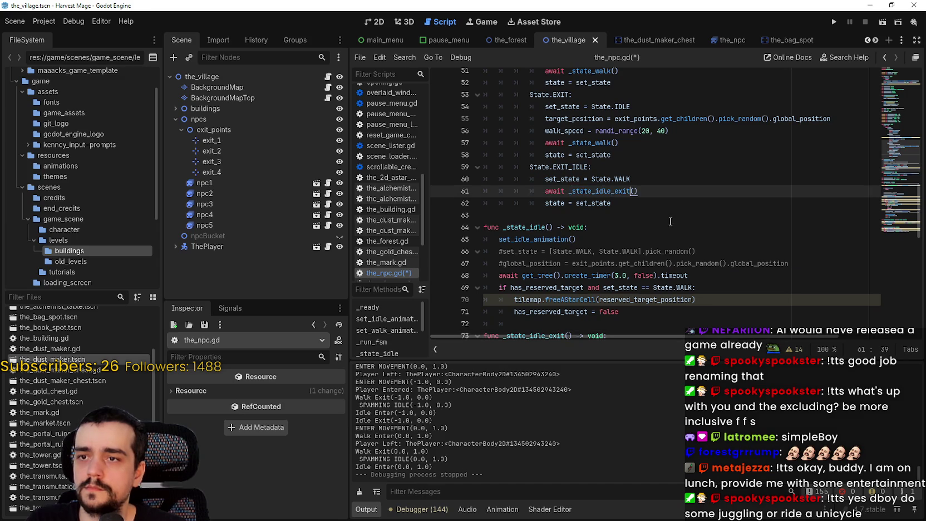
{"action": "scroll", "coordinate": [665, 214], "scroll_direction": "up", "scroll_amount": 3}
{"action": "double_click", "coordinate": [629, 286]}
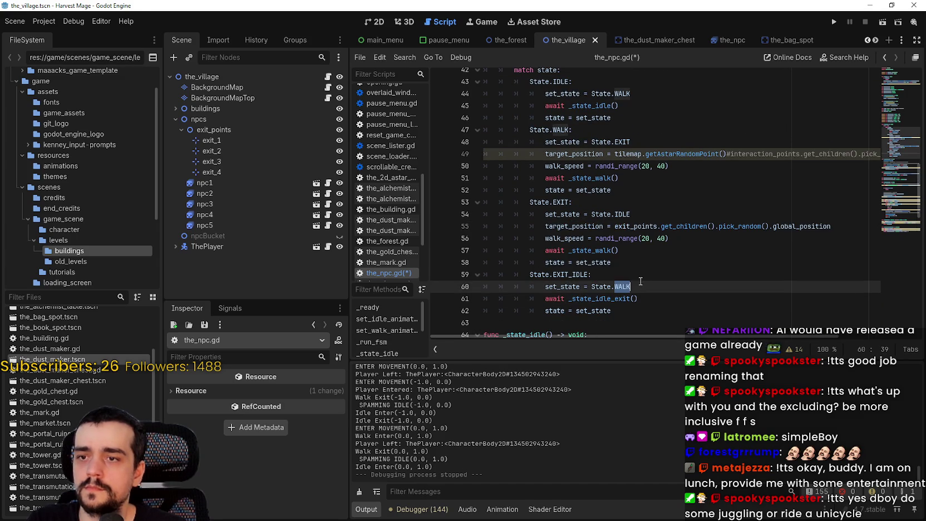
{"action": "scroll", "coordinate": [665, 261], "scroll_direction": "down", "scroll_amount": 3}
{"action": "scroll", "coordinate": [668, 260], "scroll_direction": "up", "scroll_amount": 1}
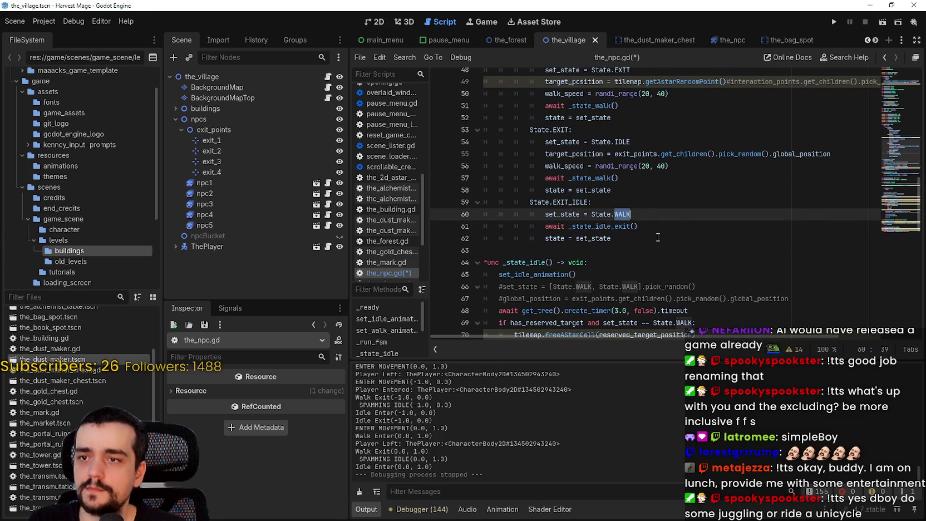
{"action": "scroll", "coordinate": [658, 238], "scroll_direction": "up", "scroll_amount": 1}
{"action": "left_click", "coordinate": [658, 260]}
{"action": "double_click", "coordinate": [644, 250]}
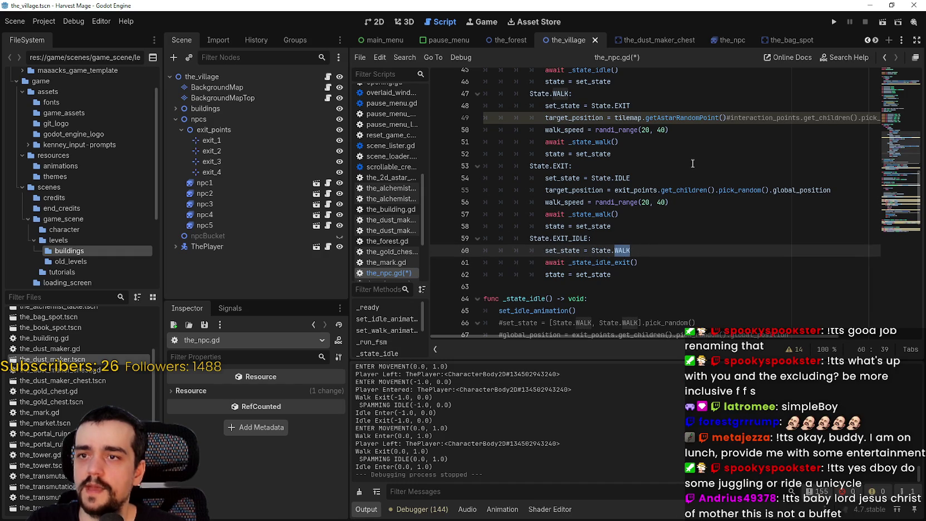
{"action": "scroll", "coordinate": [690, 159], "scroll_direction": "up", "scroll_amount": 2}
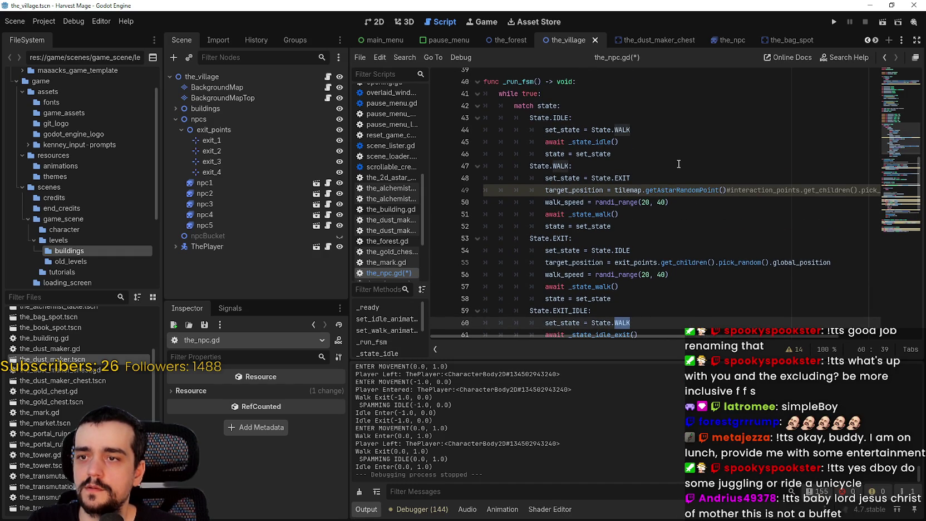
- Make the WALK branch transition to State.IDLE instead of EXIT
{"action": "left_click", "coordinate": [644, 170]}
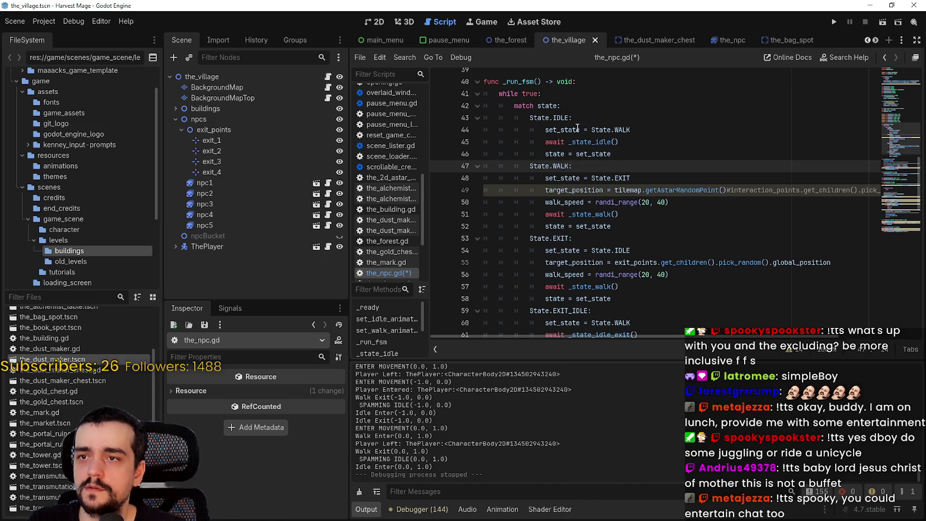
{"action": "double_click", "coordinate": [562, 117]}
{"action": "key", "text": "ctrl+c"}
{"action": "double_click", "coordinate": [622, 178]}
{"action": "key", "text": "ctrl+v"}
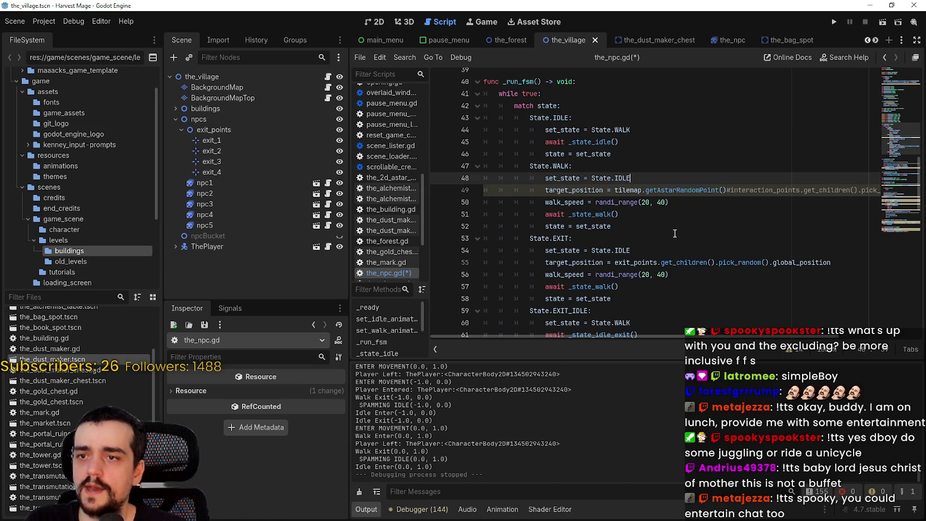
- Use Lookup Symbol on the _state_idle call to jump to its definition
{"action": "scroll", "coordinate": [634, 178], "scroll_direction": "up", "scroll_amount": 2}
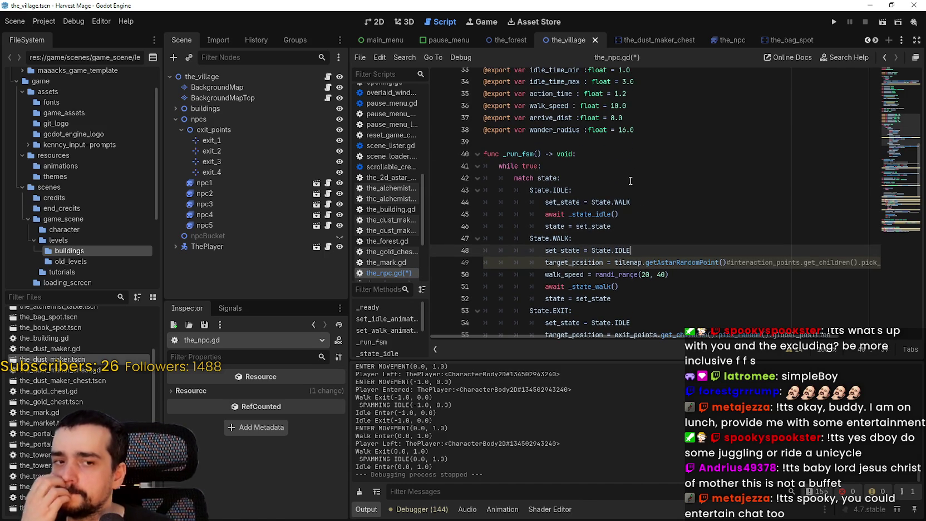
{"action": "scroll", "coordinate": [631, 181], "scroll_direction": "down", "scroll_amount": 1}
{"action": "scroll", "coordinate": [593, 104], "scroll_direction": "down", "scroll_amount": 1}
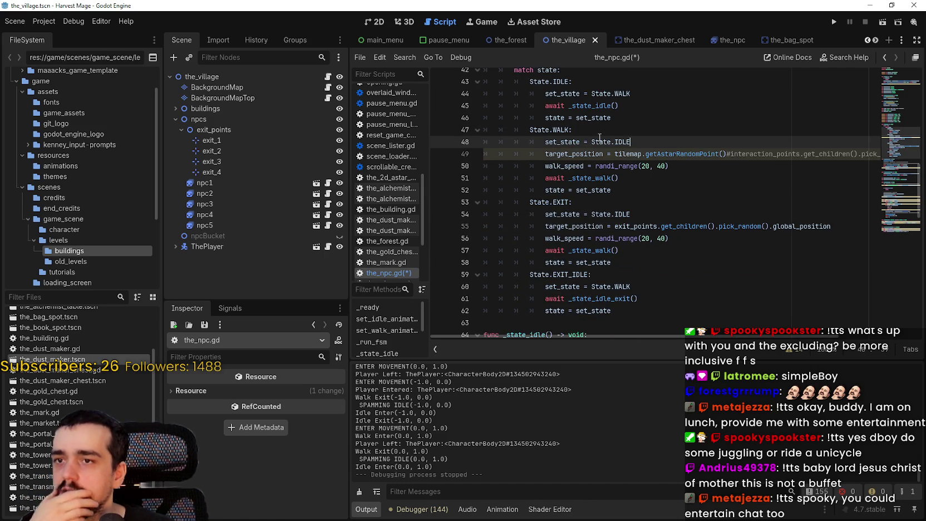
{"action": "scroll", "coordinate": [579, 128], "scroll_direction": "down", "scroll_amount": 3}
{"action": "scroll", "coordinate": [593, 113], "scroll_direction": "up", "scroll_amount": 4}
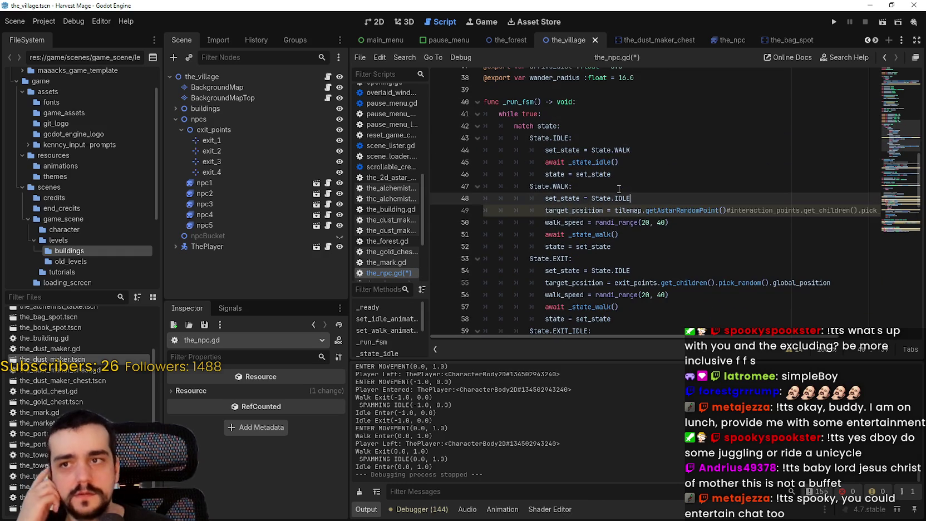
{"action": "right_click", "coordinate": [603, 165]}
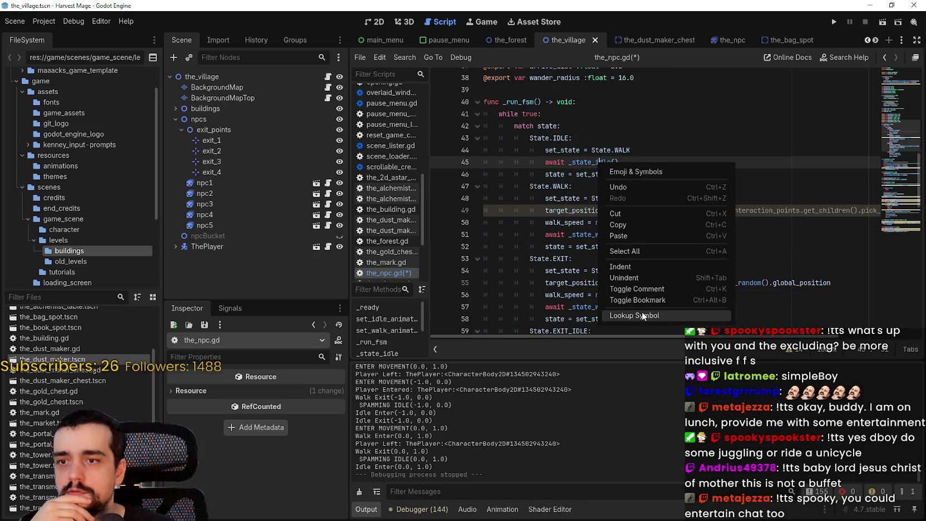
{"action": "left_click", "coordinate": [643, 316]}
- Remove the stray indentation on blank line 72 and save the_npc.gd
{"action": "scroll", "coordinate": [576, 215], "scroll_direction": "down", "scroll_amount": 1}
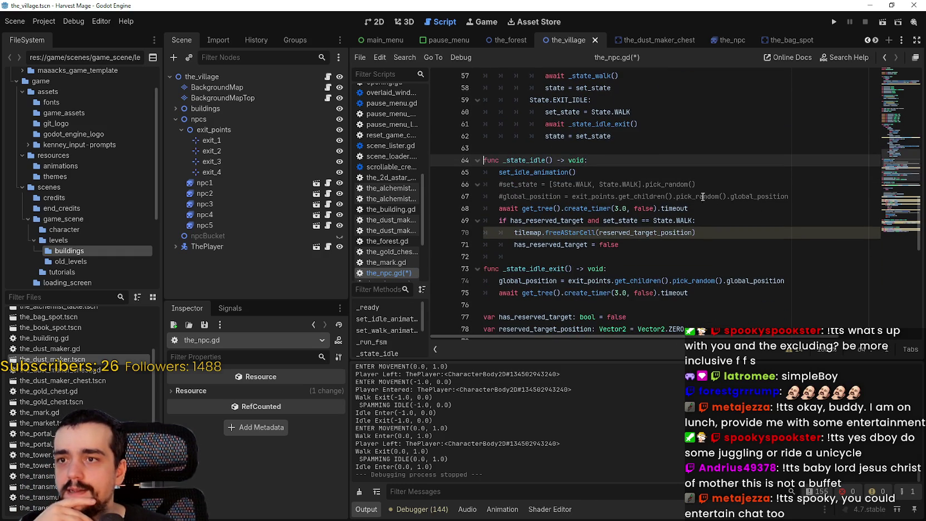
{"action": "left_click", "coordinate": [502, 185]}
{"action": "left_click", "coordinate": [811, 205]}
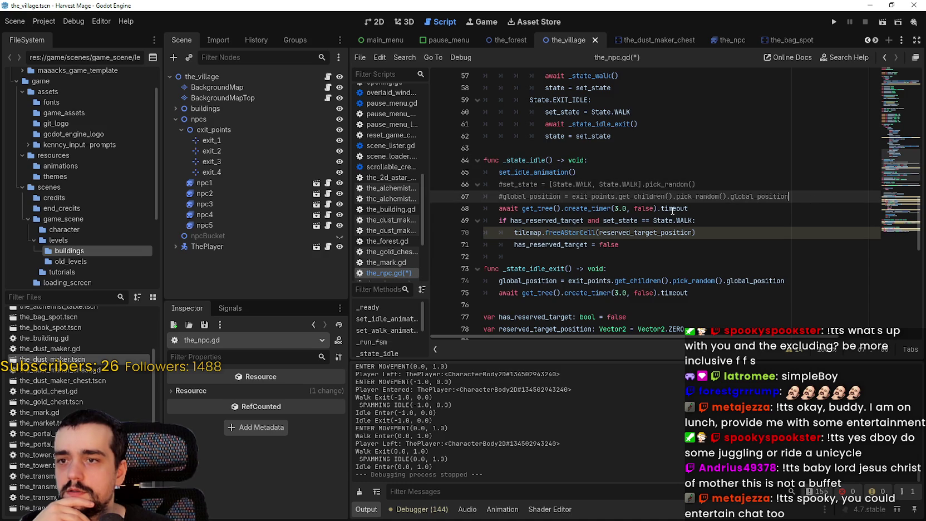
{"action": "left_click", "coordinate": [580, 254]}
{"action": "left_click", "coordinate": [486, 256], "text": "shift"}
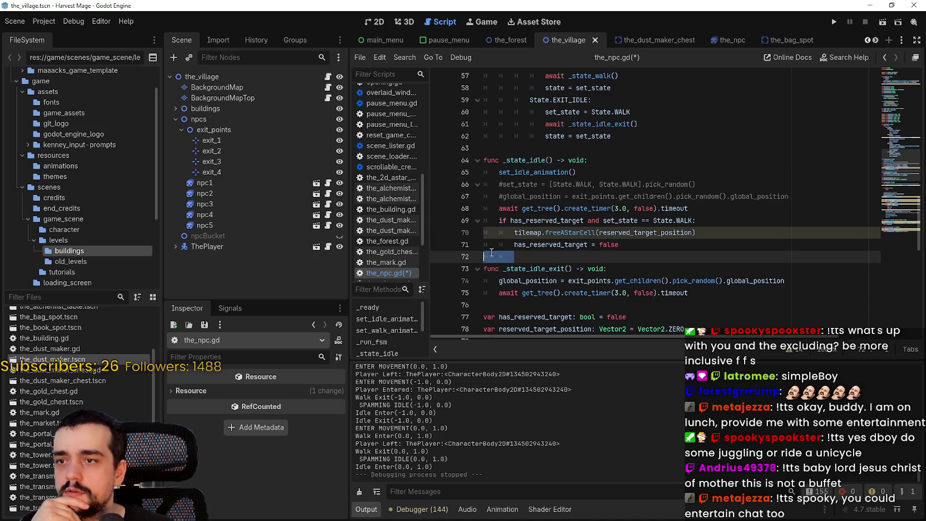
{"action": "key", "text": "BackSpace"}
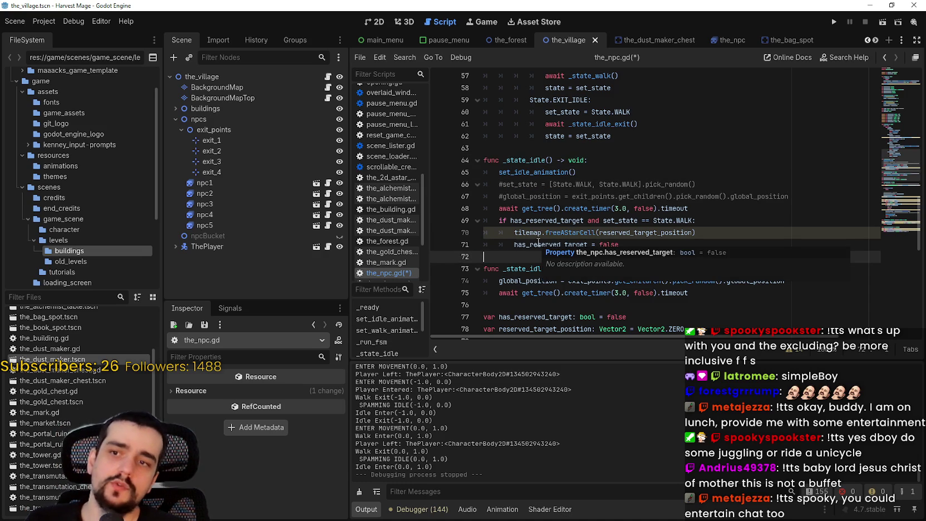
{"action": "key", "text": "ctrl+s"}
- Recheck the WALK branch's transition to State.IDLE in the saved script
{"action": "scroll", "coordinate": [583, 220], "scroll_direction": "up", "scroll_amount": 6}
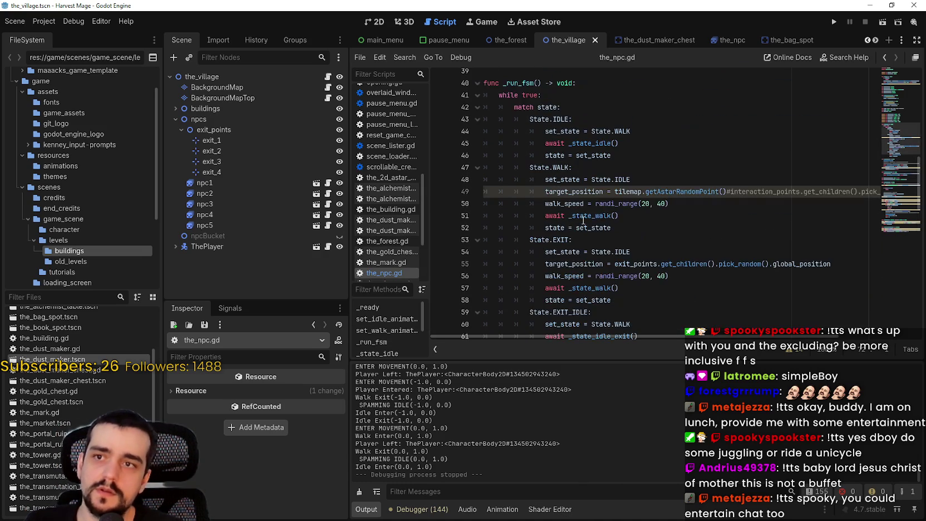
{"action": "double_click", "coordinate": [621, 178]}
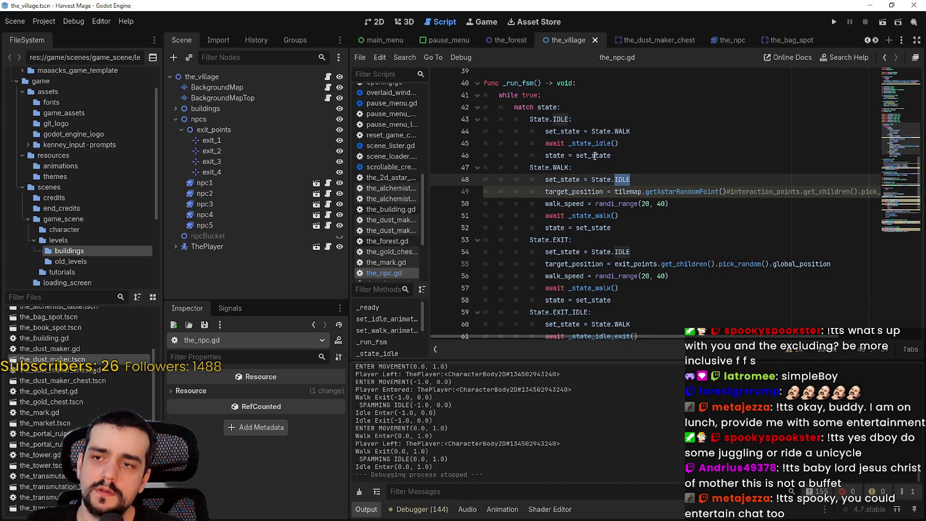
{"action": "scroll", "coordinate": [571, 108], "scroll_direction": "down", "scroll_amount": 1}
{"action": "left_click_drag", "start_coordinate": [545, 143], "coordinate": [644, 143]}
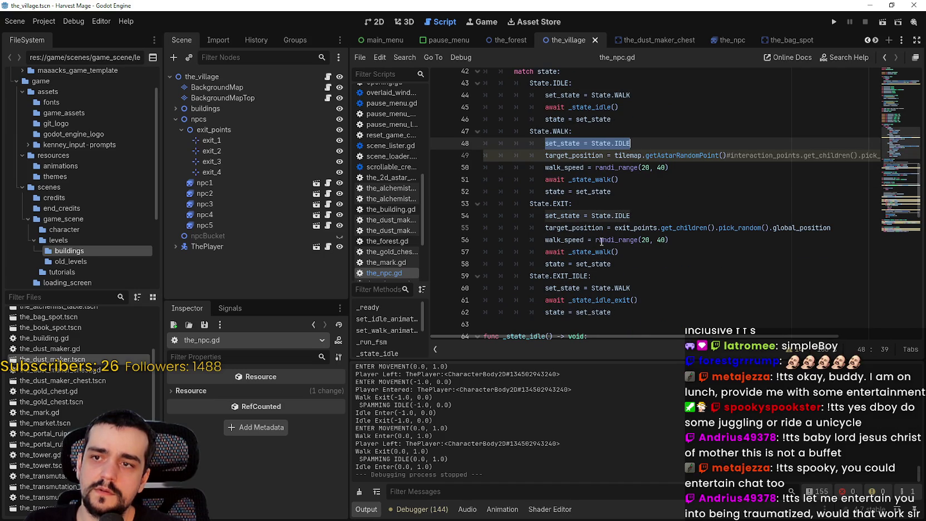
{"action": "scroll", "coordinate": [574, 172], "scroll_direction": "up", "scroll_amount": 1}
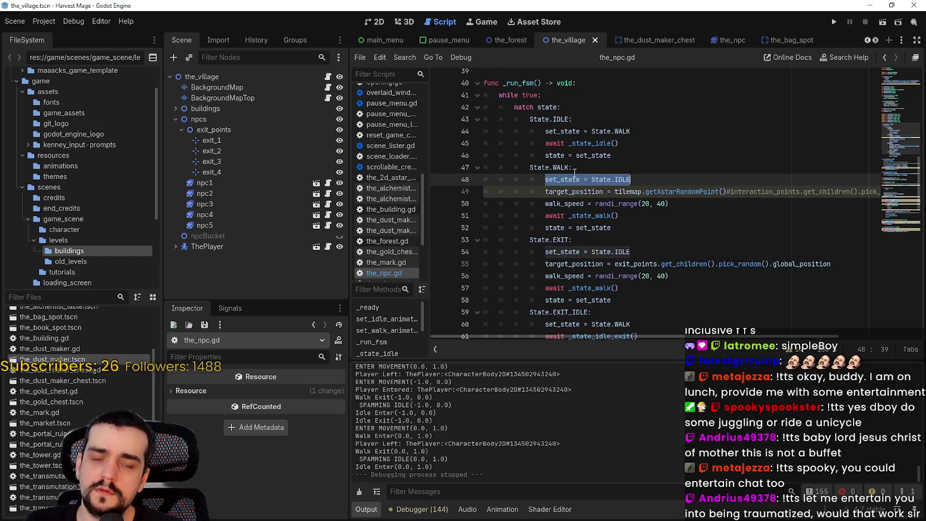
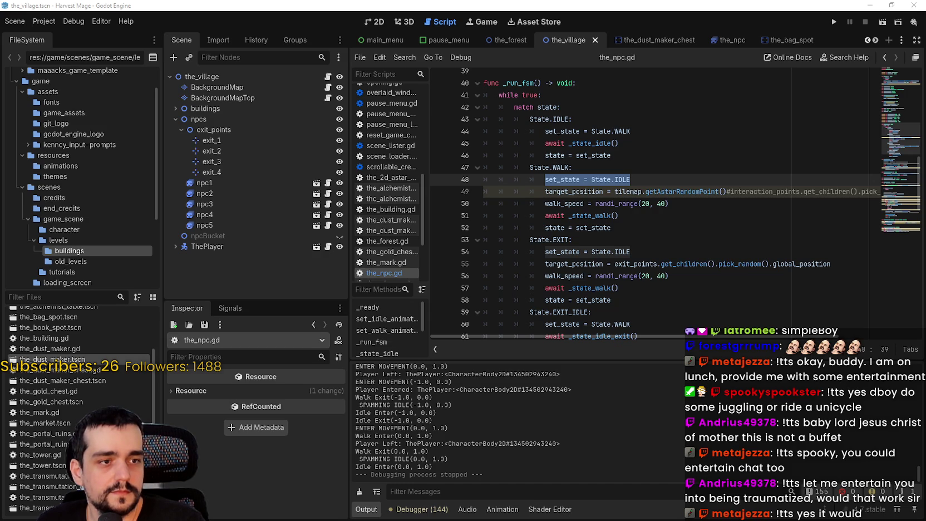
- Look over the IDLE and WALK state blocks and their next-state assignments in the_npc.gd
{"action": "left_click", "coordinate": [515, 252]}
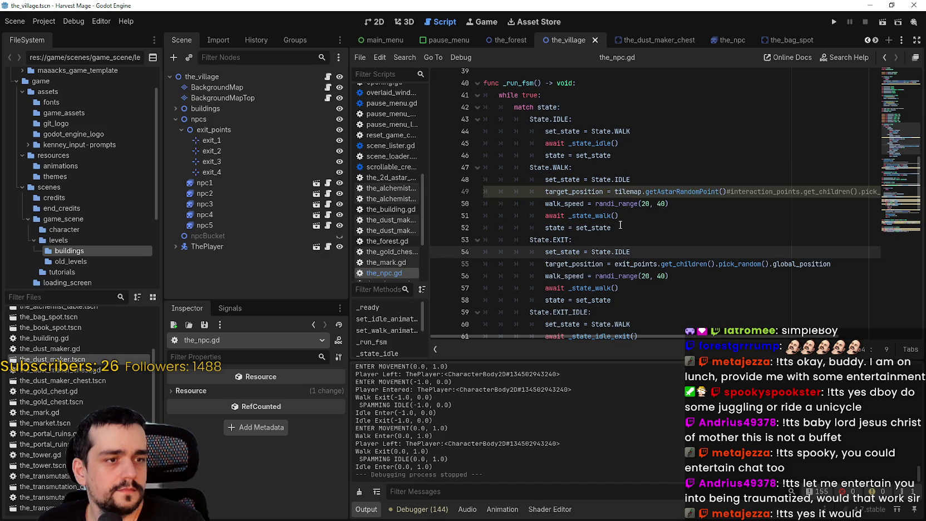
{"action": "left_click", "coordinate": [650, 205]}
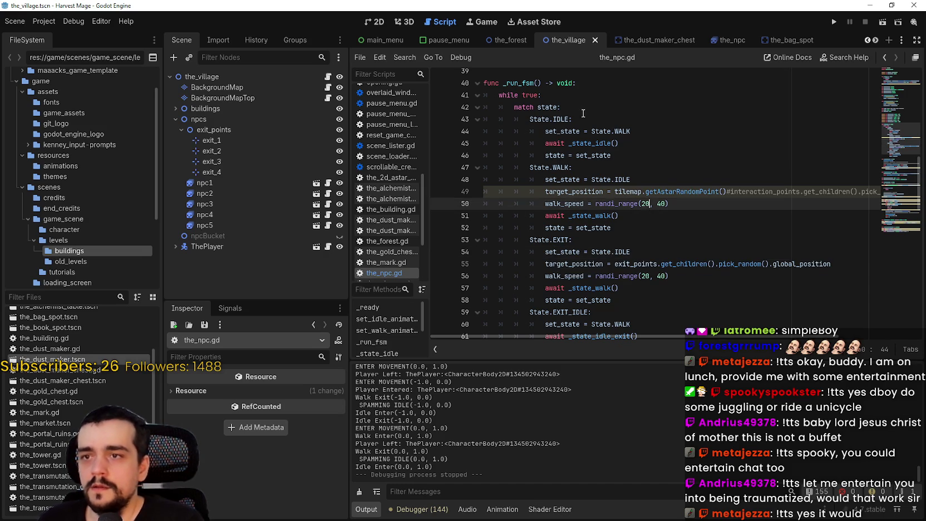
{"action": "scroll", "coordinate": [584, 114], "scroll_direction": "down", "scroll_amount": 2}
{"action": "scroll", "coordinate": [594, 146], "scroll_direction": "up", "scroll_amount": 8}
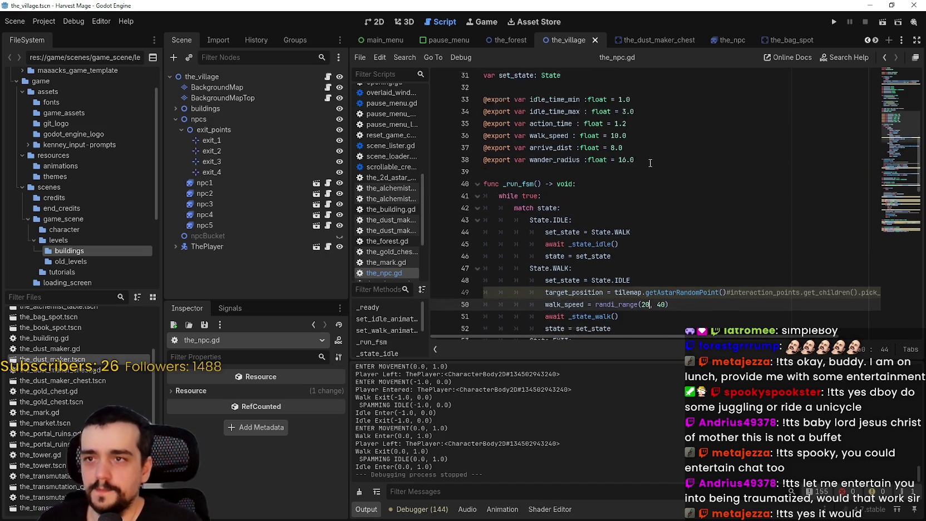
{"action": "scroll", "coordinate": [649, 138], "scroll_direction": "down", "scroll_amount": 3}
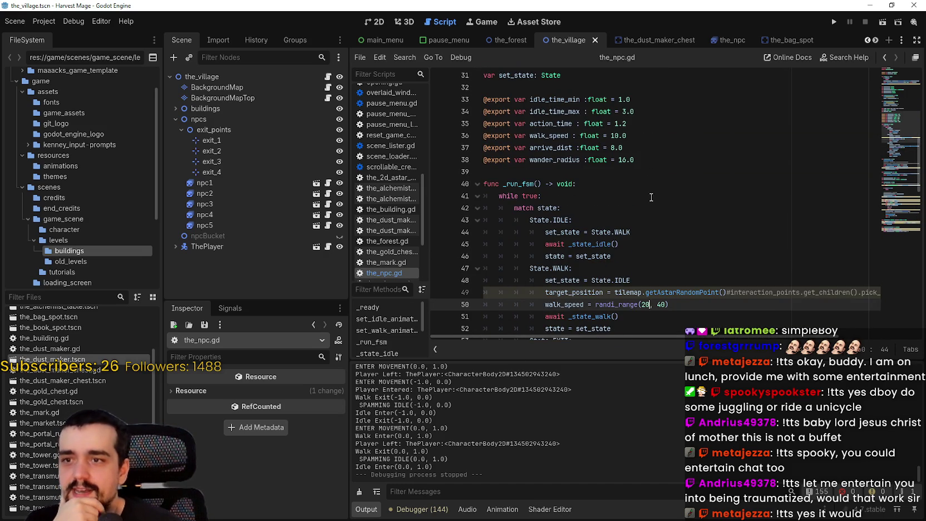
{"action": "scroll", "coordinate": [647, 183], "scroll_direction": "up", "scroll_amount": 5}
{"action": "scroll", "coordinate": [647, 183], "scroll_direction": "down", "scroll_amount": 8}
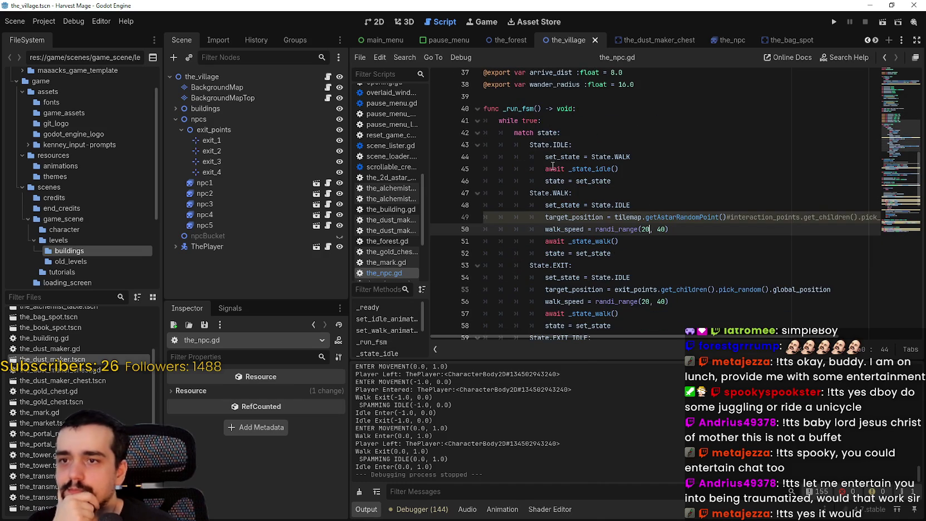
{"action": "left_click_drag", "start_coordinate": [641, 156], "coordinate": [540, 159]}
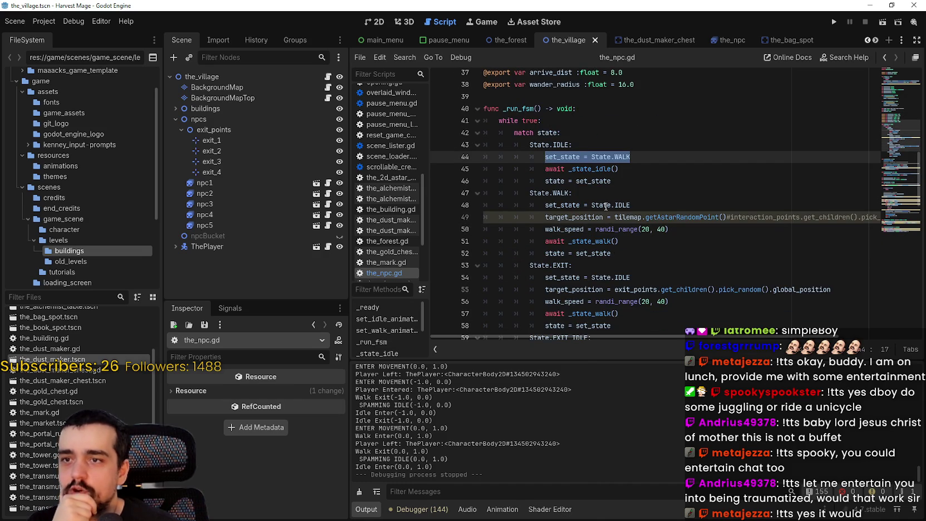
{"action": "scroll", "coordinate": [606, 200], "scroll_direction": "down", "scroll_amount": 1}
{"action": "left_click_drag", "start_coordinate": [639, 213], "coordinate": [477, 161]}
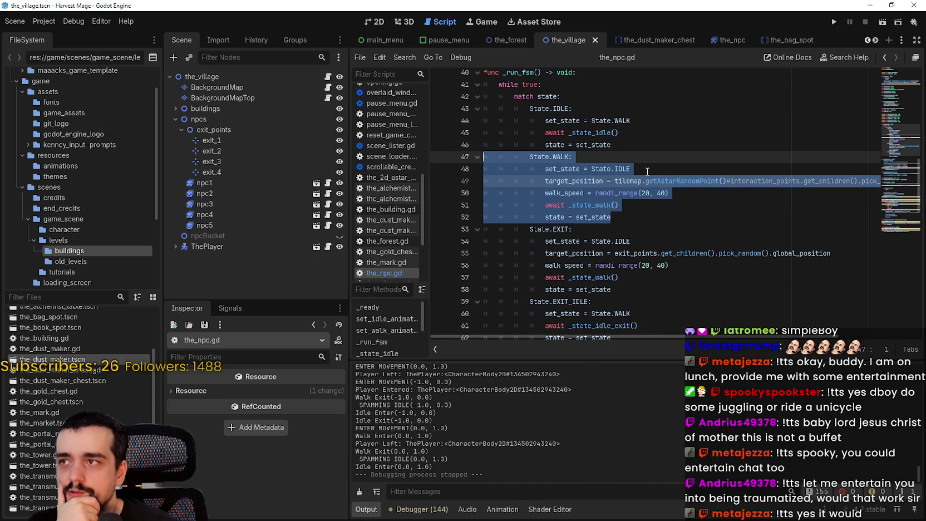
{"action": "left_click_drag", "start_coordinate": [648, 171], "coordinate": [498, 157]}
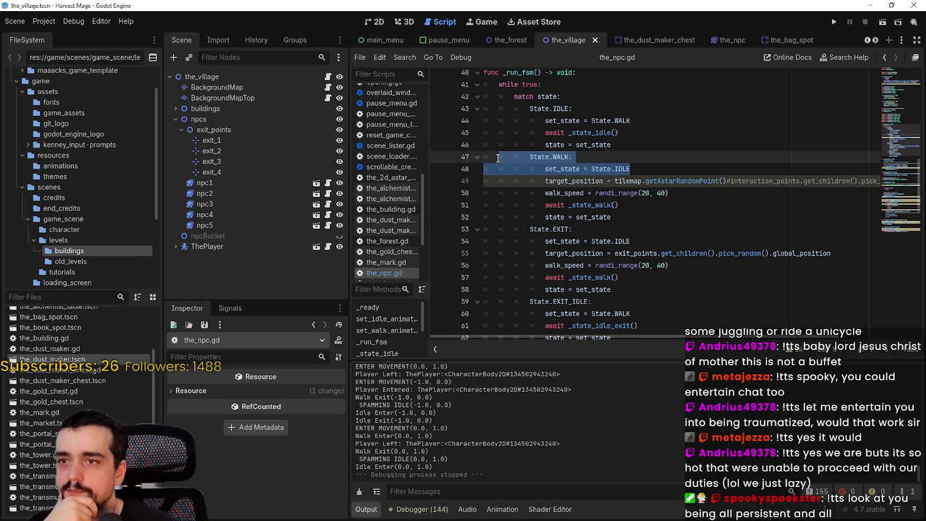
- Check the IDLE value on line 48 and the WALK value on line 44
{"action": "double_click", "coordinate": [634, 169]}
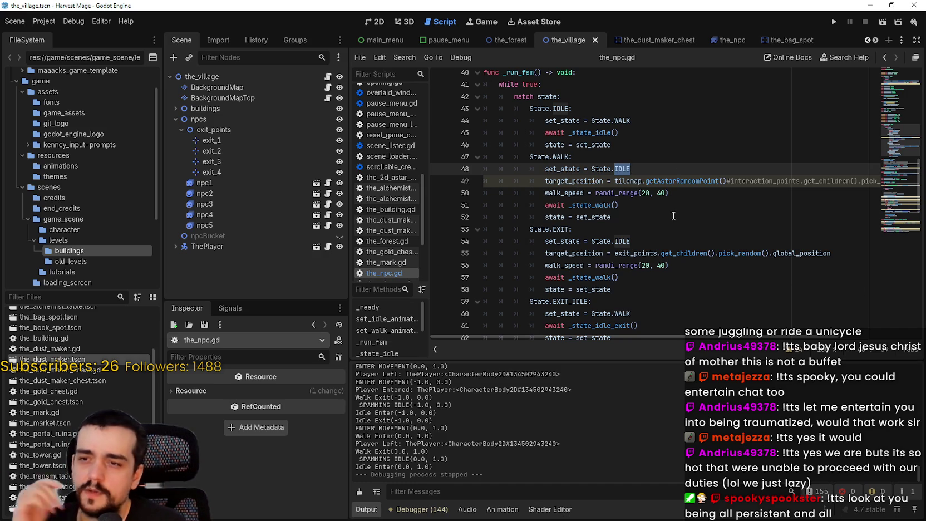
{"action": "scroll", "coordinate": [670, 218], "scroll_direction": "down", "scroll_amount": 1}
{"action": "scroll", "coordinate": [565, 87], "scroll_direction": "up", "scroll_amount": 2}
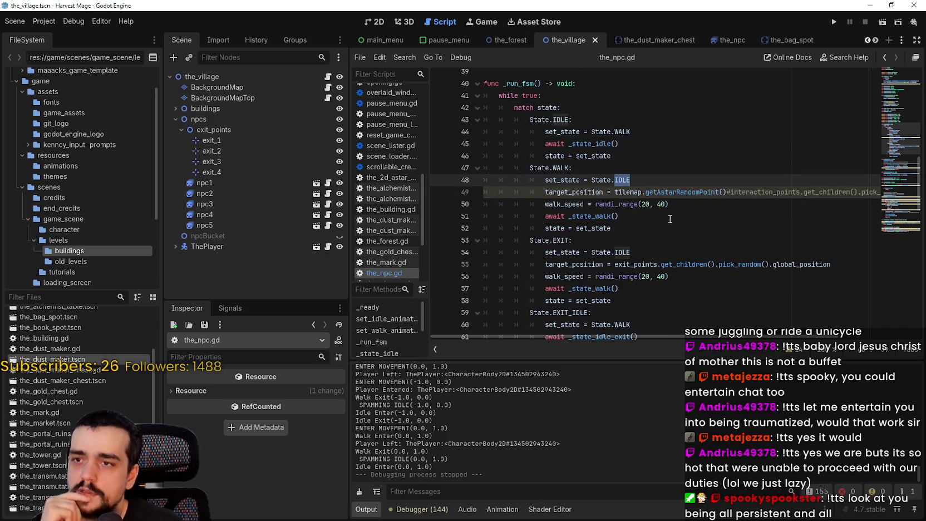
{"action": "double_click", "coordinate": [633, 132]}
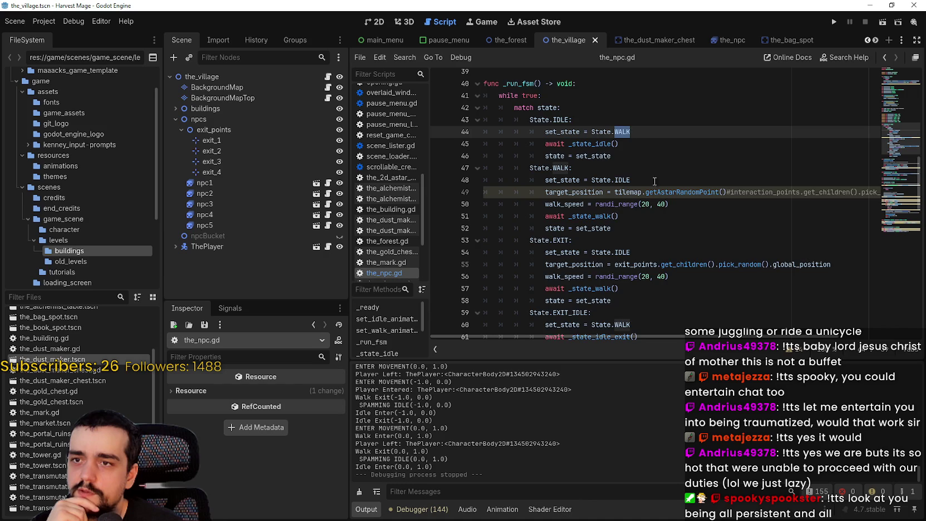
{"action": "scroll", "coordinate": [679, 198], "scroll_direction": "down", "scroll_amount": 1}
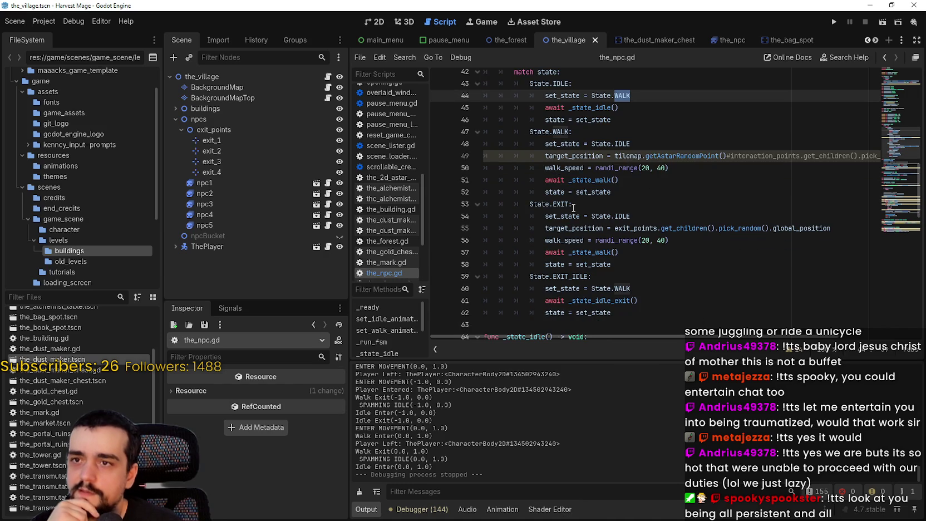
{"action": "scroll", "coordinate": [574, 206], "scroll_direction": "up", "scroll_amount": 2}
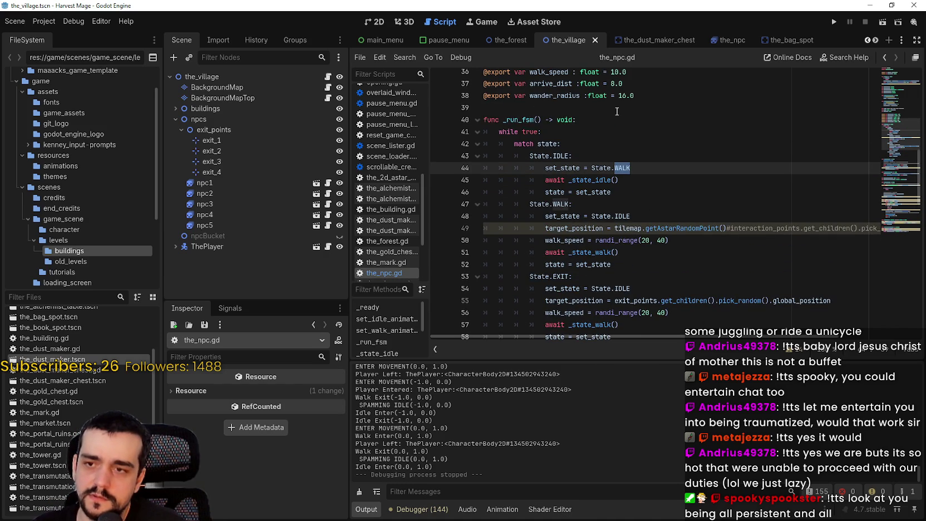
{"action": "scroll", "coordinate": [613, 114], "scroll_direction": "down", "scroll_amount": 3}
- Change line 54's state from IDLE to State.EXIT_IDLE using autocomplete
{"action": "left_click", "coordinate": [634, 192]}
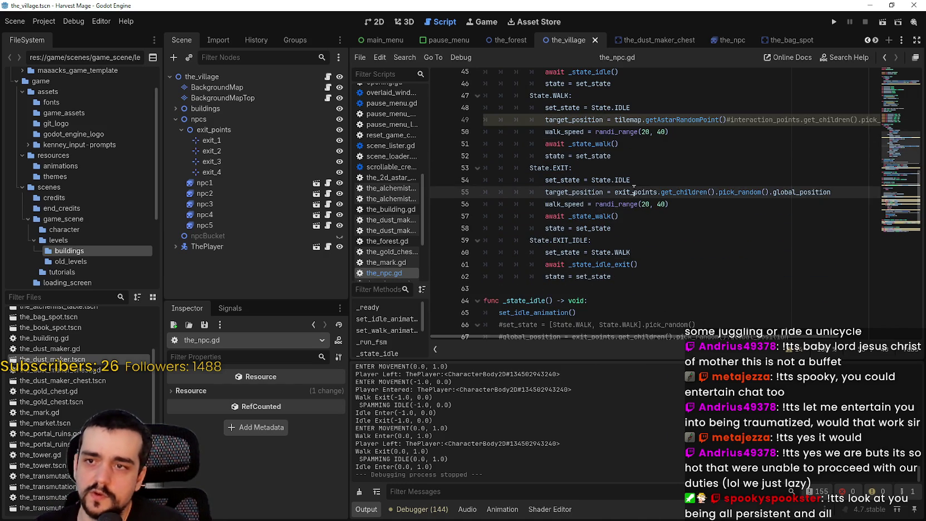
{"action": "double_click", "coordinate": [643, 180]}
{"action": "type", "text": "EX"}
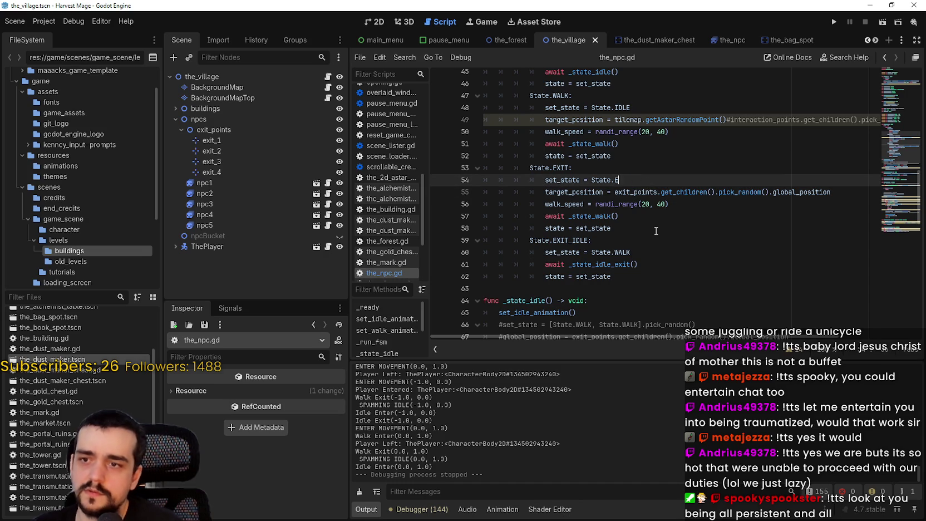
{"action": "key", "text": "Down"}
{"action": "key", "text": "Return"}
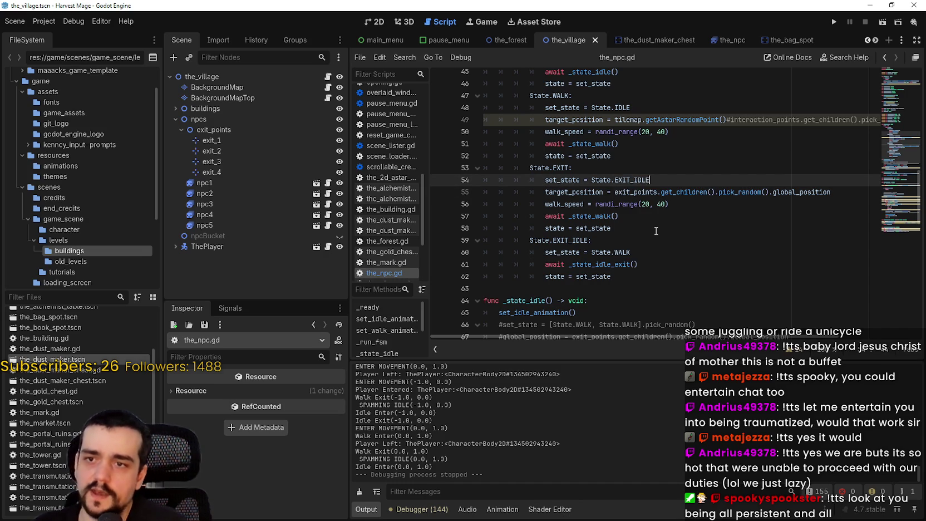
- Replace WALK with EXIT on line 44 so IDLE leads to EXIT, and save
{"action": "scroll", "coordinate": [656, 230], "scroll_direction": "down", "scroll_amount": 1}
{"action": "left_click", "coordinate": [679, 240]}
{"action": "left_click_drag", "start_coordinate": [679, 241], "coordinate": [455, 123]}
{"action": "scroll", "coordinate": [657, 228], "scroll_direction": "up", "scroll_amount": 4}
{"action": "left_click", "coordinate": [655, 240]}
{"action": "double_click", "coordinate": [564, 156]}
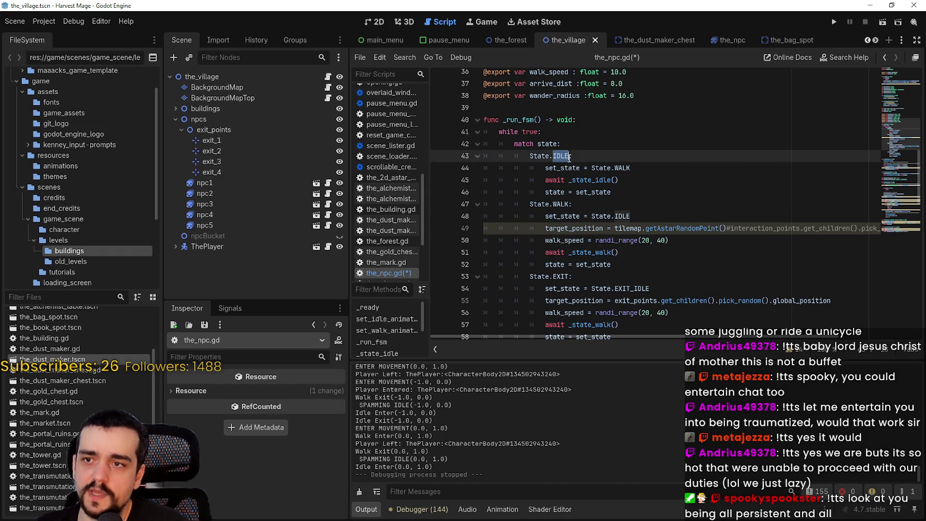
{"action": "left_click", "coordinate": [632, 169]}
{"action": "scroll", "coordinate": [616, 214], "scroll_direction": "down", "scroll_amount": 3}
{"action": "double_click", "coordinate": [563, 167]}
{"action": "key", "text": "ctrl+c"}
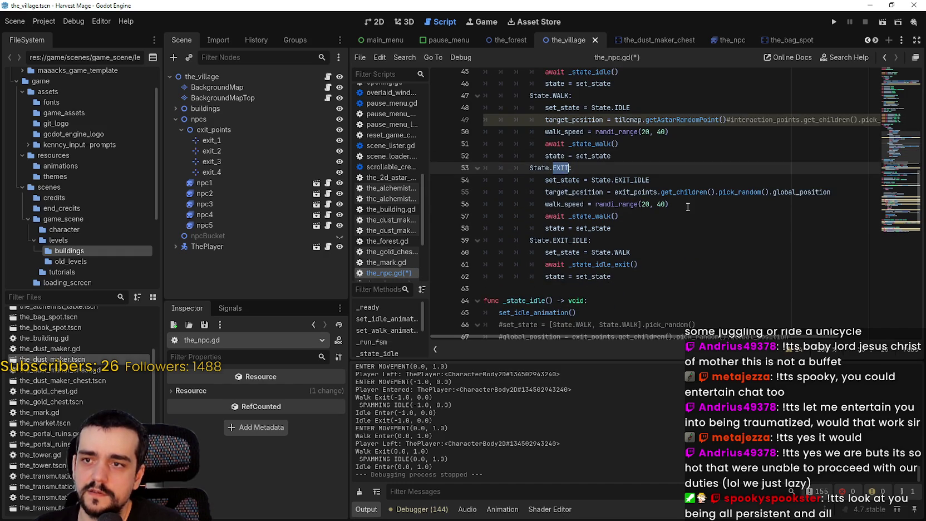
{"action": "scroll", "coordinate": [654, 195], "scroll_direction": "up", "scroll_amount": 1}
{"action": "double_click", "coordinate": [621, 89]}
{"action": "key", "text": "ctrl+v"}
{"action": "key", "text": "ctrl+s"}
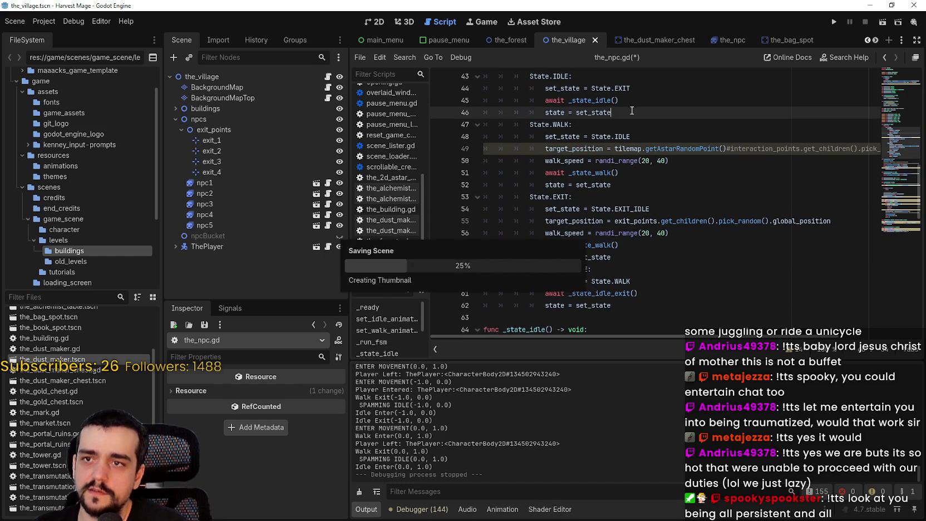
- Make State.WALK the NPC's initial state instead of IDLE and save
{"action": "scroll", "coordinate": [634, 152], "scroll_direction": "up", "scroll_amount": 2}
{"action": "scroll", "coordinate": [634, 153], "scroll_direction": "up", "scroll_amount": 3}
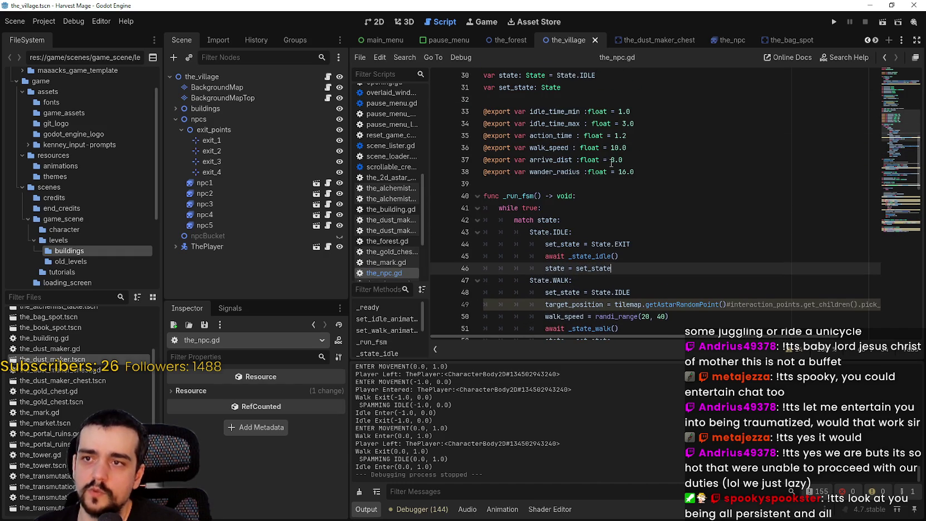
{"action": "double_click", "coordinate": [562, 234]}
{"action": "scroll", "coordinate": [678, 225], "scroll_direction": "up", "scroll_amount": 1}
{"action": "left_click", "coordinate": [610, 151]}
{"action": "key", "text": "BackSpace"}
{"action": "key", "text": "BackSpace"}
{"action": "key", "text": "BackSpace"}
{"action": "type", "text": "WALK"}
{"action": "key", "text": "ctrl+s"}
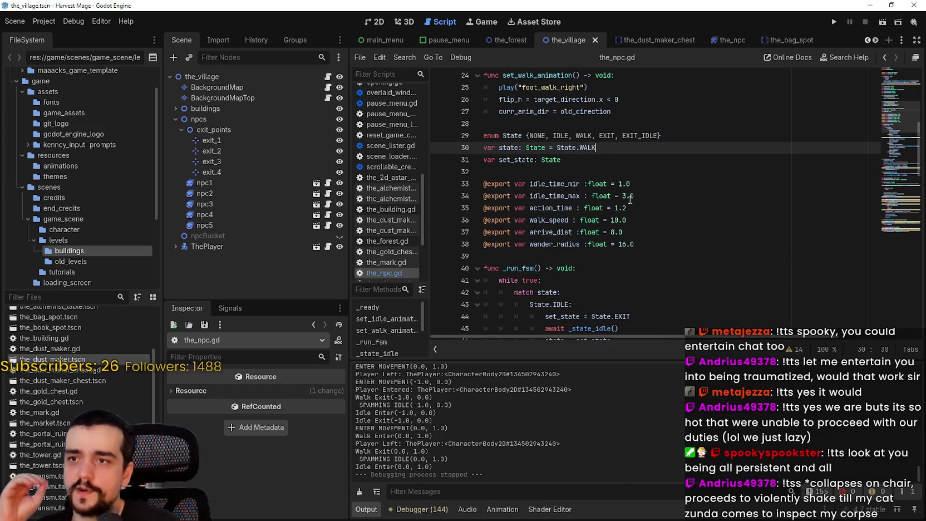
- Review the set_state = State.EXIT statement and the IDLE value on line 48
{"action": "scroll", "coordinate": [627, 198], "scroll_direction": "up", "scroll_amount": 8}
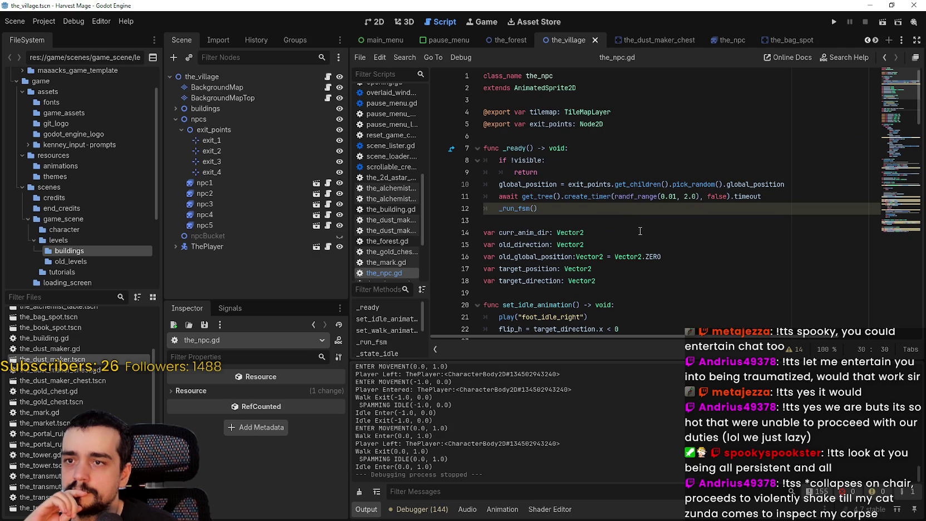
{"action": "scroll", "coordinate": [639, 230], "scroll_direction": "down", "scroll_amount": 11}
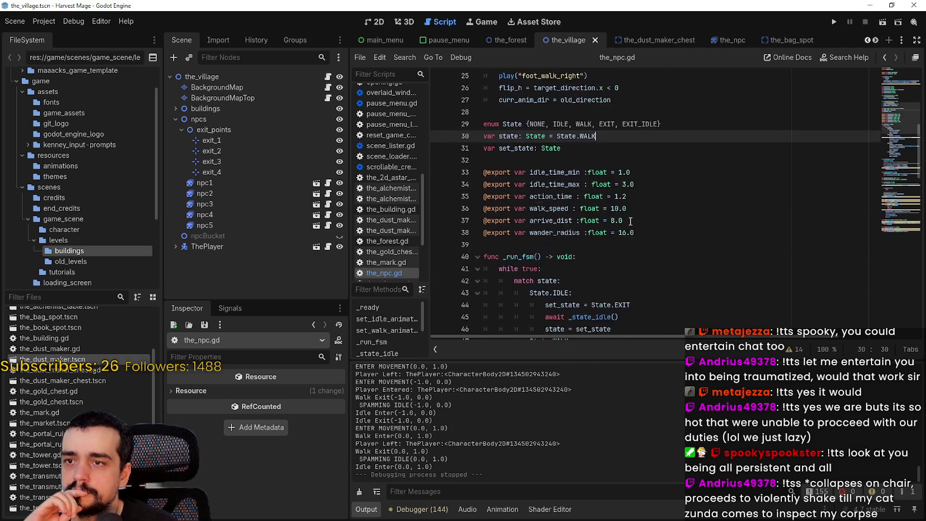
{"action": "scroll", "coordinate": [631, 221], "scroll_direction": "down", "scroll_amount": 2}
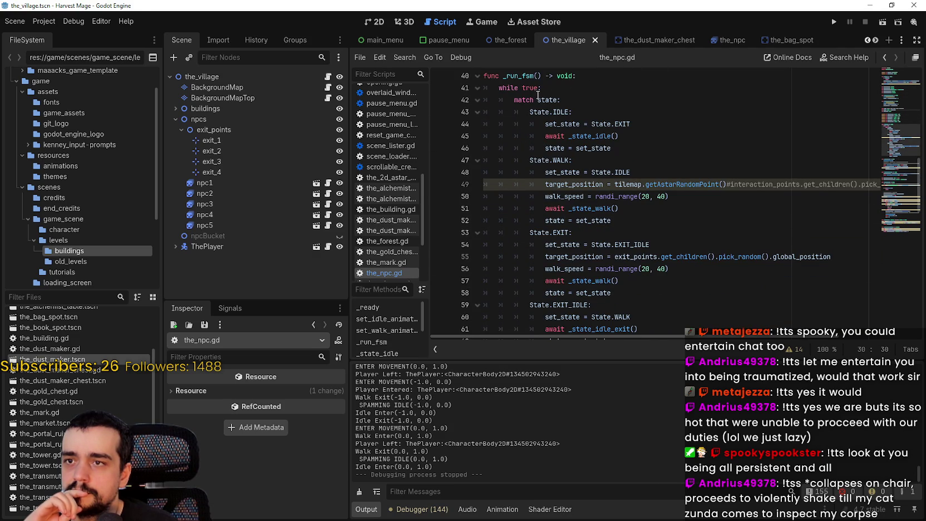
{"action": "left_click_drag", "start_coordinate": [656, 132], "coordinate": [640, 128]}
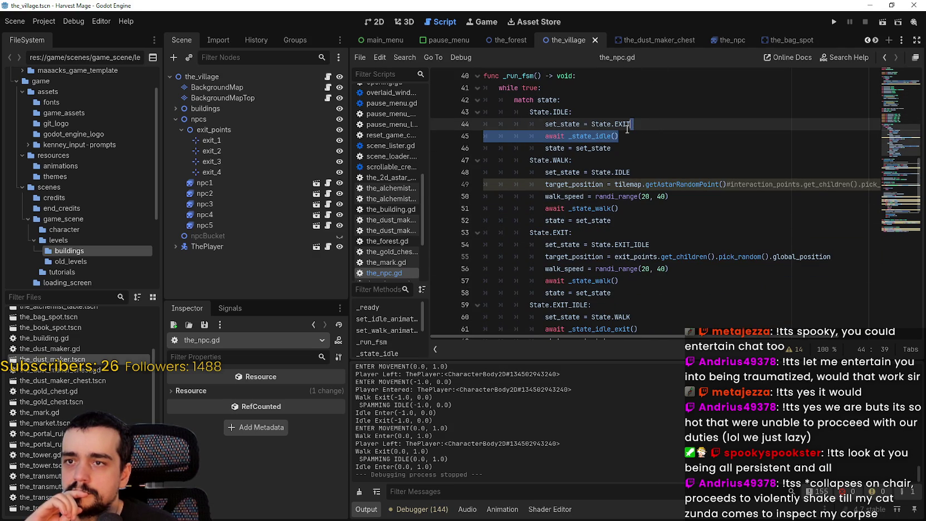
{"action": "left_click", "coordinate": [633, 123]}
{"action": "key", "text": "shift+Home"}
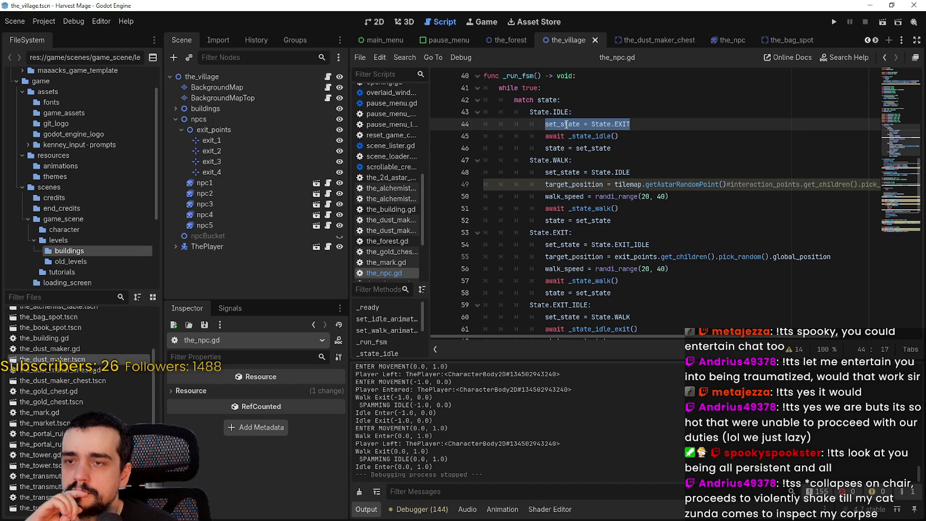
{"action": "scroll", "coordinate": [578, 122], "scroll_direction": "down", "scroll_amount": 2}
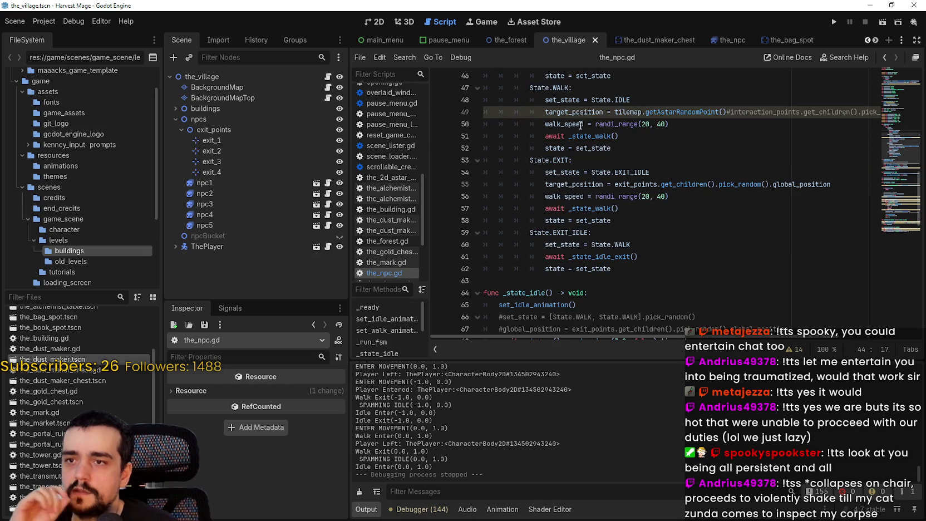
{"action": "double_click", "coordinate": [624, 100]}
{"action": "key", "text": "shift+Home"}
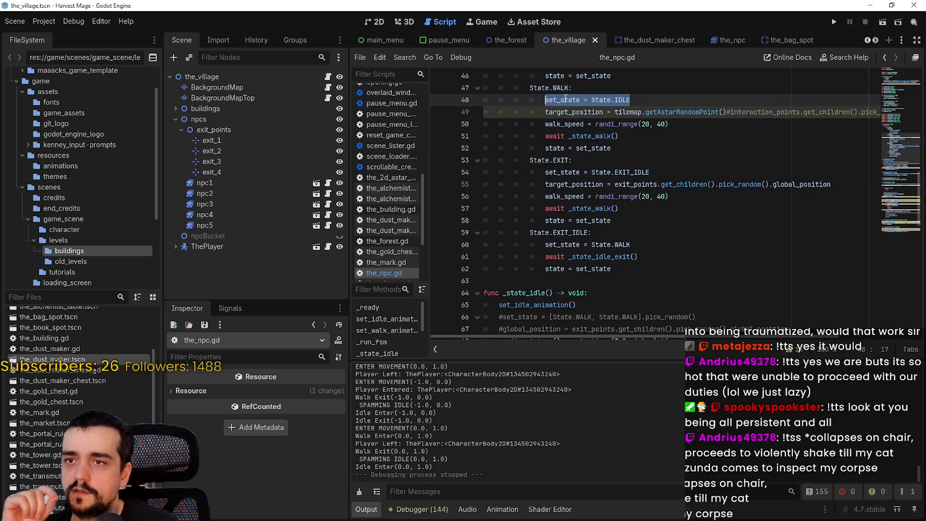
- Inspect the first two lines of the EXIT case and move into _state_idle
{"action": "scroll", "coordinate": [557, 125], "scroll_direction": "up", "scroll_amount": 3}
{"action": "left_click_drag", "start_coordinate": [545, 161], "coordinate": [630, 162]}
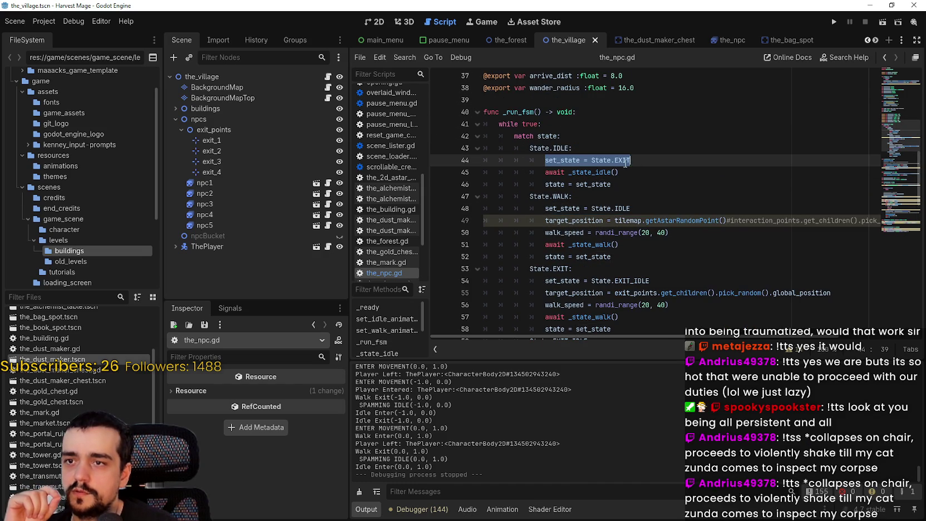
{"action": "scroll", "coordinate": [573, 165], "scroll_direction": "down", "scroll_amount": 4}
{"action": "left_click_drag", "start_coordinate": [584, 123], "coordinate": [673, 136]}
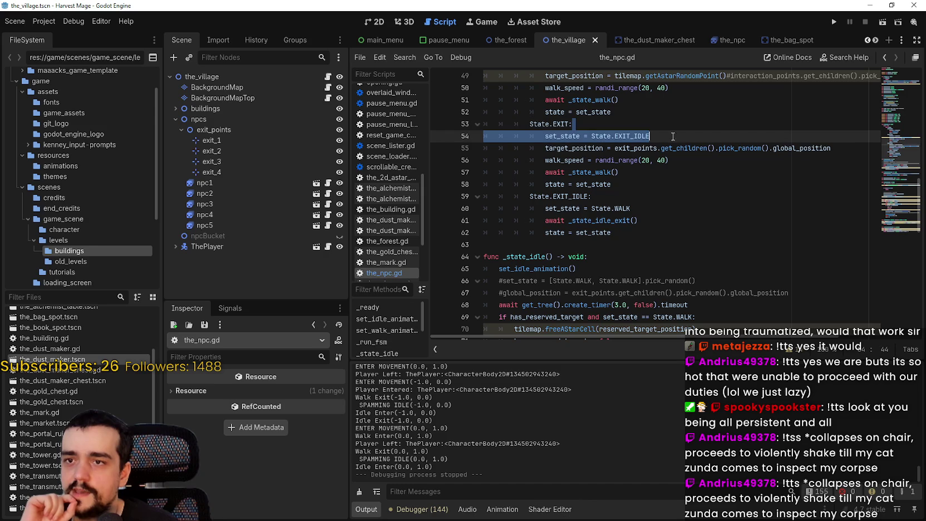
{"action": "left_click", "coordinate": [723, 257]}
{"action": "scroll", "coordinate": [735, 245], "scroll_direction": "down", "scroll_amount": 3}
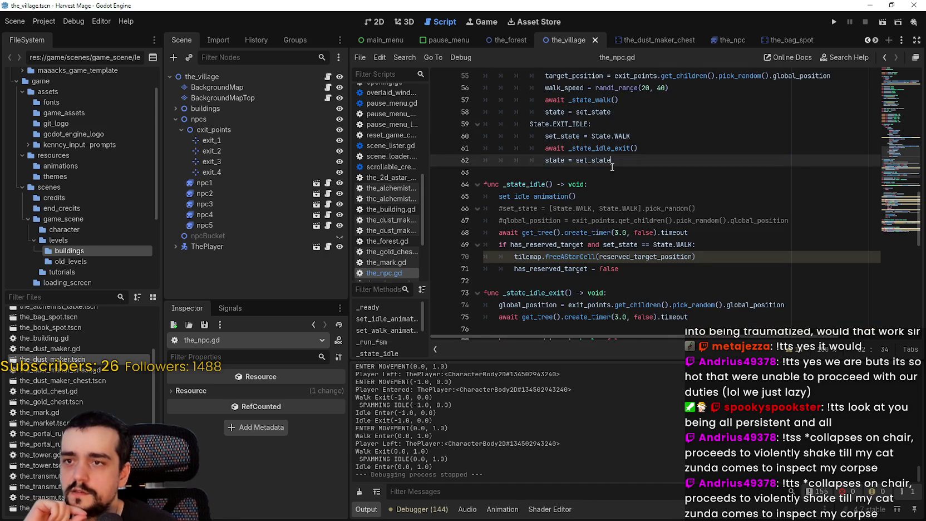
- Delete the commented #set_state and #global_position lines, save, and run the project
{"action": "mouse_move", "coordinate": [790, 221]}
{"action": "left_mouse_down"}
{"action": "mouse_move", "coordinate": [511, 220]}
{"action": "mouse_move", "coordinate": [442, 211]}
{"action": "left_mouse_up"}
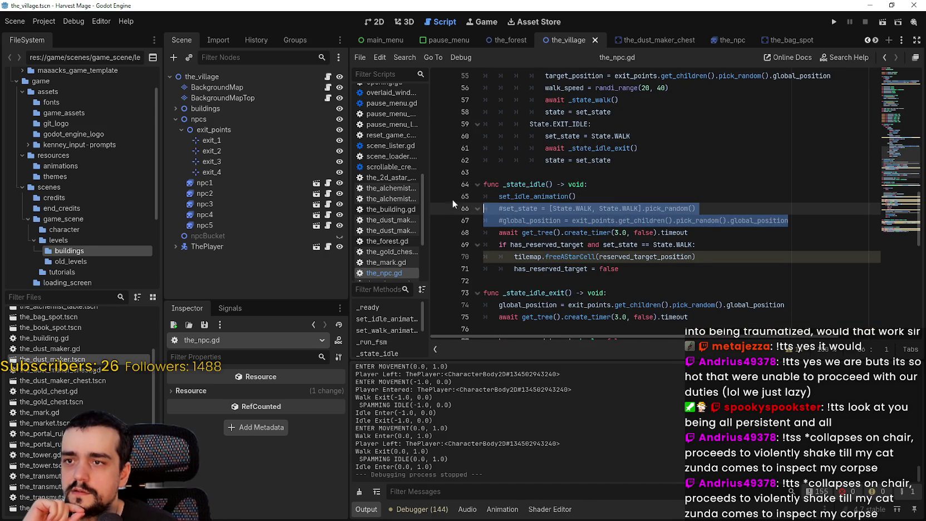
{"action": "key", "text": "BackSpace"}
{"action": "key", "text": "BackSpace"}
{"action": "scroll", "coordinate": [590, 167], "scroll_direction": "down", "scroll_amount": 6}
{"action": "left_click", "coordinate": [565, 112]}
{"action": "key", "text": "ctrl+s"}
{"action": "left_click", "coordinate": [834, 22]}
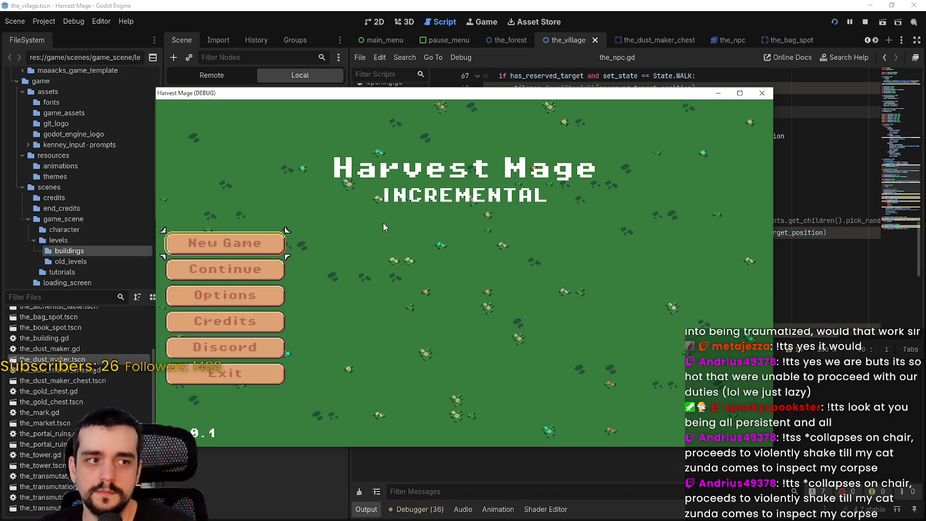
- Start a New Game and move the player right once the village loads
{"action": "left_click", "coordinate": [271, 254]}
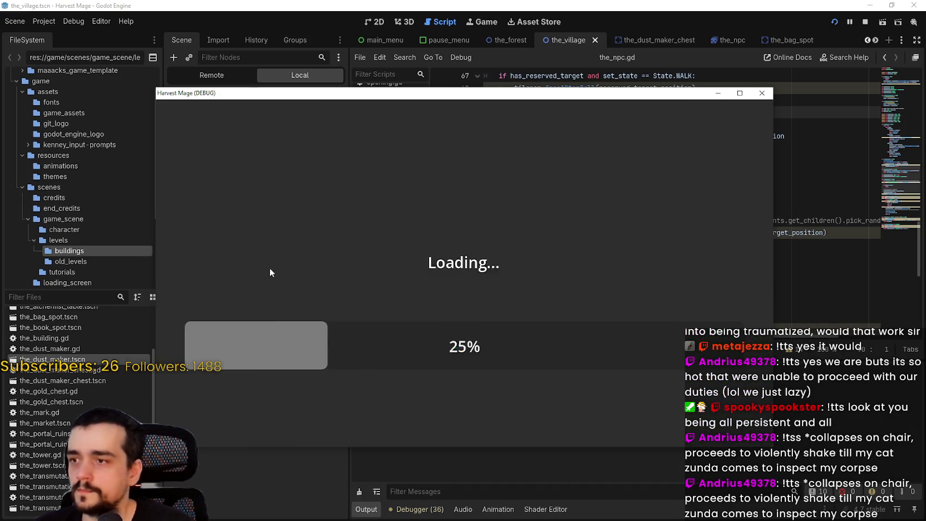
{"action": "key", "text": "d"}
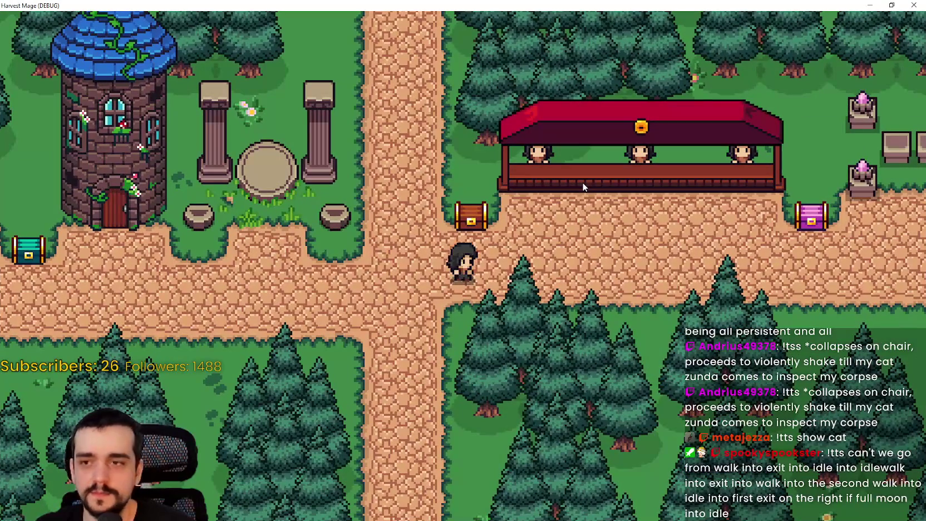
- Walk the player around the village with WASD, watching the NPCs wander
{"action": "key", "text": "a"}
{"action": "key", "text": "w"}
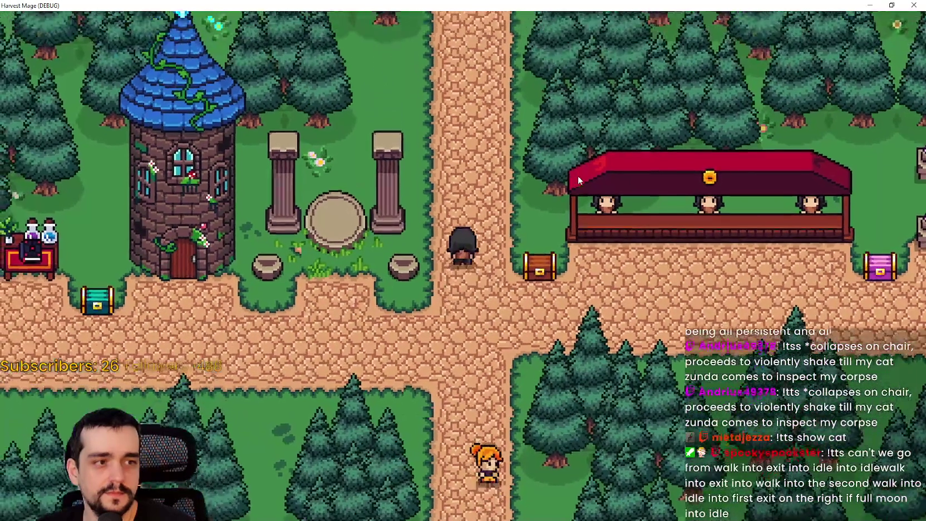
{"action": "key", "text": "s"}
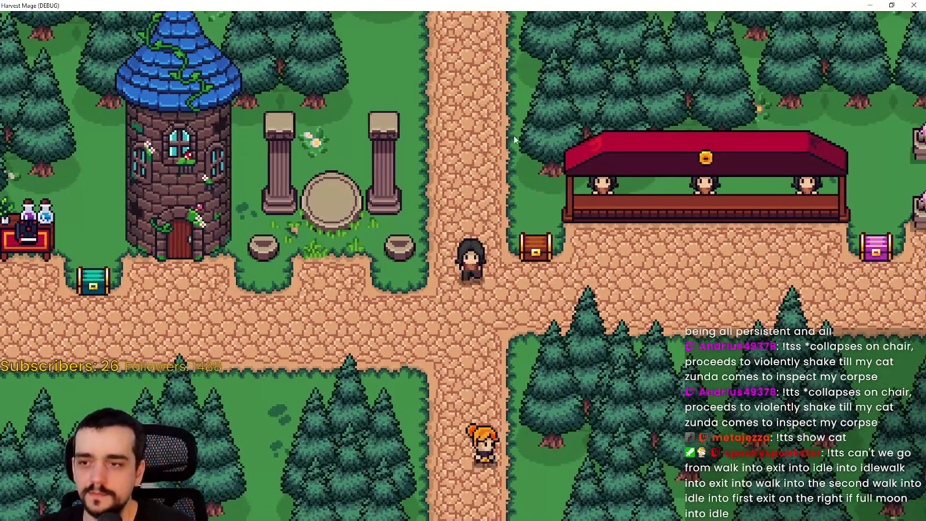
{"action": "key", "text": "w"}
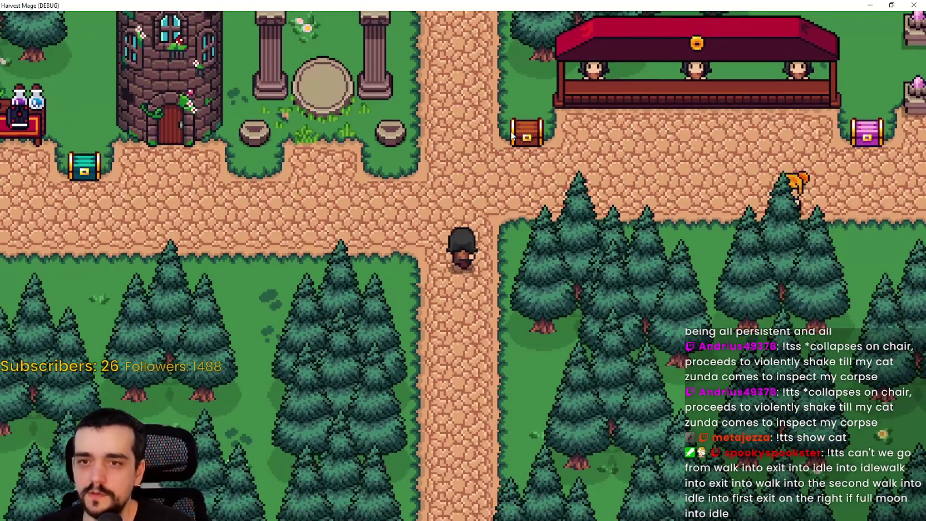
{"action": "key", "text": "s"}
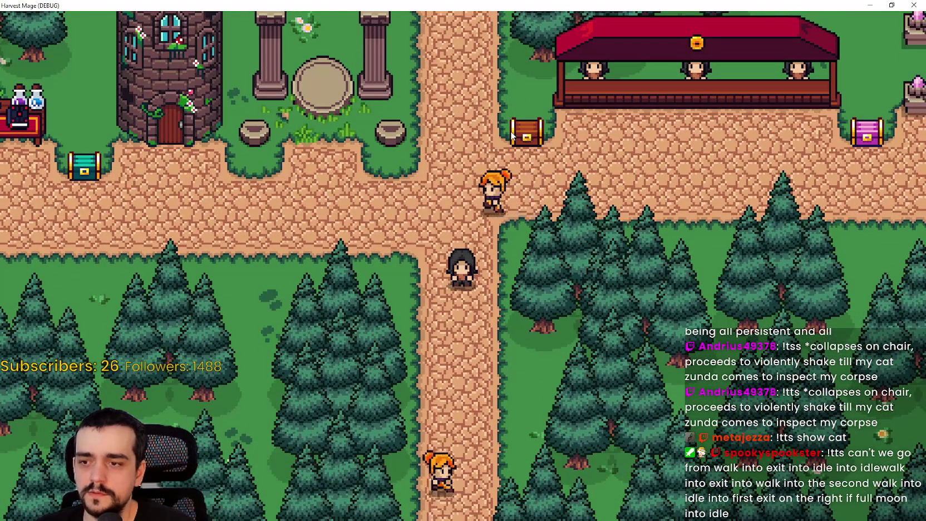
{"action": "key", "text": "w"}
{"action": "key", "text": "a"}
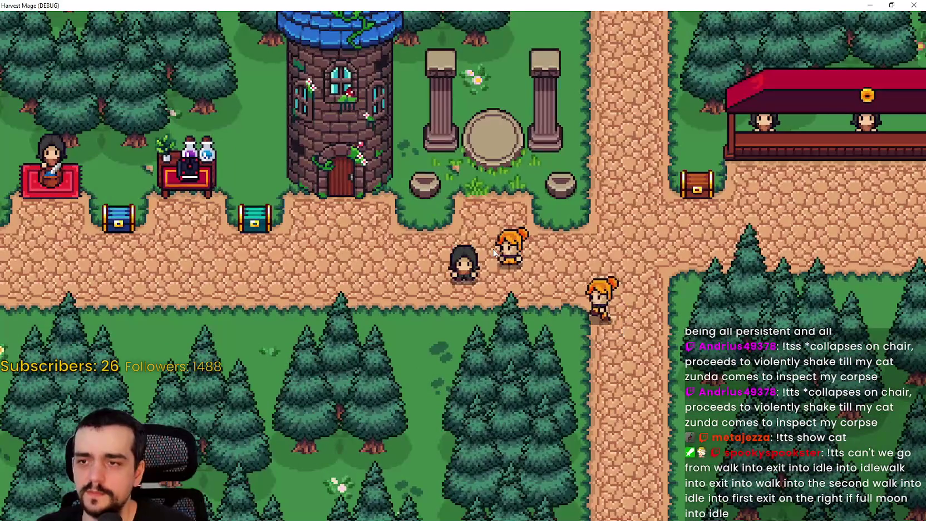
{"action": "key", "text": "a"}
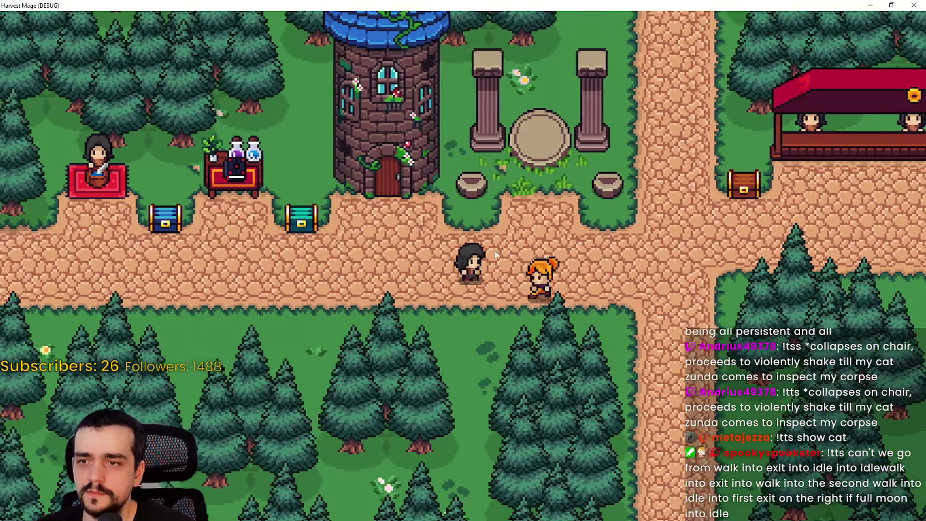
{"action": "key", "text": "d"}
{"action": "key", "text": "a"}
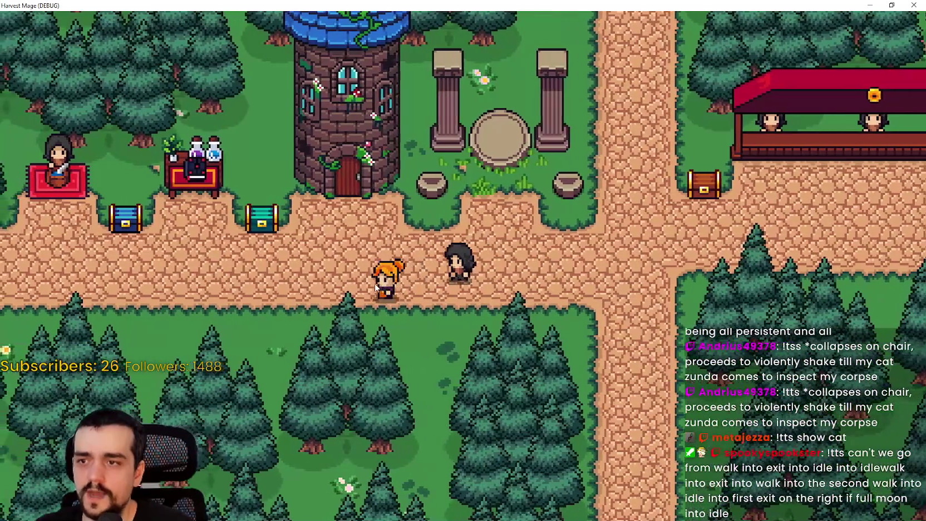
{"action": "key", "text": "a"}
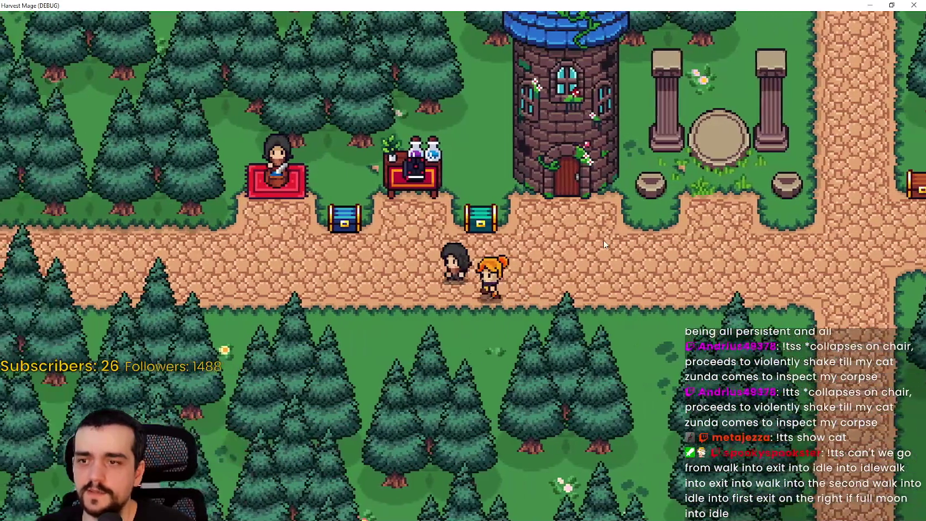
{"action": "key", "text": "a"}
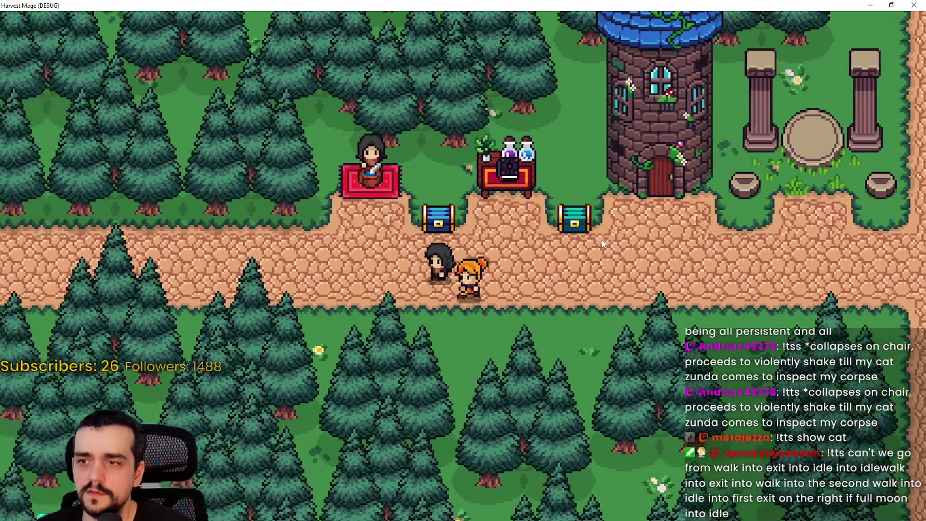
- Restore the game window and stop the running game from the editor
{"action": "left_click", "coordinate": [459, 285]}
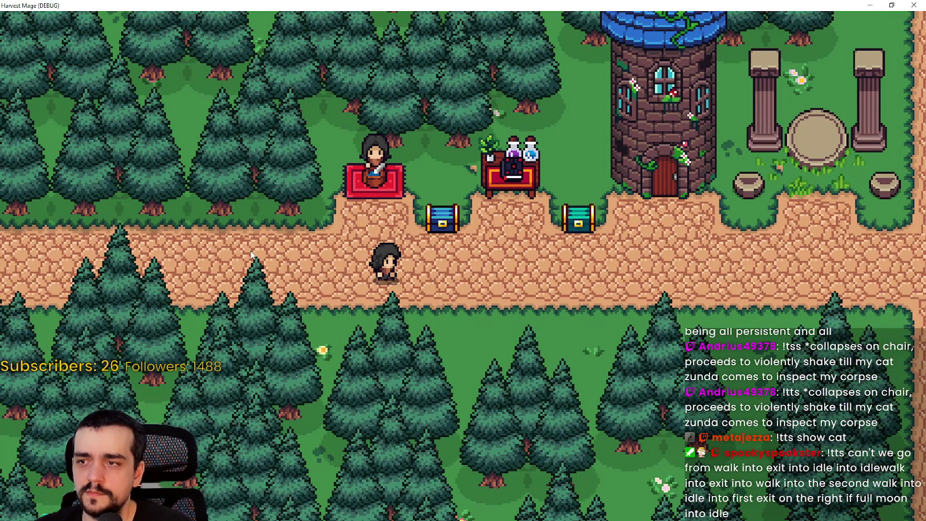
{"action": "left_click", "coordinate": [891, 5]}
{"action": "left_click", "coordinate": [863, 20]}
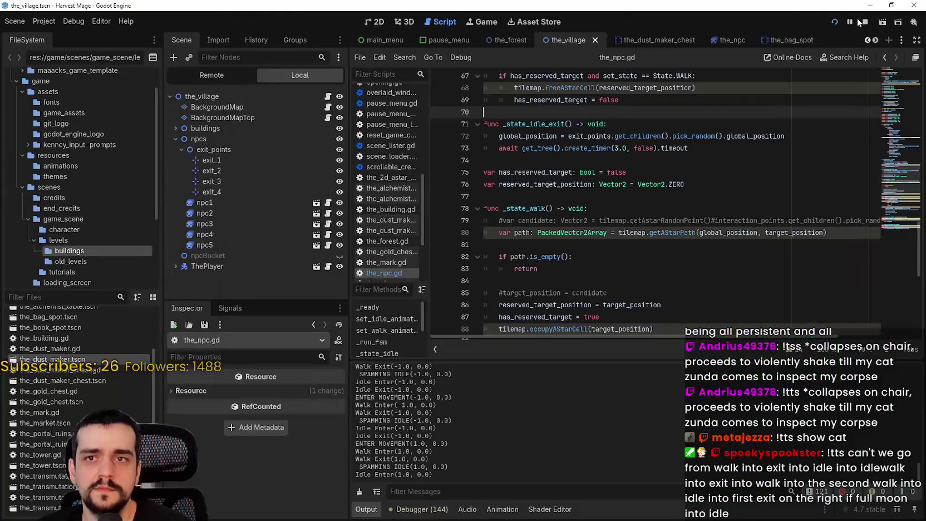
- Check the exit_4 and exit_1 marker properties in the scene
{"action": "scroll", "coordinate": [621, 192], "scroll_direction": "down", "scroll_amount": 5}
{"action": "scroll", "coordinate": [621, 192], "scroll_direction": "down", "scroll_amount": 4}
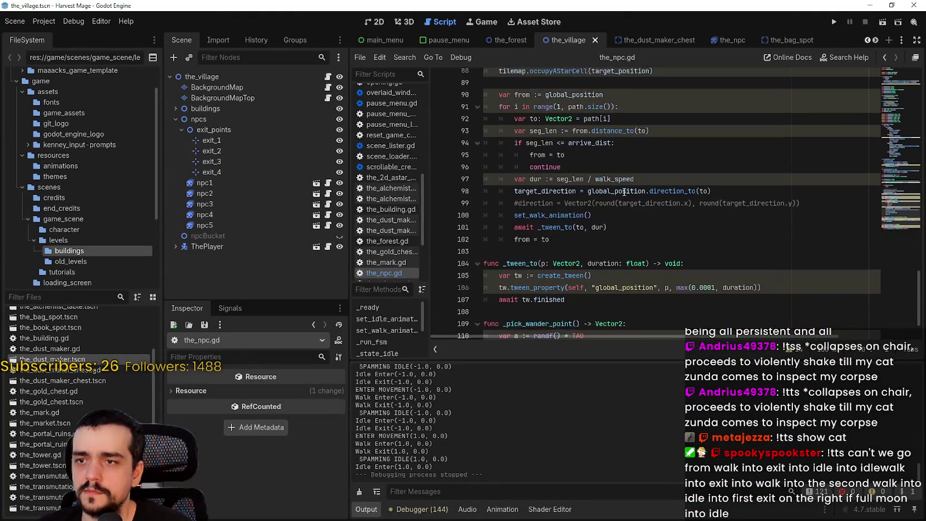
{"action": "left_click", "coordinate": [214, 171]}
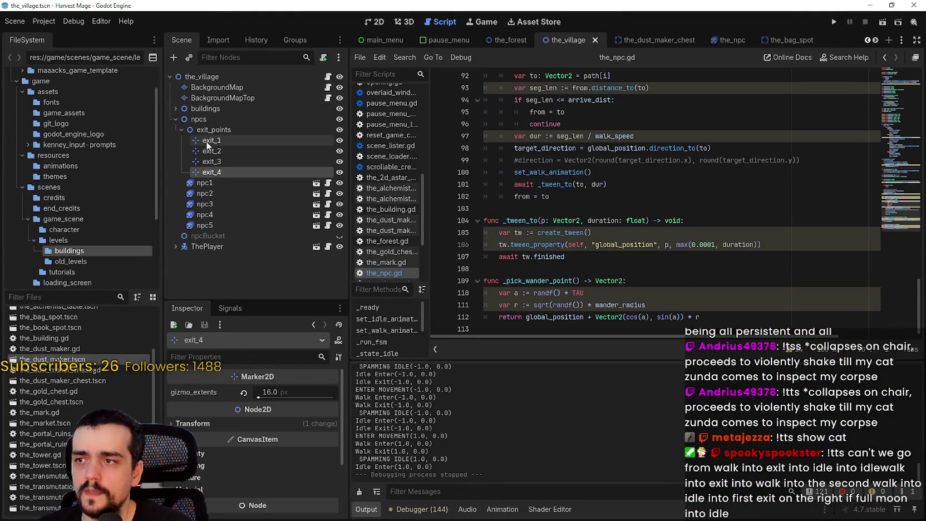
{"action": "left_click", "coordinate": [207, 140]}
- Scroll through the_npc.gd to review the EXIT state code
{"action": "scroll", "coordinate": [598, 233], "scroll_direction": "up", "scroll_amount": 3}
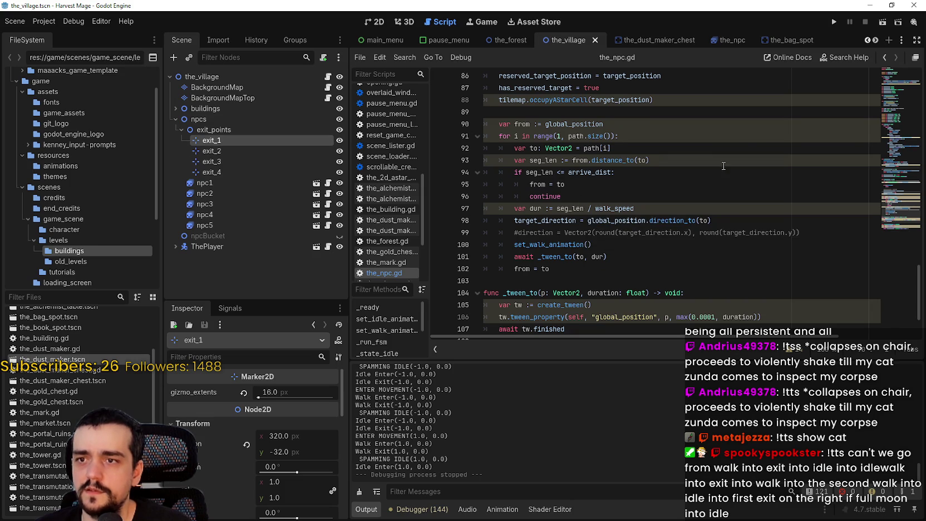
{"action": "scroll", "coordinate": [719, 218], "scroll_direction": "up", "scroll_amount": 8}
{"action": "scroll", "coordinate": [719, 221], "scroll_direction": "down", "scroll_amount": 1}
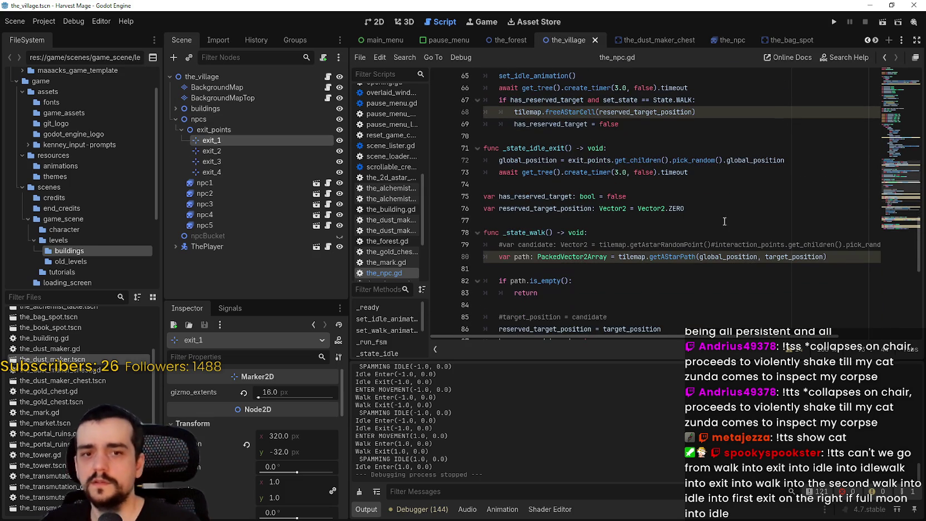
{"action": "scroll", "coordinate": [721, 217], "scroll_direction": "up", "scroll_amount": 1}
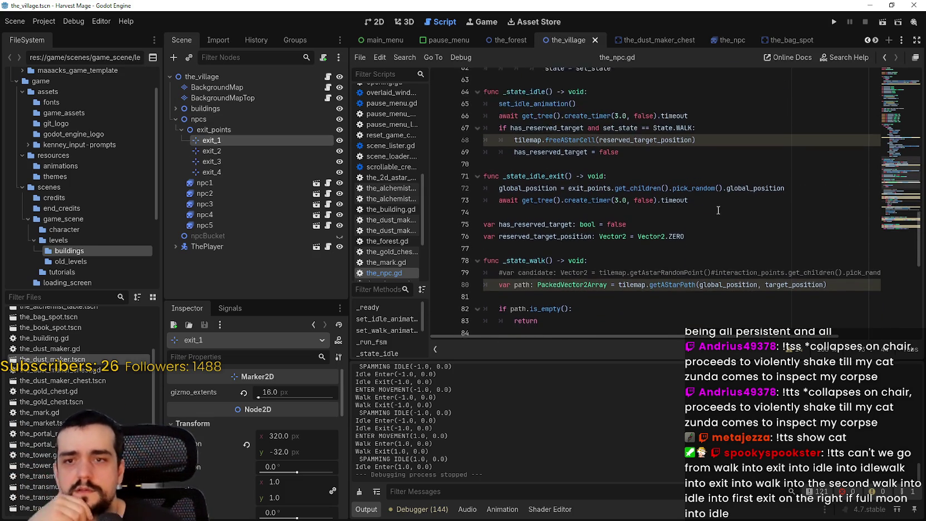
{"action": "scroll", "coordinate": [706, 222], "scroll_direction": "up", "scroll_amount": 1}
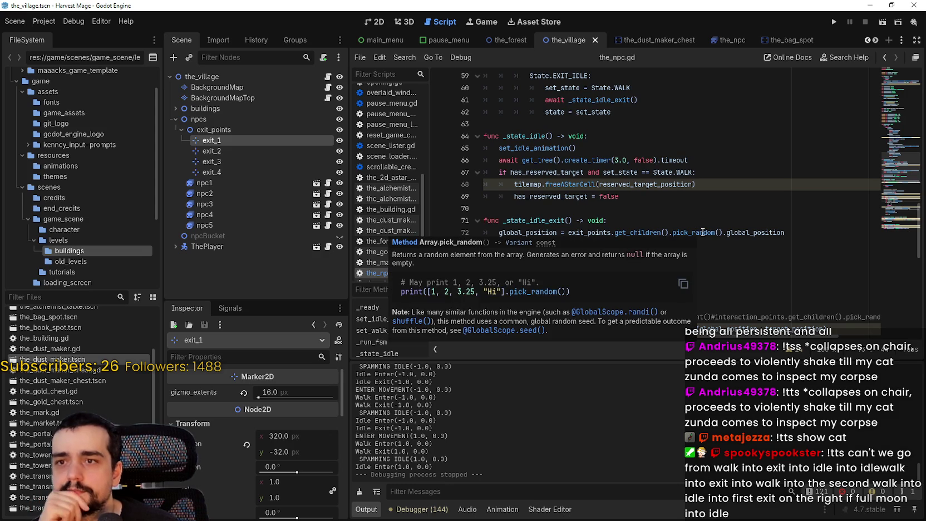
{"action": "scroll", "coordinate": [701, 230], "scroll_direction": "down", "scroll_amount": 1}
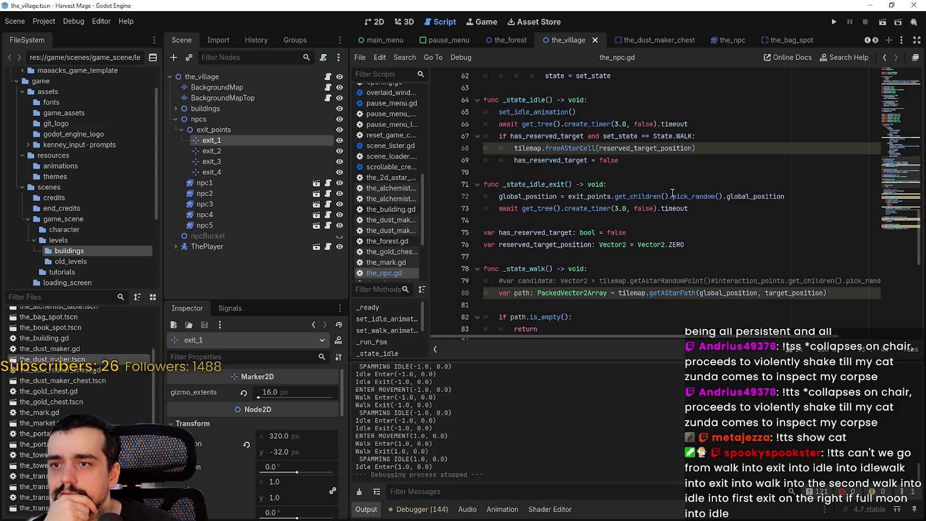
{"action": "left_click", "coordinate": [652, 171]}
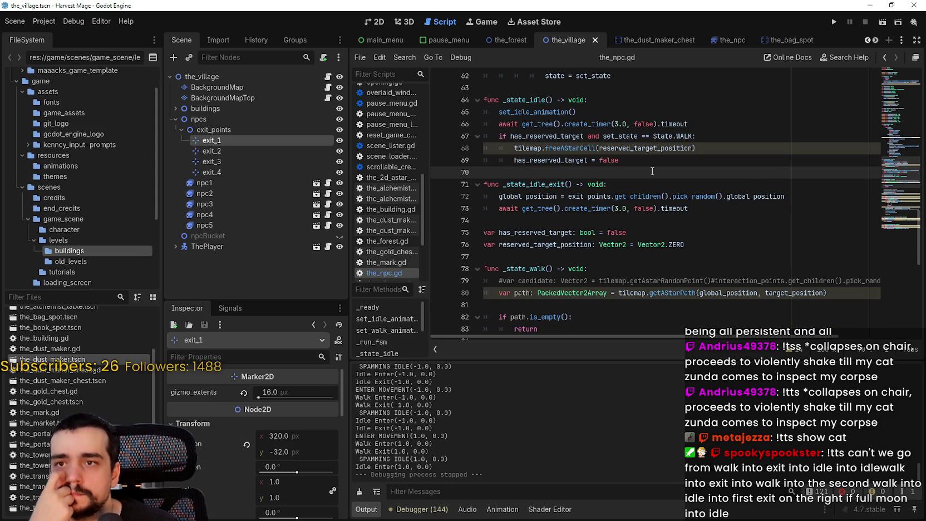
{"action": "scroll", "coordinate": [713, 208], "scroll_direction": "down", "scroll_amount": 5}
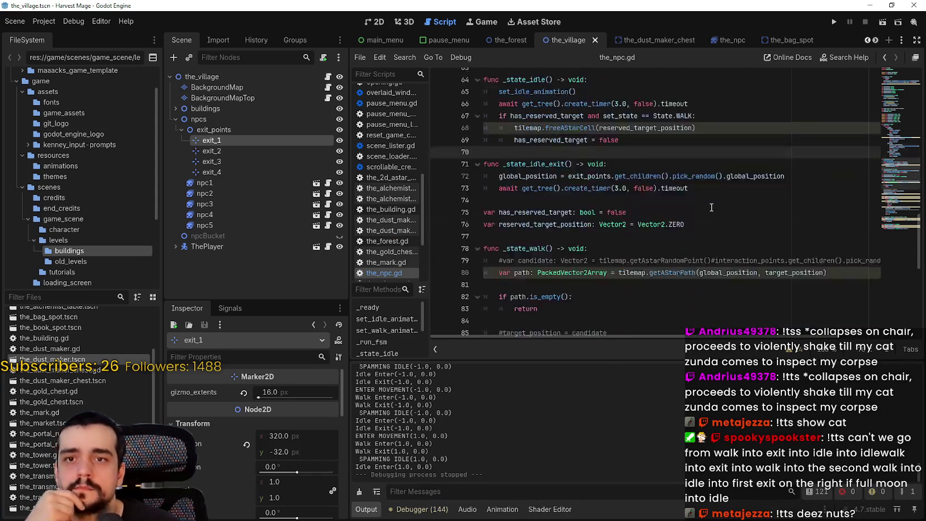
{"action": "scroll", "coordinate": [708, 205], "scroll_direction": "up", "scroll_amount": 6}
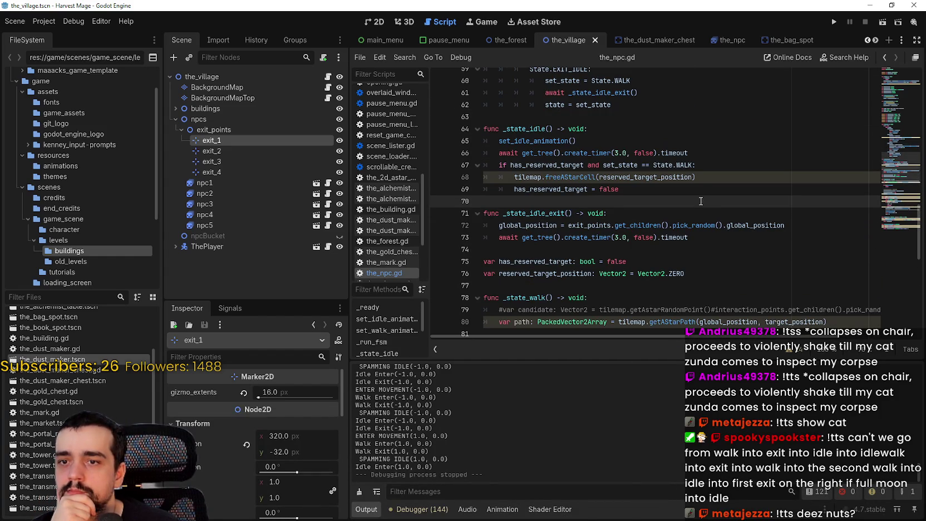
{"action": "scroll", "coordinate": [790, 301], "scroll_direction": "up", "scroll_amount": 4}
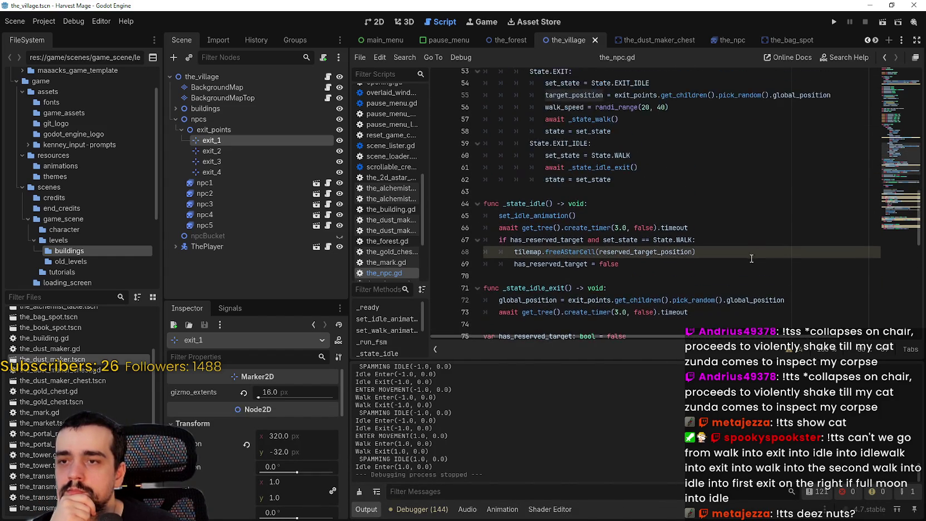
{"action": "scroll", "coordinate": [744, 253], "scroll_direction": "down", "scroll_amount": 1}
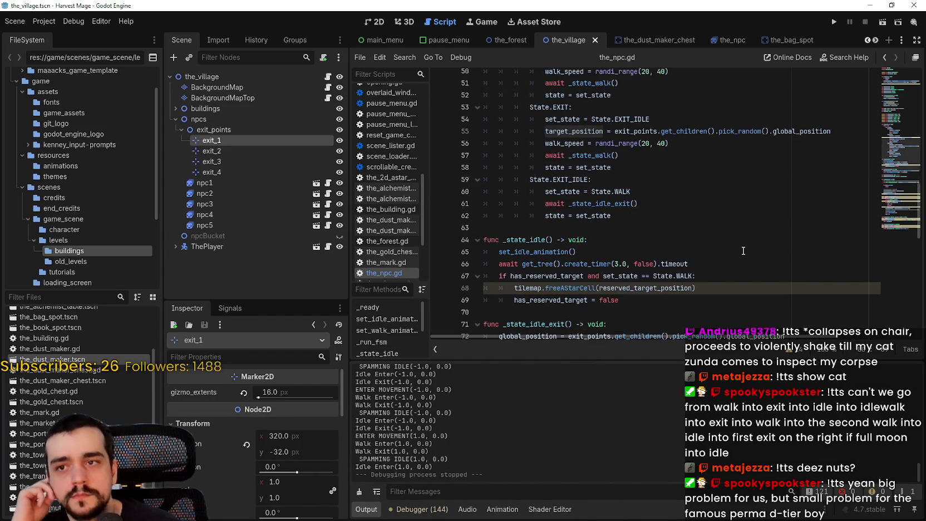
{"action": "scroll", "coordinate": [741, 248], "scroll_direction": "up", "scroll_amount": 1}
- Highlight pick_random, the 20–40 speed range and EXIT_IDLE, then right-click _state_walk
{"action": "double_click", "coordinate": [757, 168]}
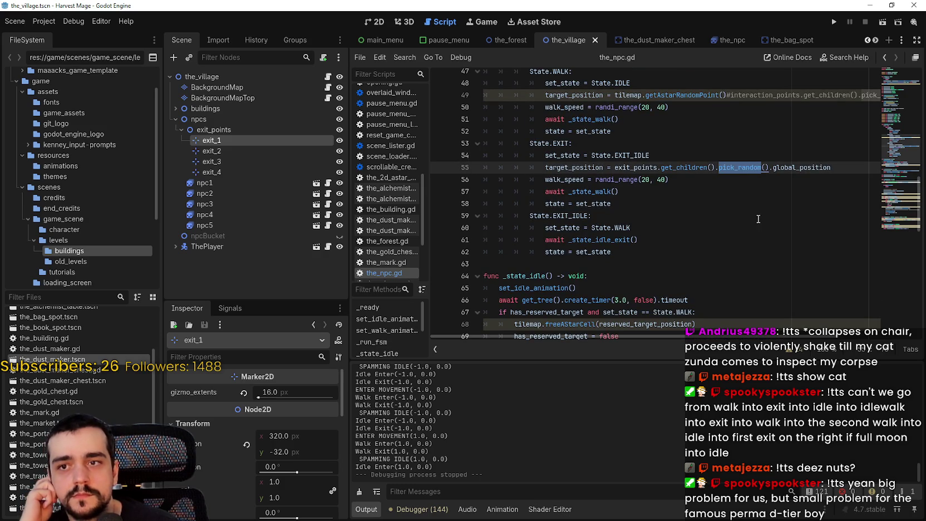
{"action": "left_click_drag", "start_coordinate": [546, 179], "coordinate": [686, 177]}
{"action": "scroll", "coordinate": [689, 245], "scroll_direction": "up", "scroll_amount": 1}
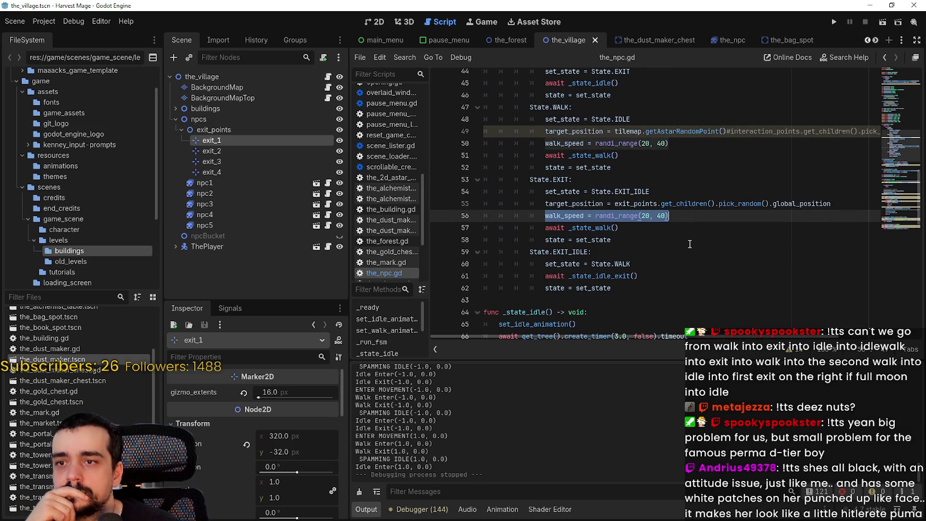
{"action": "double_click", "coordinate": [605, 227]}
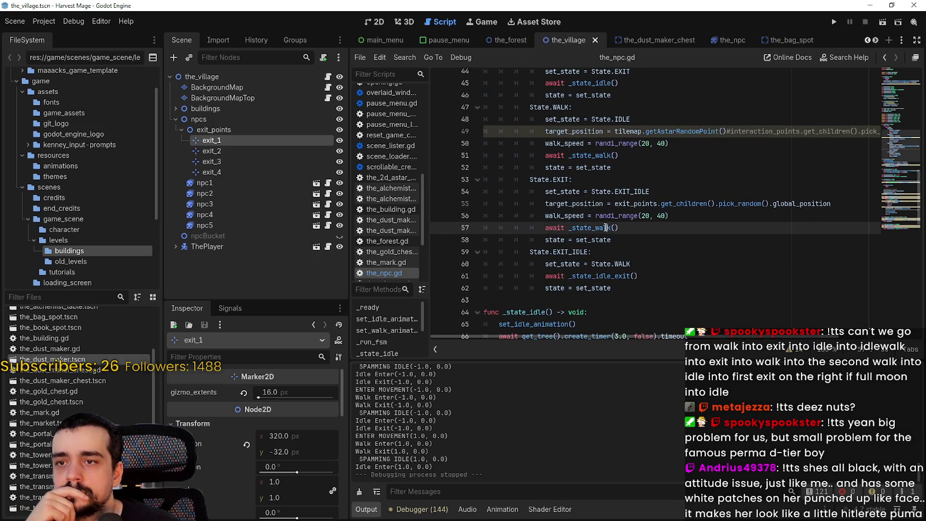
{"action": "double_click", "coordinate": [620, 189]}
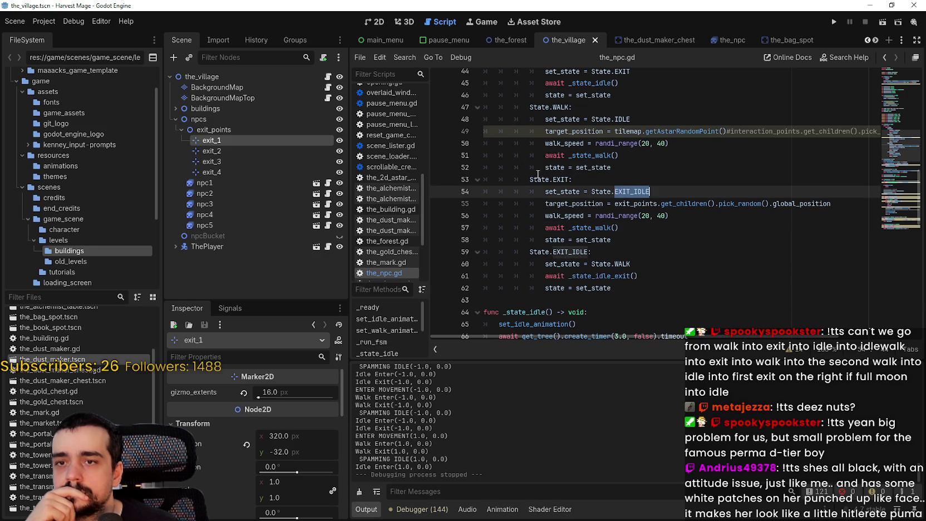
{"action": "left_click", "coordinate": [582, 227]}
{"action": "right_click", "coordinate": [581, 226]}
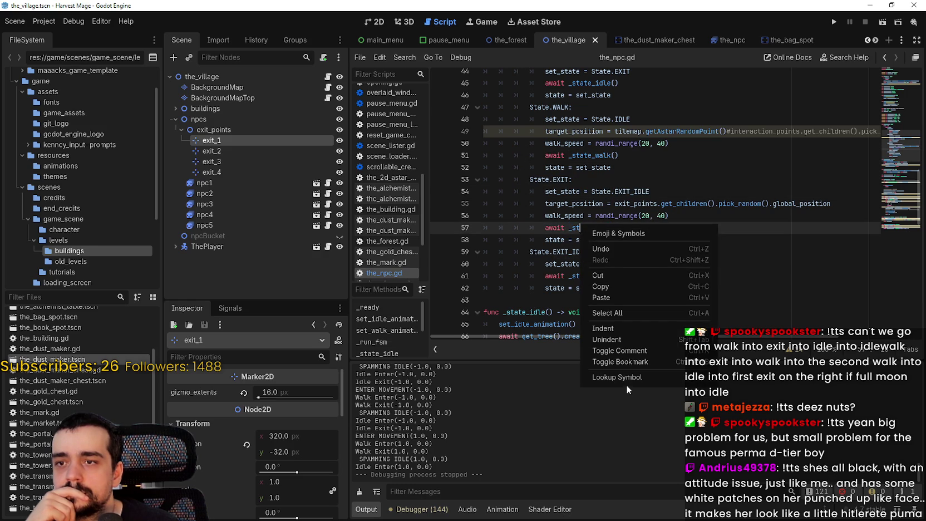
- Jump to the _state_walk definition via Lookup Symbol and inspect its target_position and return lines
{"action": "left_click", "coordinate": [626, 378]}
{"action": "scroll", "coordinate": [548, 206], "scroll_direction": "down", "scroll_amount": 2}
{"action": "left_click", "coordinate": [539, 171]}
{"action": "left_click", "coordinate": [557, 162]}
{"action": "left_click", "coordinate": [812, 150]}
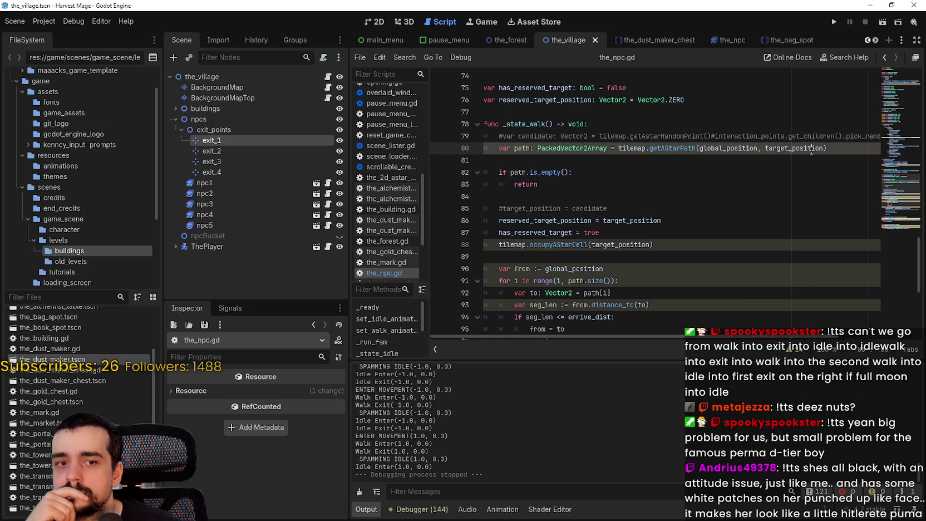
{"action": "left_click", "coordinate": [629, 170]}
{"action": "left_click", "coordinate": [555, 179]}
{"action": "left_click", "coordinate": [560, 159]}
{"action": "left_click", "coordinate": [573, 181]}
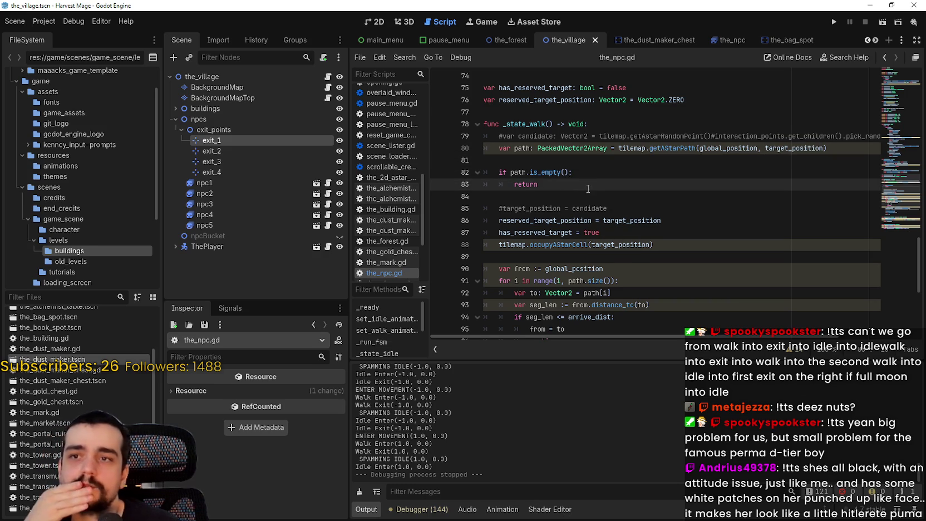
- Select lines 67–69 in _state_idle, the if block that frees the reserved A* cell
{"action": "scroll", "coordinate": [588, 188], "scroll_direction": "up", "scroll_amount": 2}
{"action": "scroll", "coordinate": [584, 183], "scroll_direction": "down", "scroll_amount": 2}
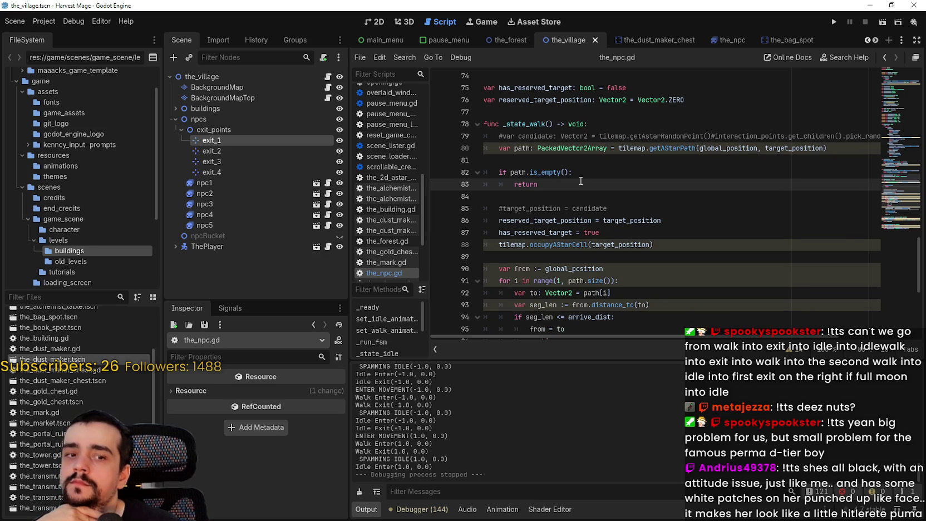
{"action": "scroll", "coordinate": [581, 181], "scroll_direction": "down", "scroll_amount": 5}
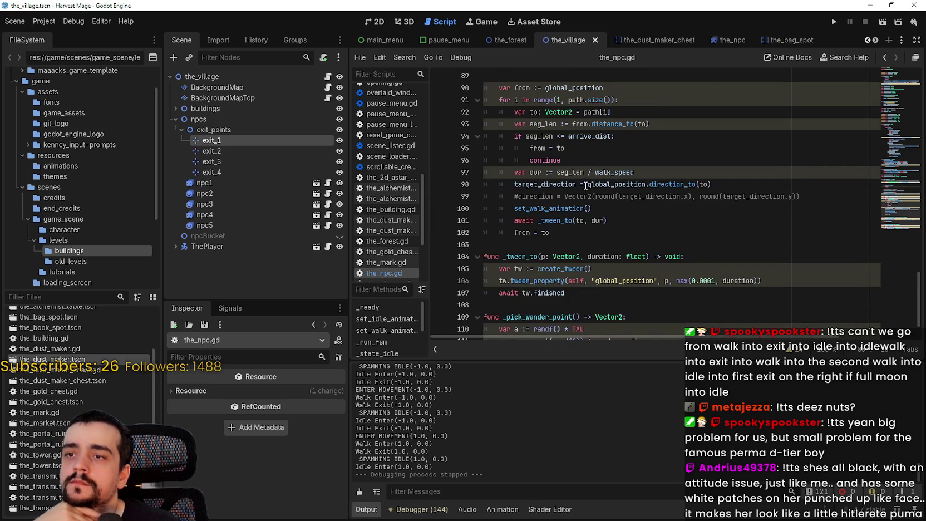
{"action": "scroll", "coordinate": [582, 183], "scroll_direction": "up", "scroll_amount": 3}
{"action": "scroll", "coordinate": [609, 195], "scroll_direction": "up", "scroll_amount": 3}
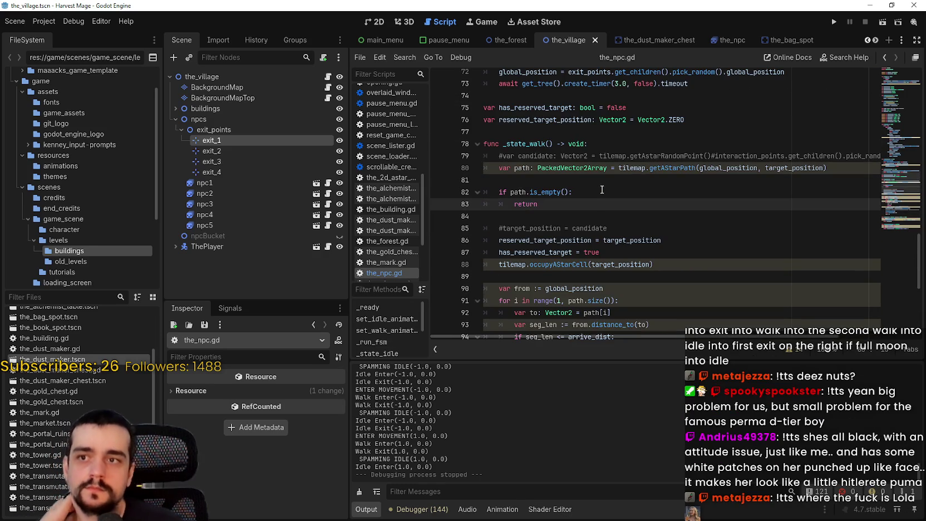
{"action": "scroll", "coordinate": [601, 186], "scroll_direction": "up", "scroll_amount": 6}
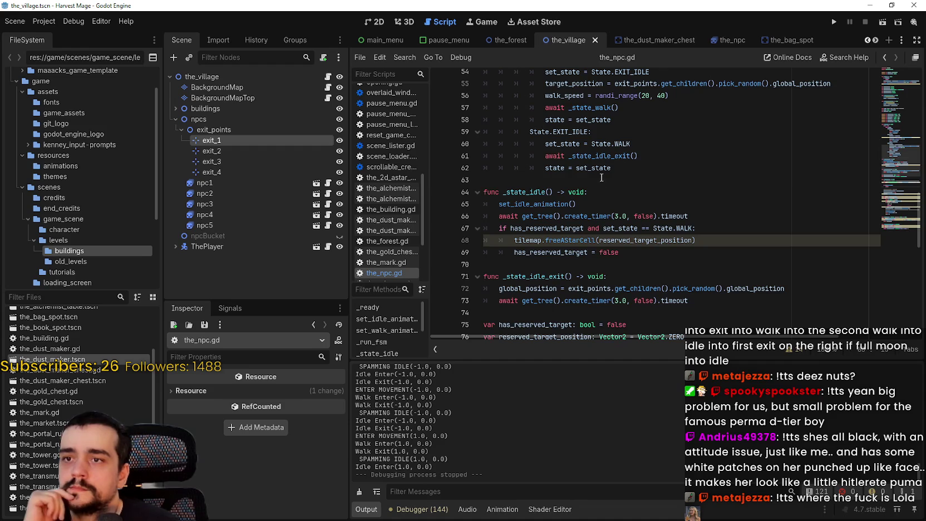
{"action": "scroll", "coordinate": [601, 178], "scroll_direction": "down", "scroll_amount": 2}
{"action": "left_click", "coordinate": [647, 205]}
{"action": "mouse_move", "coordinate": [648, 206]}
{"action": "left_mouse_down"}
{"action": "mouse_move", "coordinate": [501, 189]}
{"action": "mouse_move", "coordinate": [484, 179]}
{"action": "left_mouse_up"}
{"action": "key", "text": "ctrl+c"}
{"action": "scroll", "coordinate": [549, 185], "scroll_direction": "up", "scroll_amount": 4}
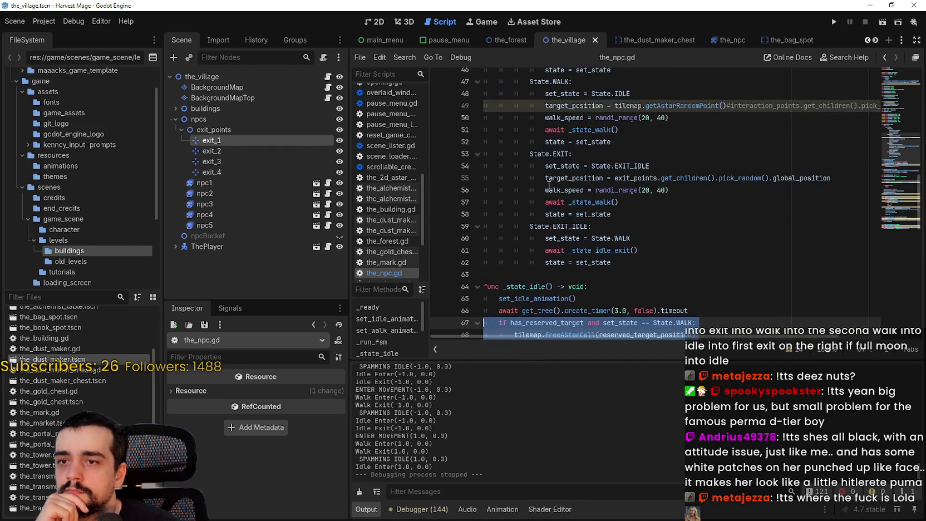
{"action": "scroll", "coordinate": [548, 185], "scroll_direction": "up", "scroll_amount": 2}
{"action": "scroll", "coordinate": [556, 128], "scroll_direction": "down", "scroll_amount": 5}
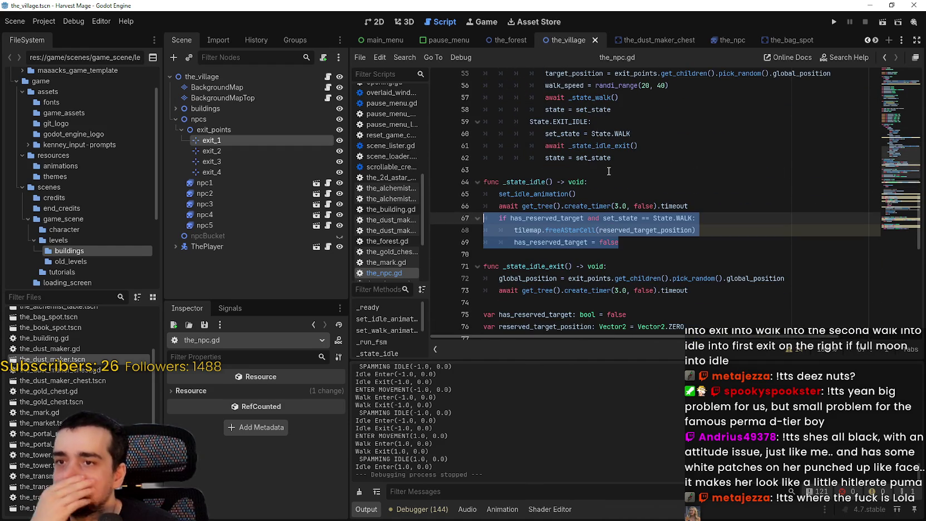
- Paste the reserved-cell release block at the end of _state_idle_exit and save
{"action": "left_click", "coordinate": [524, 305]}
{"action": "scroll", "coordinate": [545, 279], "scroll_direction": "down", "scroll_amount": 2}
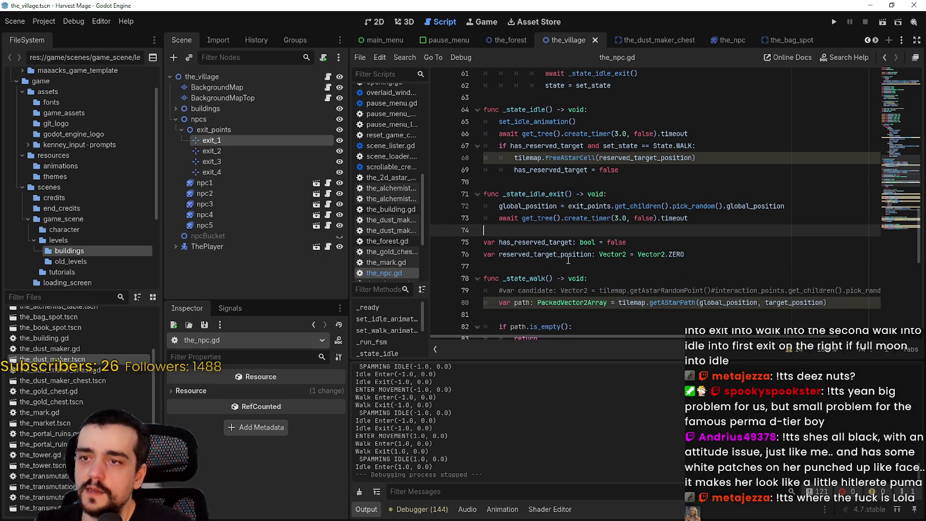
{"action": "key", "text": "ctrl+v"}
{"action": "key", "text": "Return"}
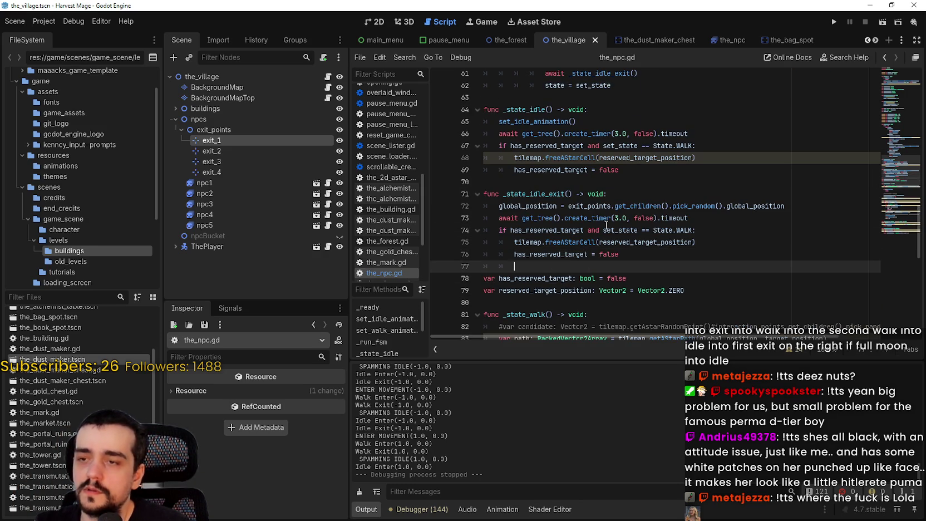
{"action": "key", "text": "ctrl+s"}
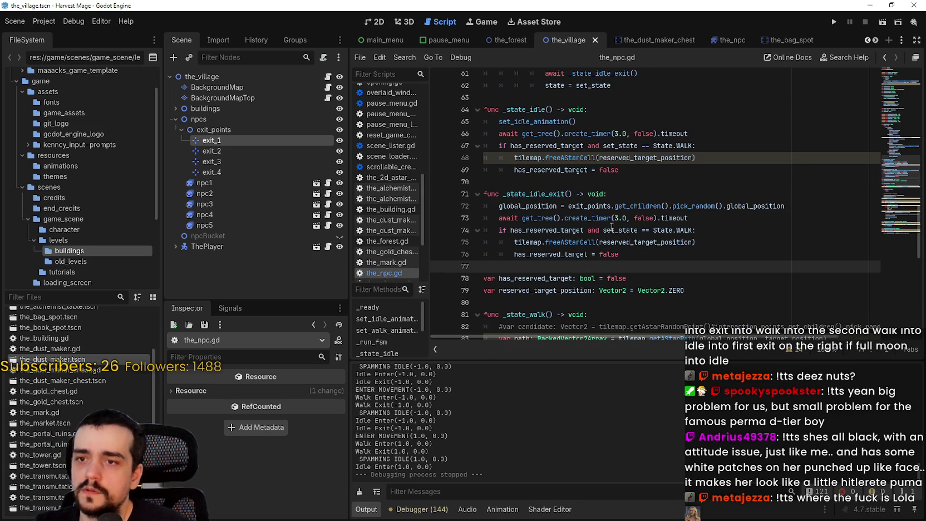
- Split line 67's condition into a nested if checking set_state == State.WALK or State.EXIT
{"action": "double_click", "coordinate": [684, 146]}
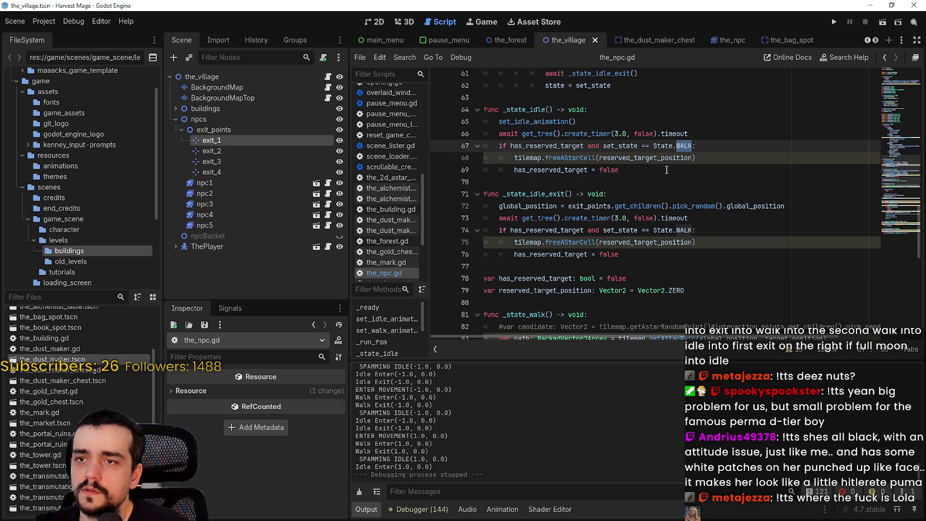
{"action": "mouse_move", "coordinate": [663, 158]}
{"action": "double_click", "coordinate": [589, 145]}
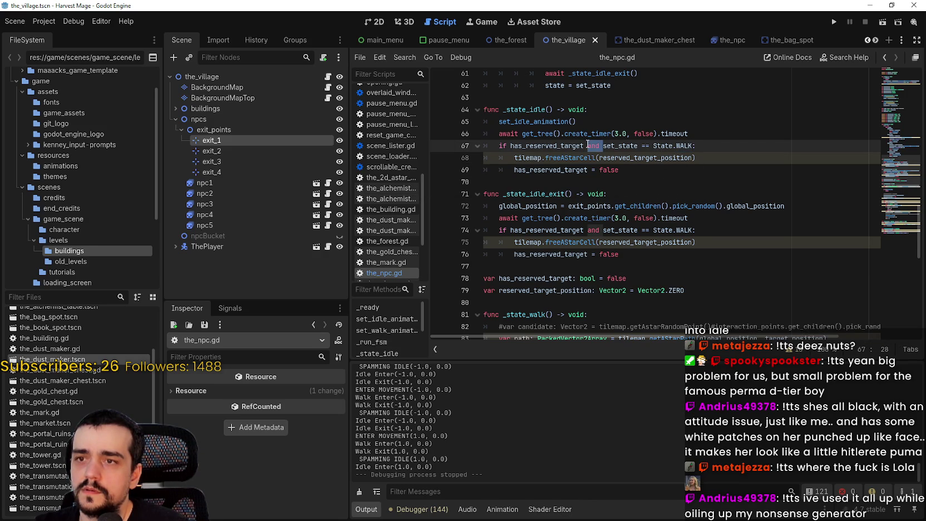
{"action": "key", "text": "Return"}
{"action": "type", "text": "if"}
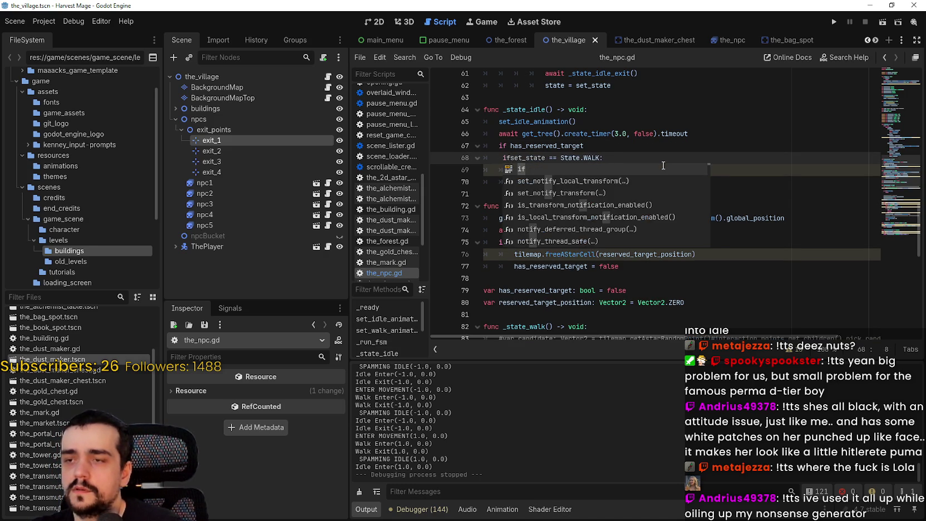
{"action": "type", "text": "or"}
{"action": "left_click", "coordinate": [607, 158]}
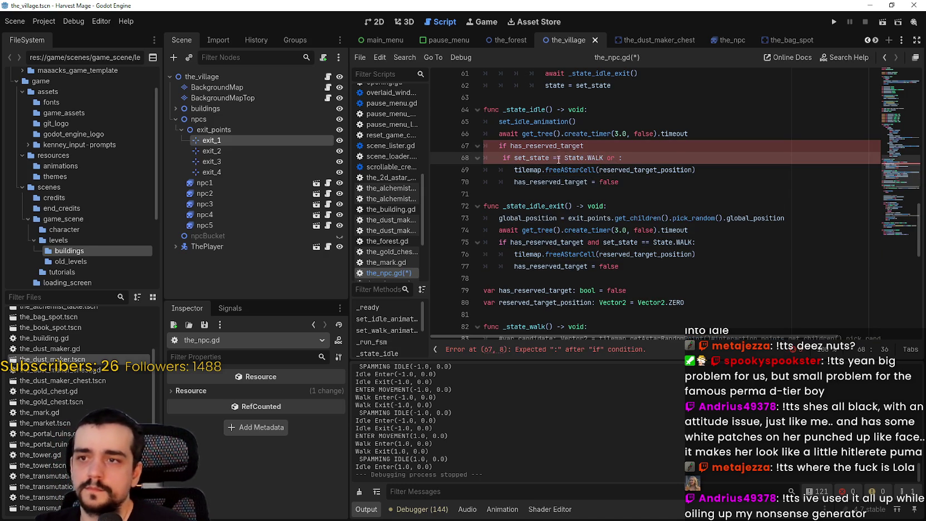
{"action": "left_click_drag", "start_coordinate": [533, 163], "coordinate": [604, 160]}
{"action": "key", "text": "ctrl+c"}
{"action": "left_click", "coordinate": [623, 154]}
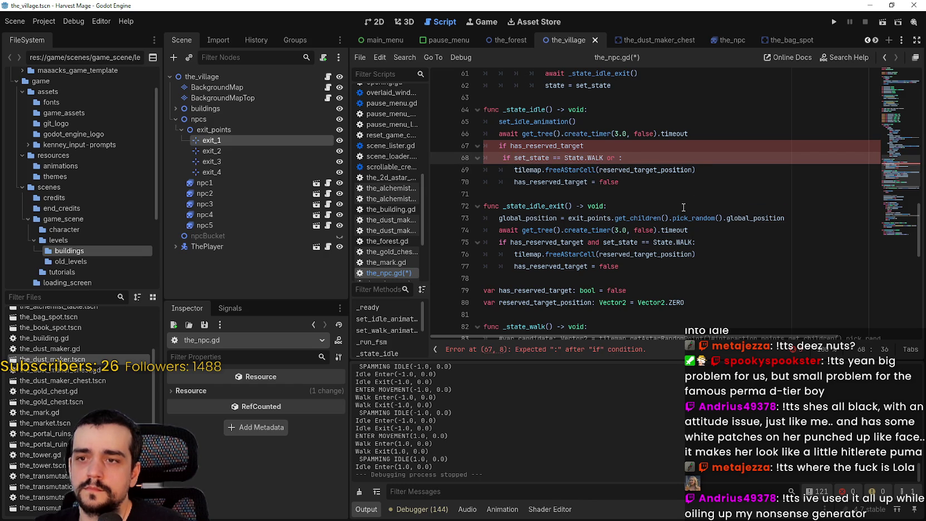
{"action": "key", "text": "ctrl+v"}
{"action": "double_click", "coordinate": [694, 159]}
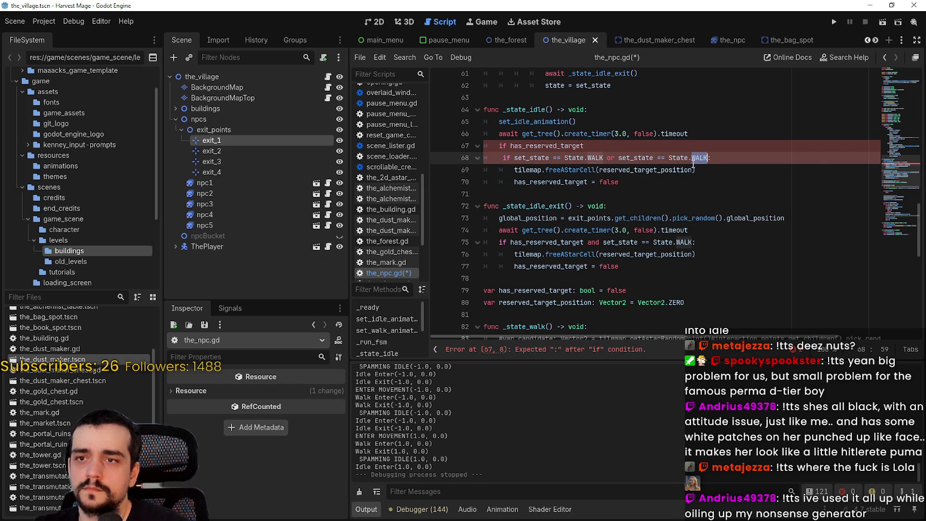
{"action": "type", "text": "EXIT"}
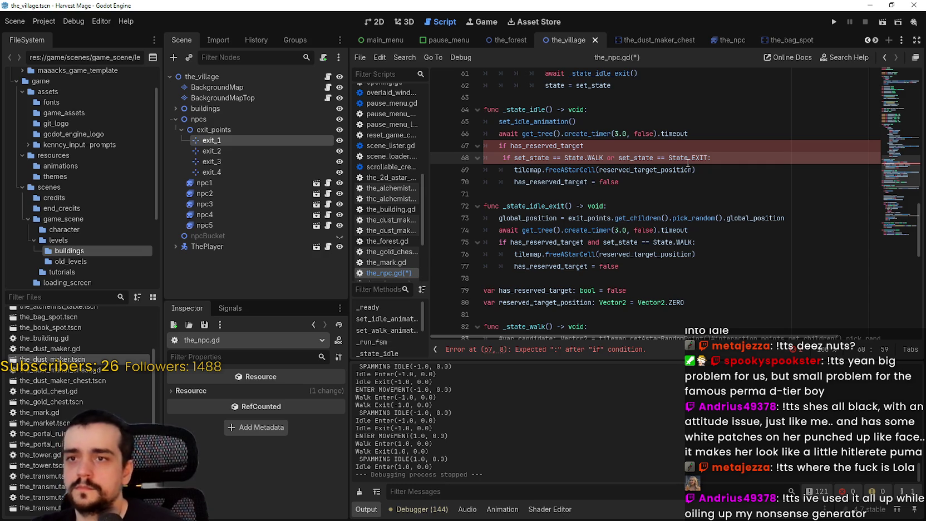
- Re-indent the nested if and its body under the has_reserved_target check
{"action": "left_click", "coordinate": [679, 185]}
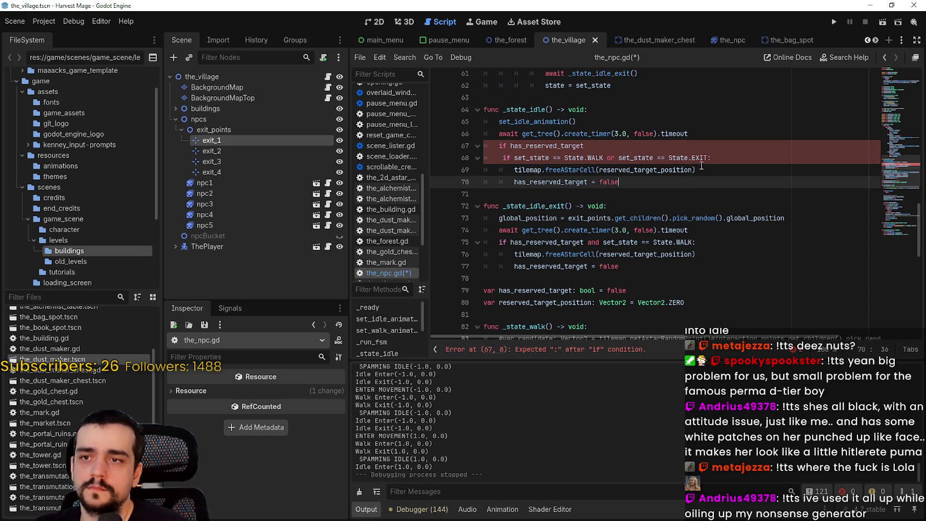
{"action": "left_click", "coordinate": [513, 170]}
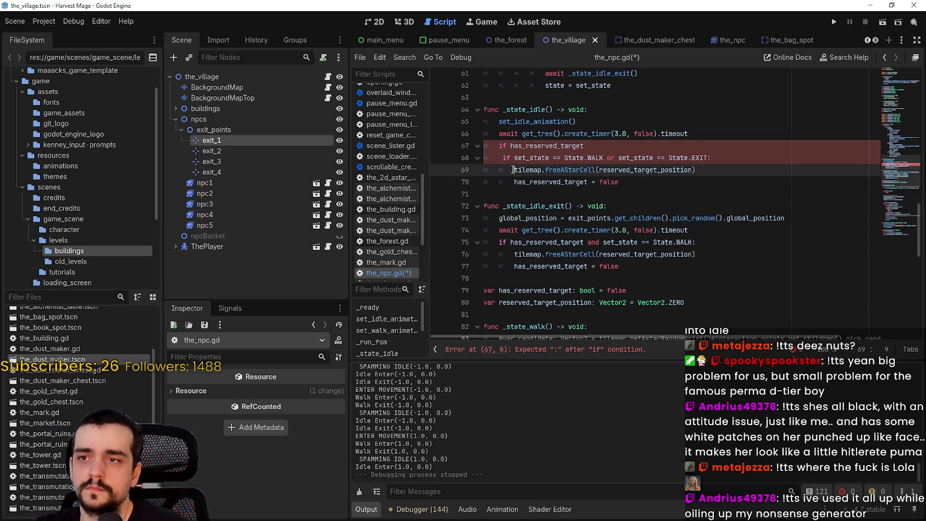
{"action": "left_click", "coordinate": [600, 145]}
{"action": "type", "text": ":"}
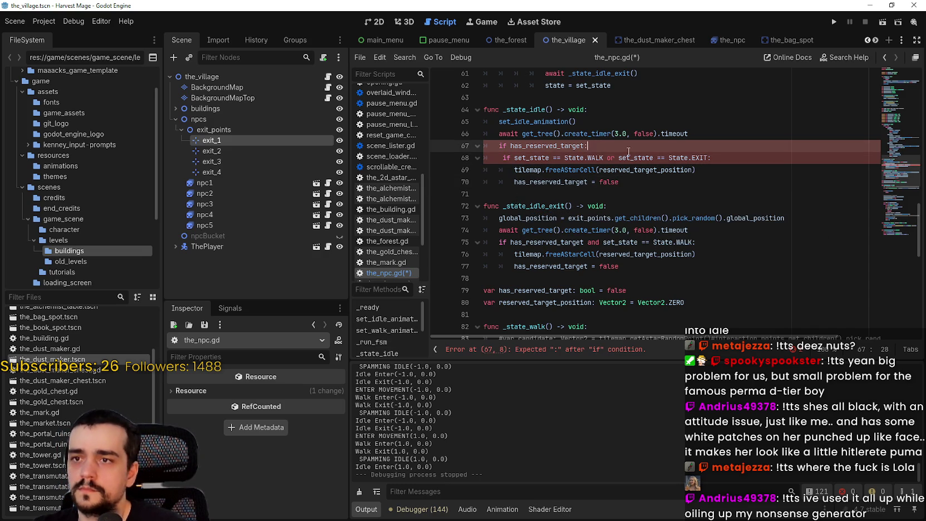
{"action": "left_click", "coordinate": [497, 158]}
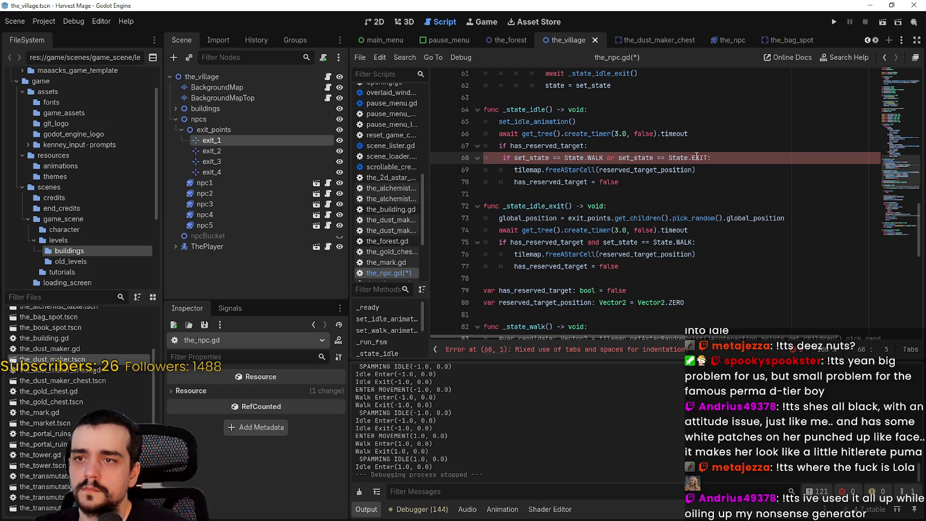
{"action": "left_click", "coordinate": [506, 170]}
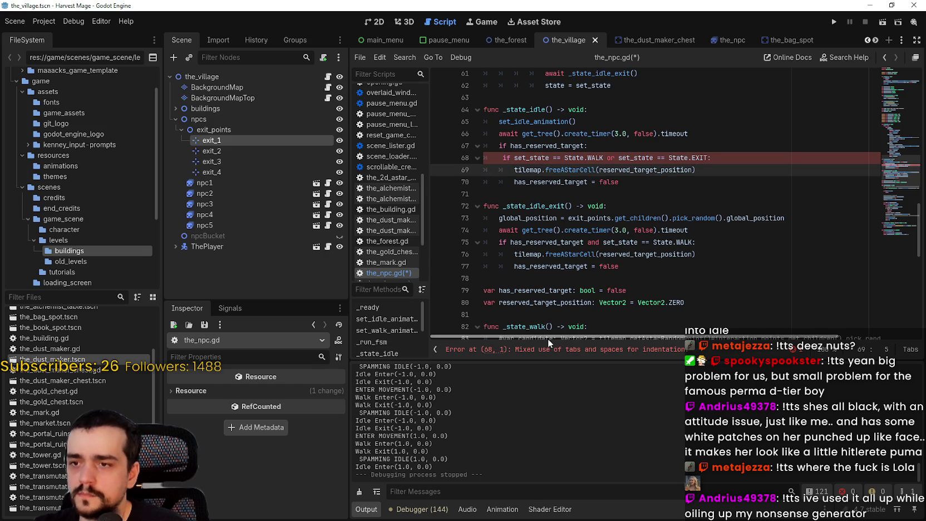
{"action": "left_click_drag", "start_coordinate": [509, 165], "coordinate": [479, 167]}
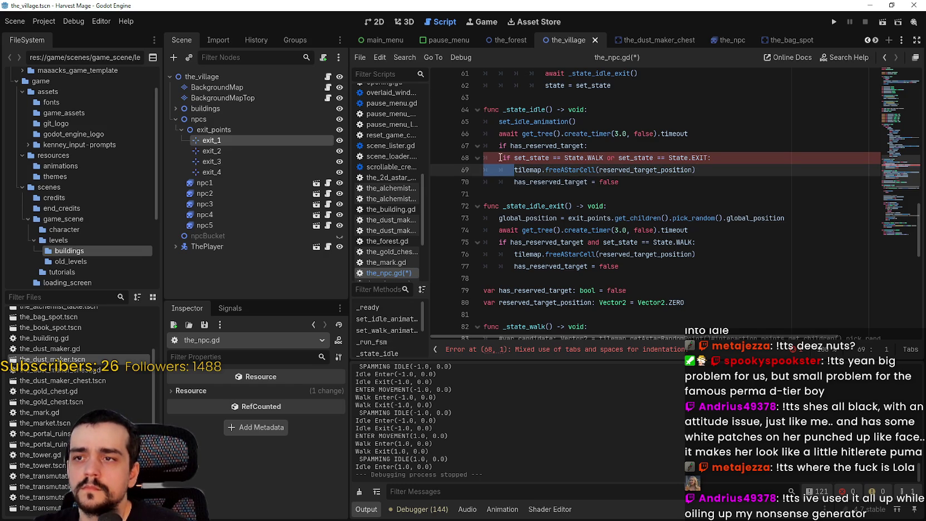
{"action": "left_click", "coordinate": [468, 153]}
{"action": "key", "text": "shift+Tab"}
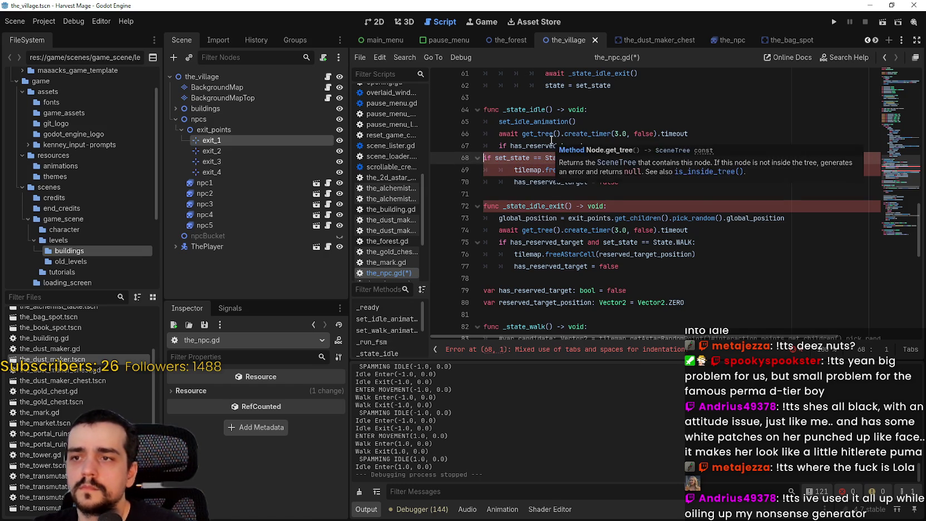
{"action": "key", "text": "Tab"}
{"action": "left_click", "coordinate": [536, 193], "text": "shift"}
{"action": "key", "text": "Tab"}
{"action": "left_click", "coordinate": [516, 190]}
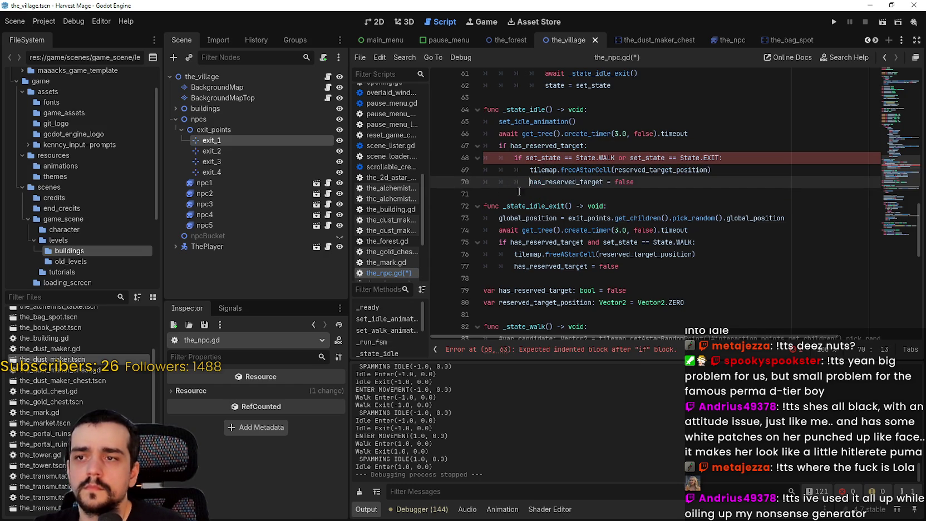
- Paste the nested reserved-target and WALK/EXIT checks, indent the cell-freeing lines beneath, and save
{"action": "left_click_drag", "start_coordinate": [726, 157], "coordinate": [474, 146]}
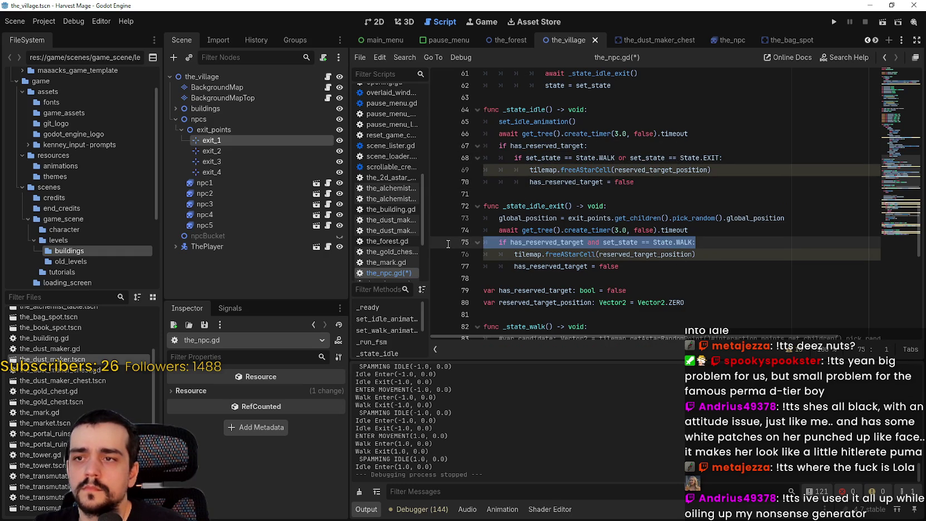
{"action": "type", "text": "if has_reserved_target: \t\tif set_state == State.WALK or set_state == State.EXIT:"}
{"action": "left_click_drag", "start_coordinate": [501, 270], "coordinate": [501, 281]}
{"action": "key", "text": "Tab"}
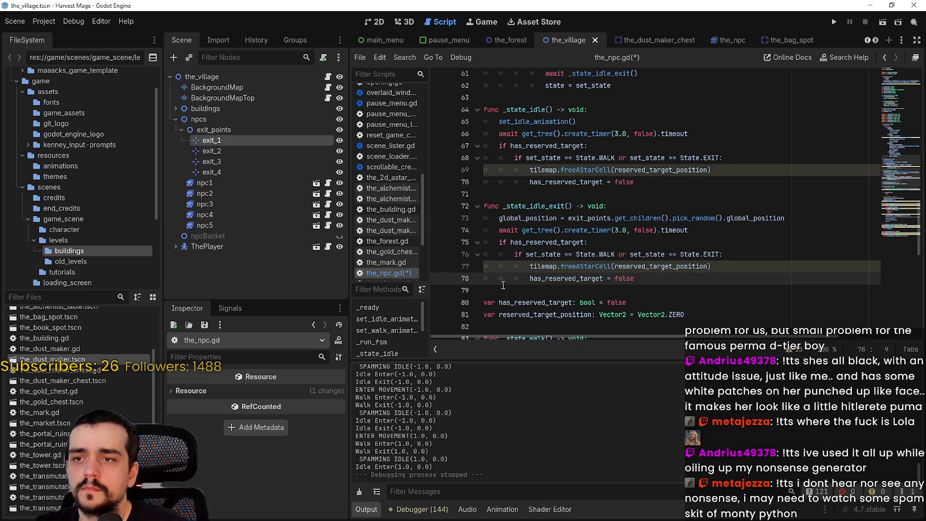
{"action": "key", "text": "ctrl+s"}
{"action": "left_click", "coordinate": [629, 201]}
{"action": "scroll", "coordinate": [640, 204], "scroll_direction": "up", "scroll_amount": 5}
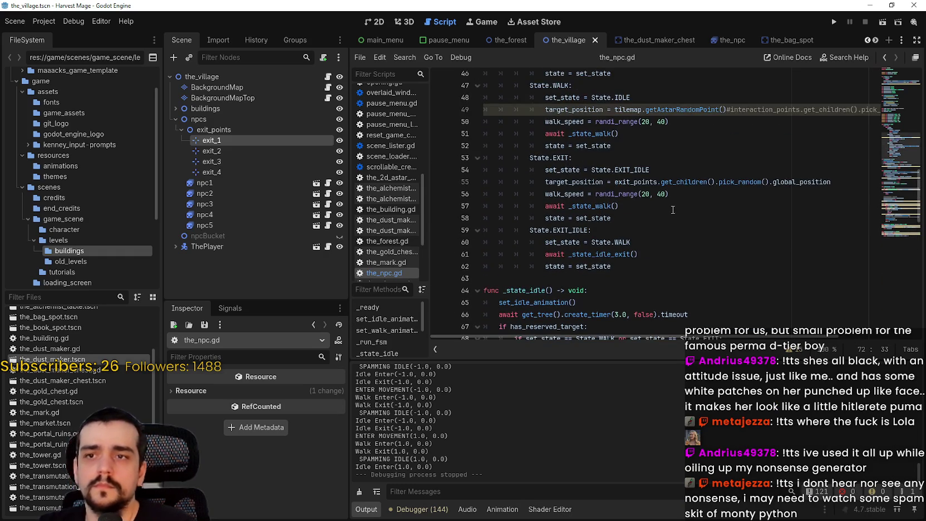
{"action": "scroll", "coordinate": [673, 209], "scroll_direction": "up", "scroll_amount": 1}
{"action": "left_click", "coordinate": [673, 208]}
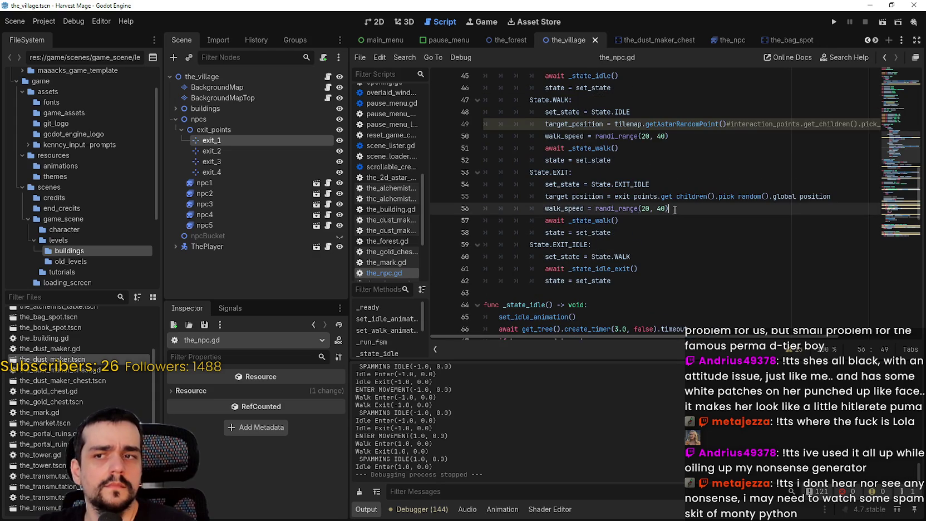
{"action": "scroll", "coordinate": [673, 210], "scroll_direction": "up", "scroll_amount": 2}
{"action": "key", "text": "ctrl+s"}
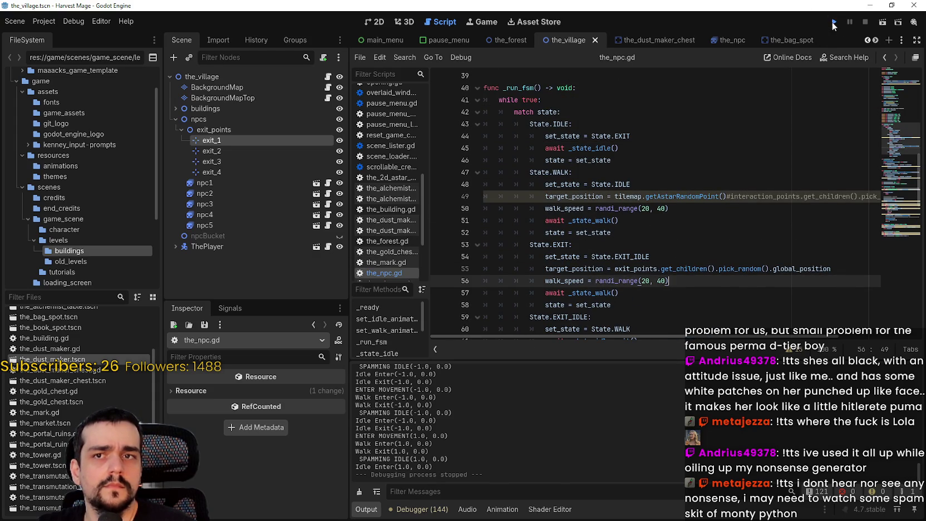
- Run the project and start a new game in the village
{"action": "left_click", "coordinate": [834, 23]}
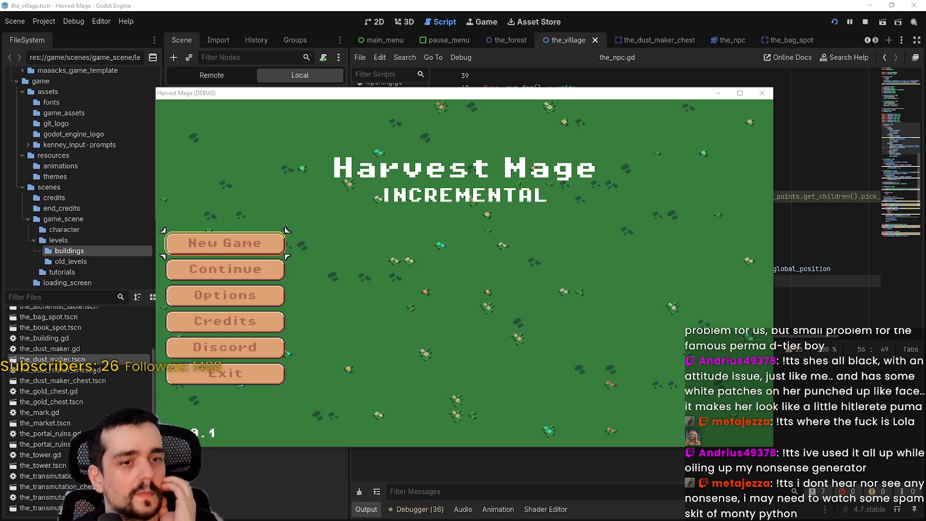
{"action": "left_click_drag", "start_coordinate": [638, 93], "coordinate": [741, 17]}
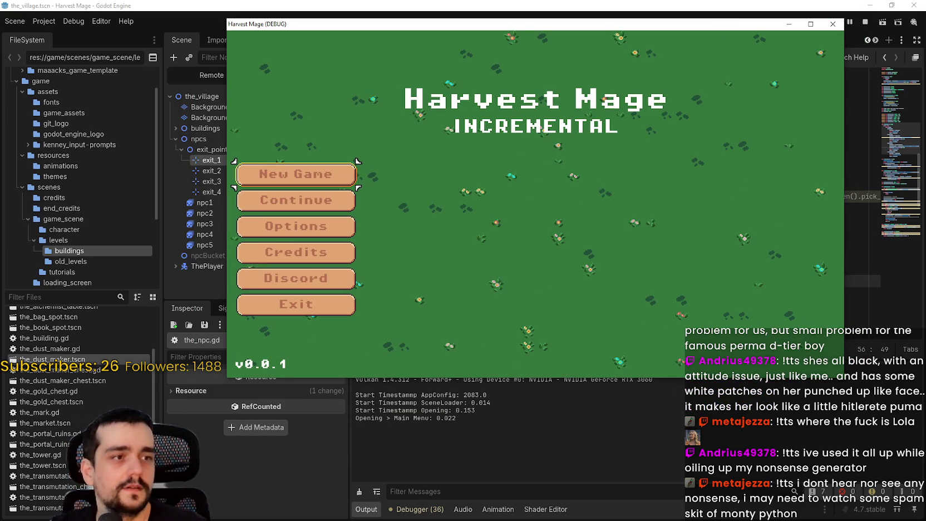
{"action": "left_click", "coordinate": [305, 175]}
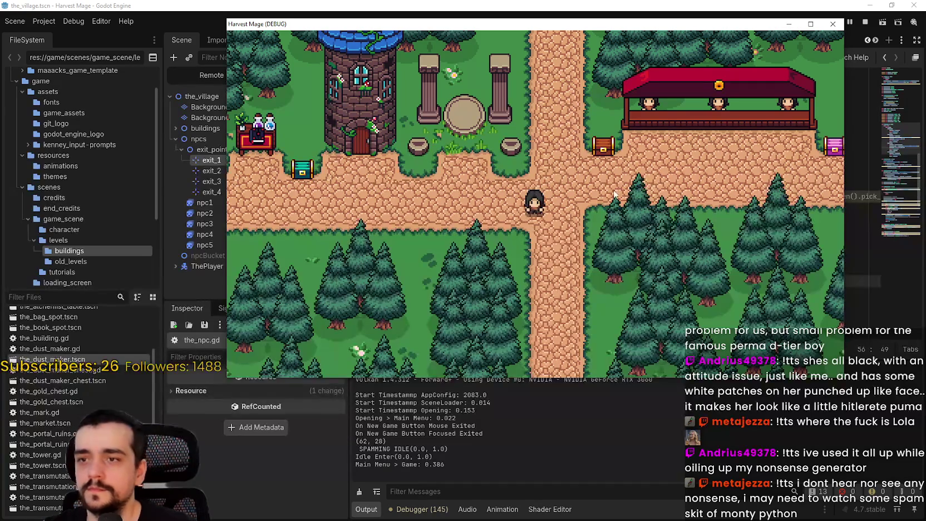
- Walk the player around the village with the arrow keys, then stop the game
{"action": "key", "text": "Up"}
{"action": "key", "text": "Down"}
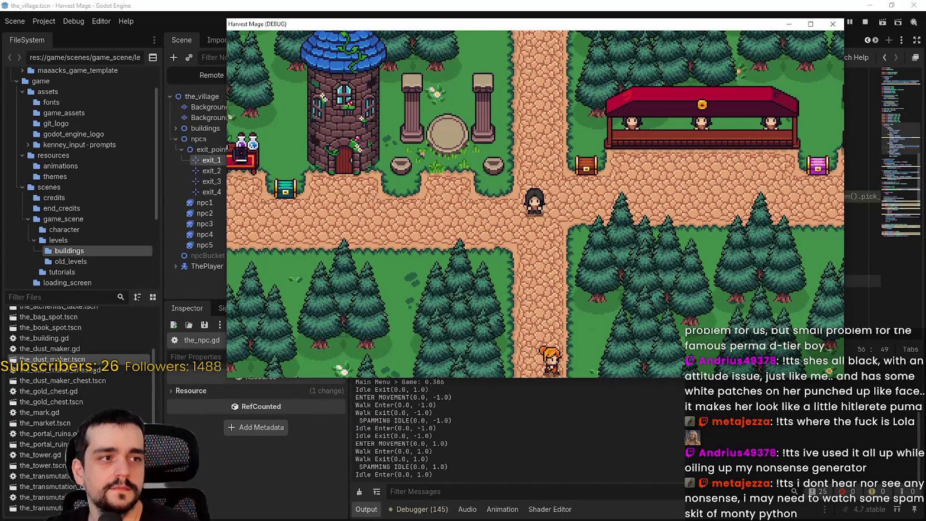
{"action": "key", "text": "Right"}
{"action": "key", "text": "Up"}
{"action": "key", "text": "Up"}
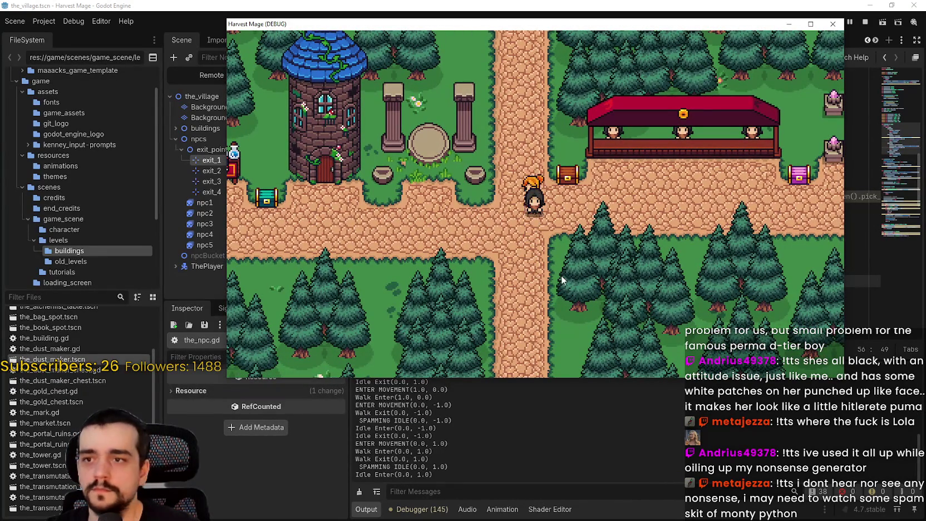
{"action": "key", "text": "Right"}
{"action": "key", "text": "Left"}
{"action": "key", "text": "Up"}
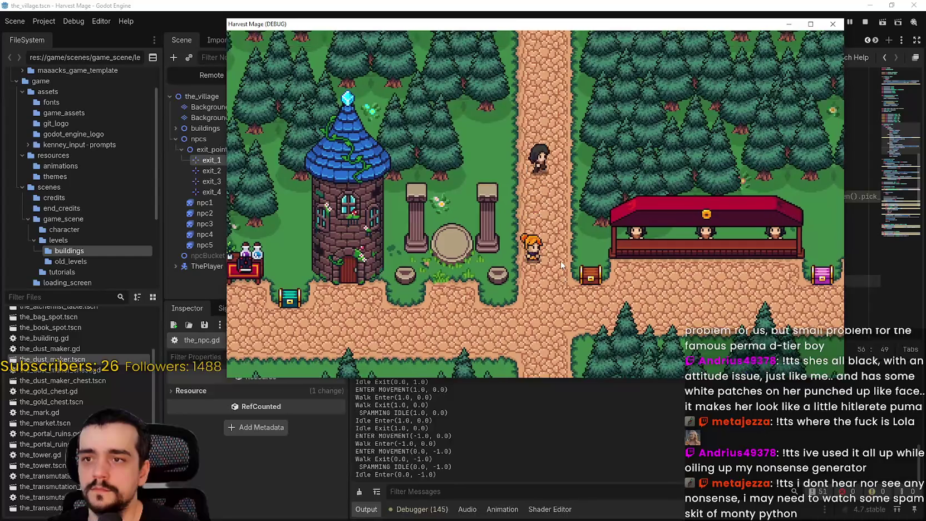
{"action": "key", "text": "Right"}
{"action": "key", "text": "Down"}
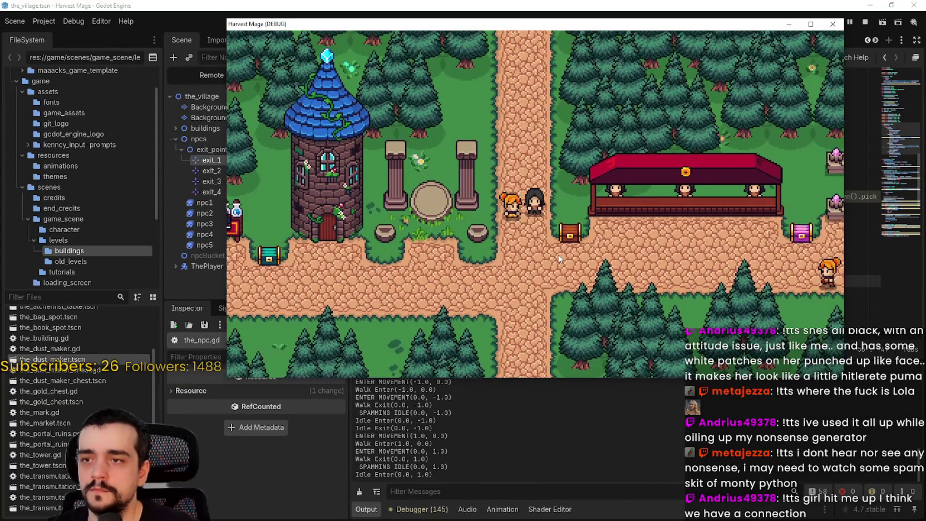
{"action": "key", "text": "Down"}
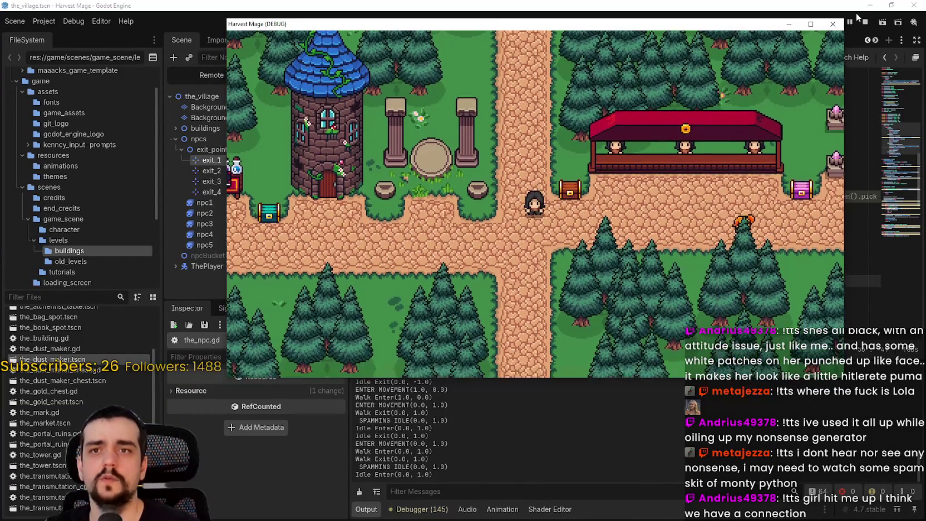
{"action": "left_click", "coordinate": [865, 22]}
{"action": "left_click", "coordinate": [644, 198]}
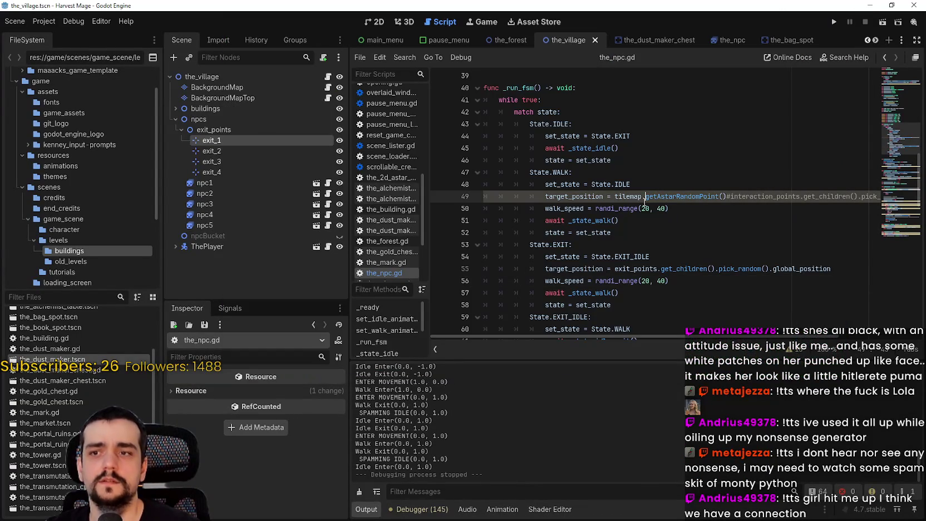
{"action": "left_click", "coordinate": [664, 229]}
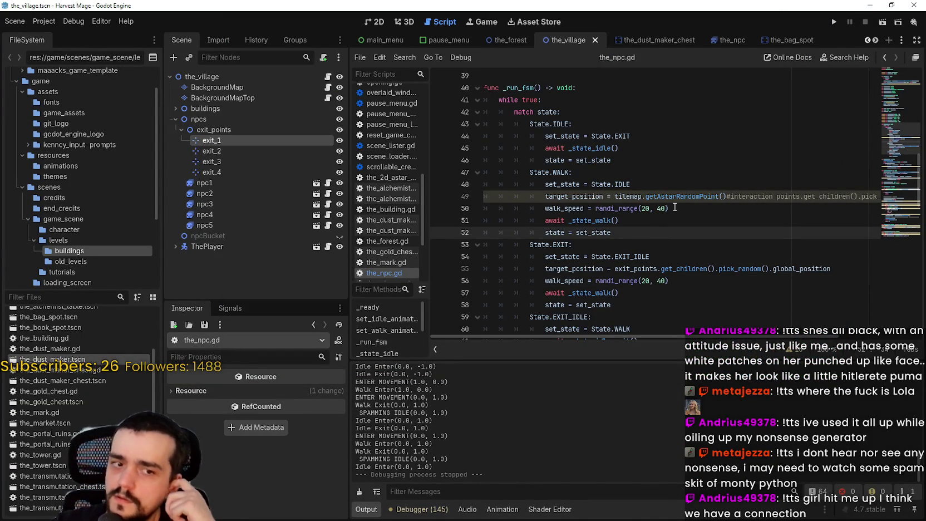
{"action": "scroll", "coordinate": [684, 217], "scroll_direction": "down", "scroll_amount": 2}
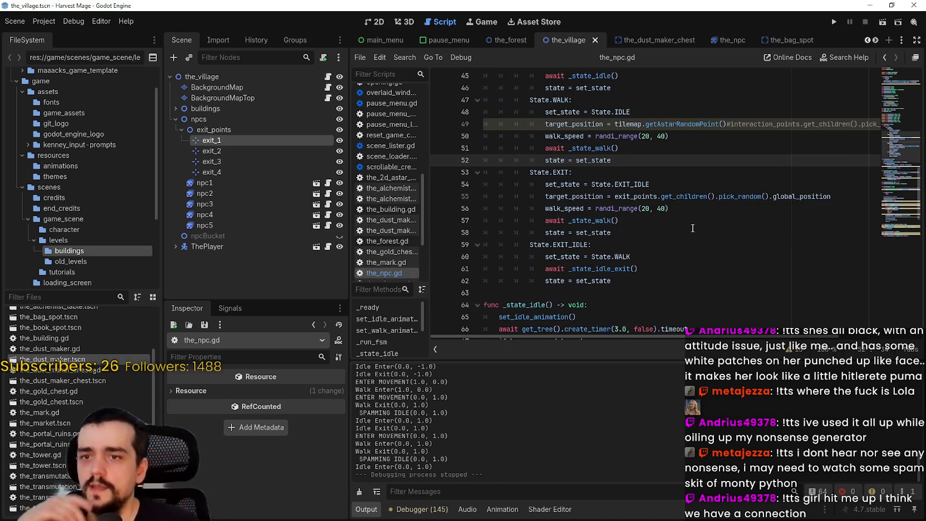
{"action": "left_click", "coordinate": [685, 209]}
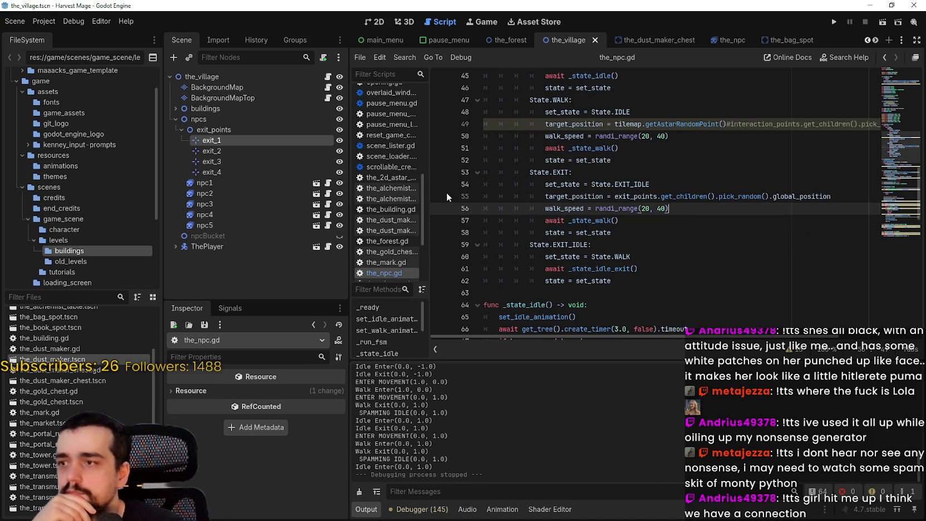
{"action": "double_click", "coordinate": [587, 196]}
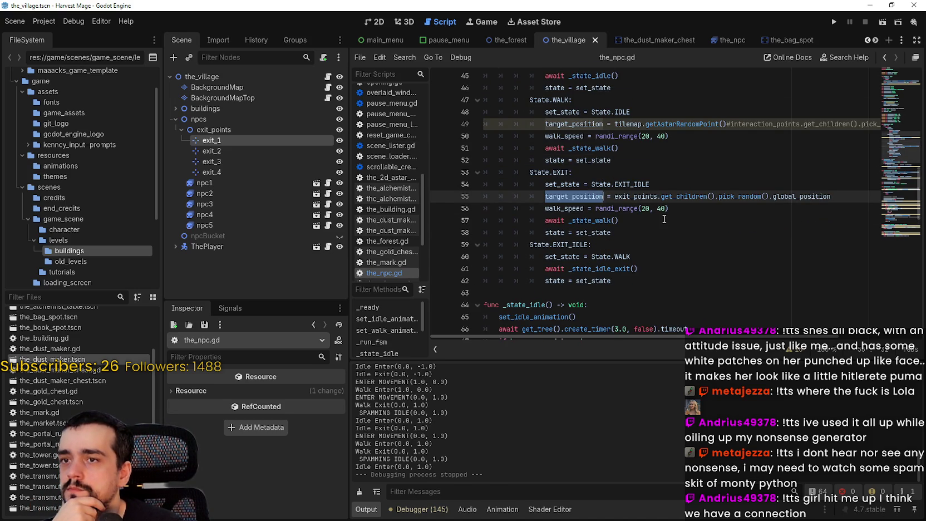
{"action": "scroll", "coordinate": [664, 219], "scroll_direction": "down", "scroll_amount": 5}
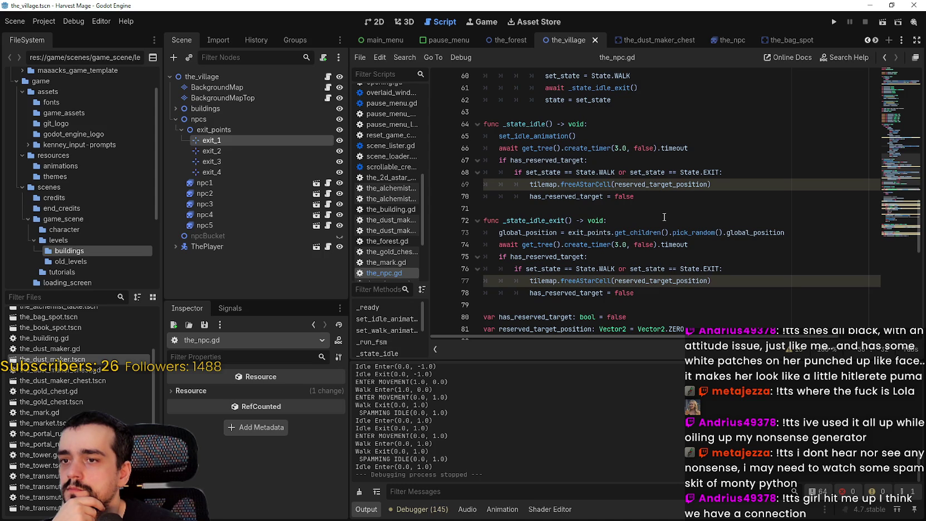
{"action": "scroll", "coordinate": [664, 218], "scroll_direction": "down", "scroll_amount": 5}
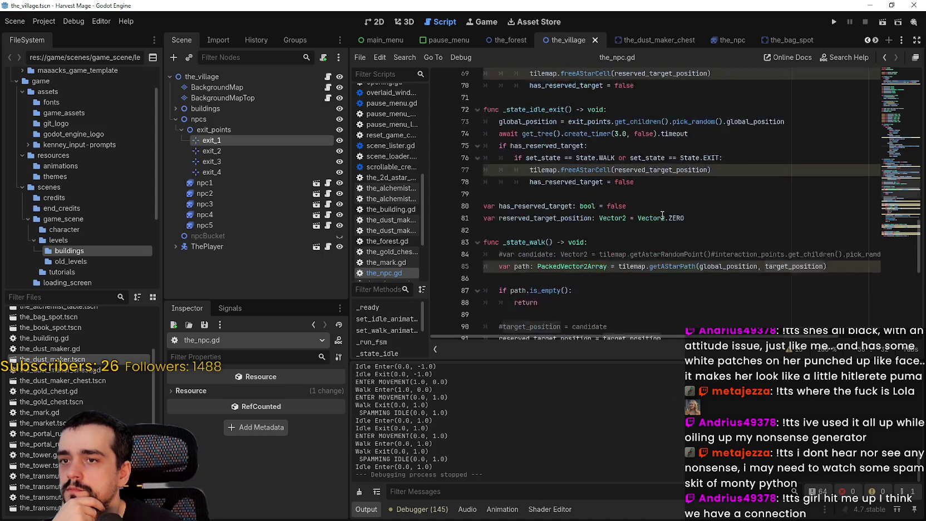
{"action": "scroll", "coordinate": [662, 213], "scroll_direction": "down", "scroll_amount": 4}
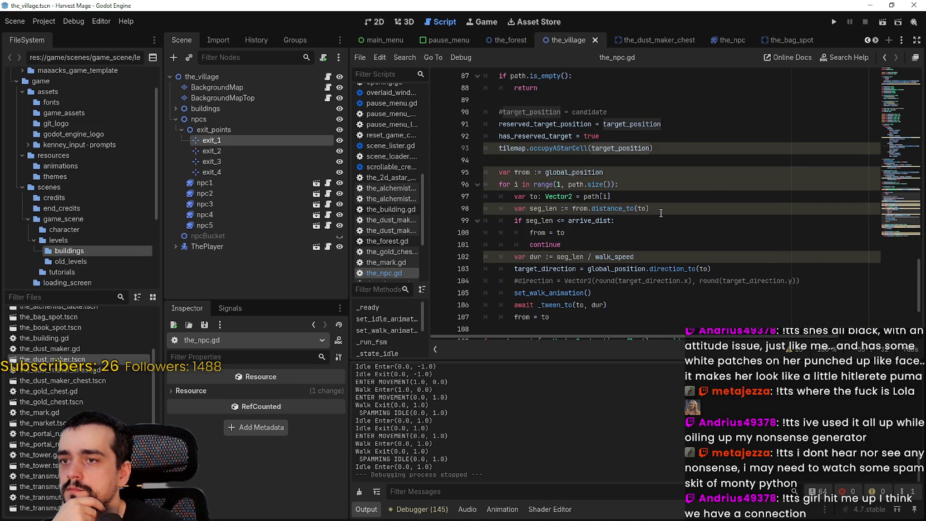
{"action": "scroll", "coordinate": [660, 213], "scroll_direction": "down", "scroll_amount": 1}
{"action": "scroll", "coordinate": [661, 213], "scroll_direction": "down", "scroll_amount": 2}
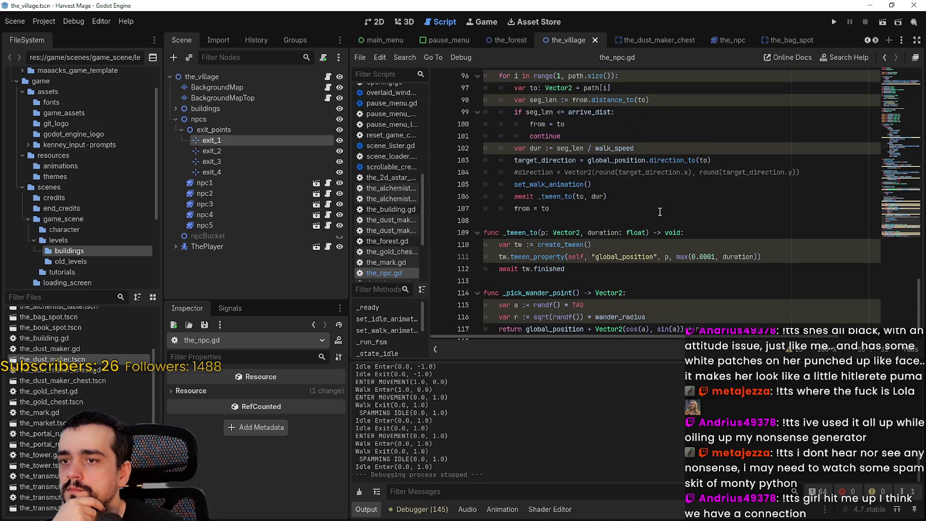
{"action": "scroll", "coordinate": [660, 210], "scroll_direction": "up", "scroll_amount": 5}
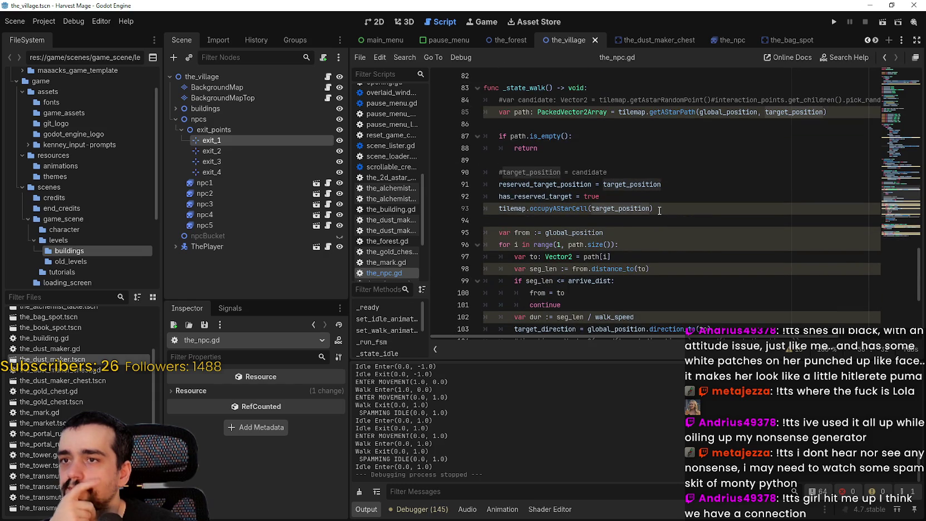
{"action": "double_click", "coordinate": [609, 184]}
{"action": "triple_click", "coordinate": [608, 185]}
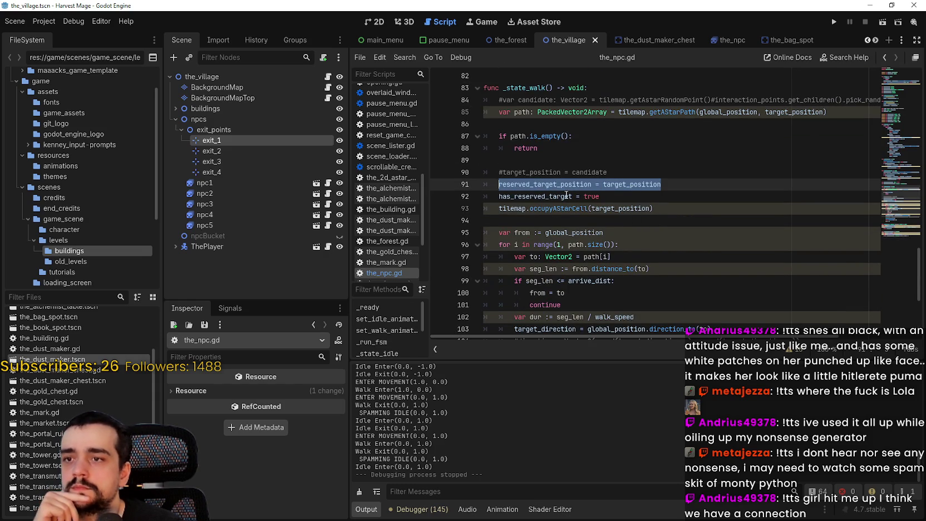
{"action": "left_click", "coordinate": [618, 210]}
{"action": "double_click", "coordinate": [631, 209]}
{"action": "triple_click", "coordinate": [631, 206]}
{"action": "scroll", "coordinate": [642, 208], "scroll_direction": "up", "scroll_amount": 3}
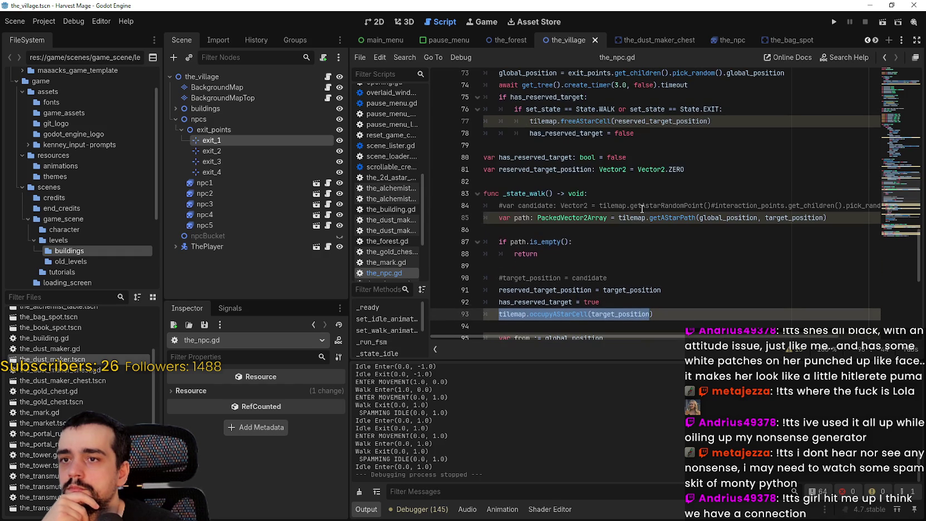
{"action": "left_click", "coordinate": [620, 144]}
{"action": "scroll", "coordinate": [619, 148], "scroll_direction": "up", "scroll_amount": 1}
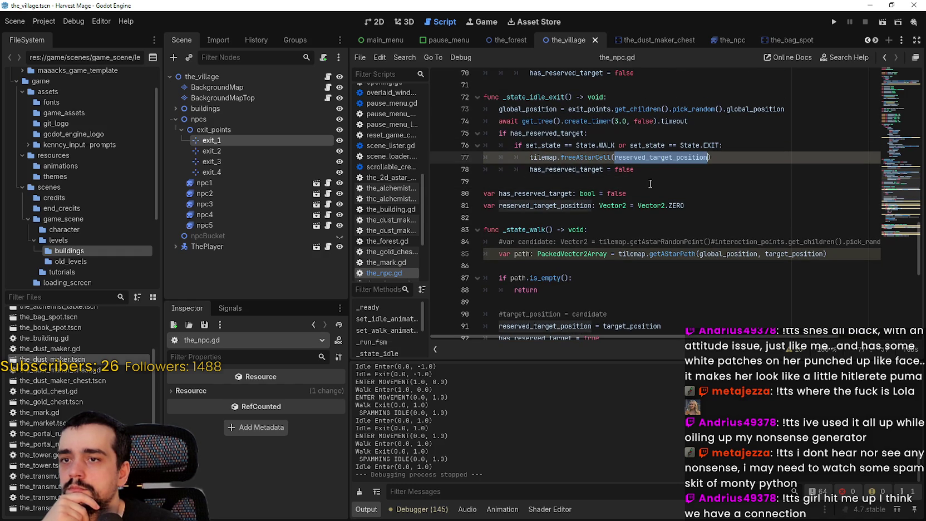
{"action": "scroll", "coordinate": [649, 184], "scroll_direction": "up", "scroll_amount": 2}
{"action": "scroll", "coordinate": [649, 184], "scroll_direction": "up", "scroll_amount": 5}
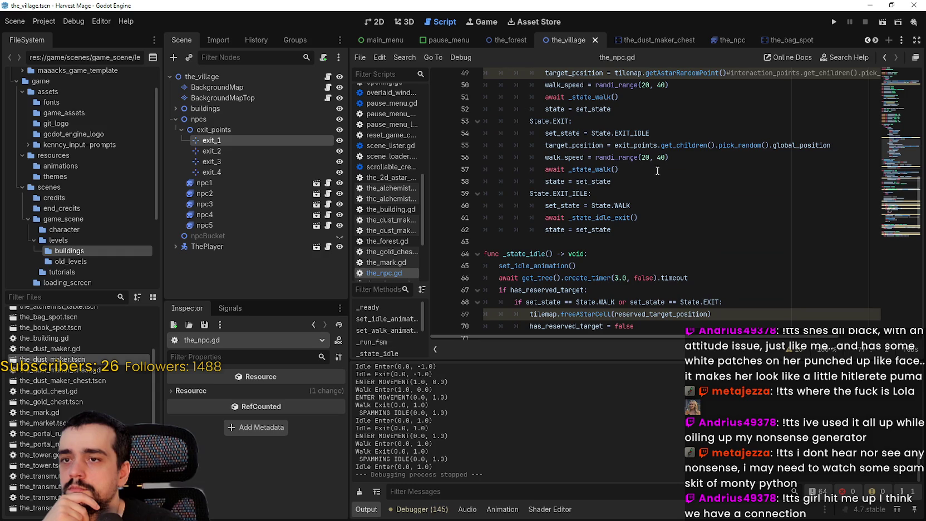
{"action": "scroll", "coordinate": [694, 220], "scroll_direction": "up", "scroll_amount": 1}
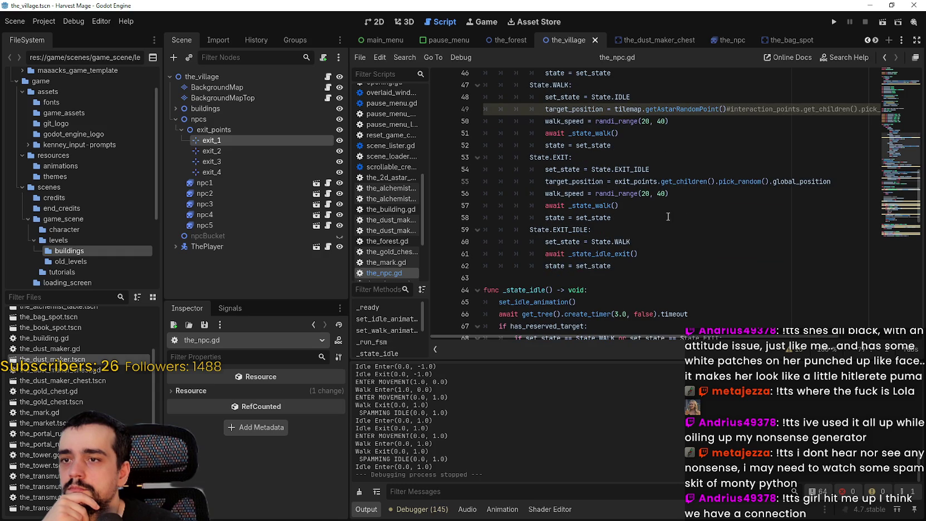
{"action": "scroll", "coordinate": [606, 218], "scroll_direction": "up", "scroll_amount": 1}
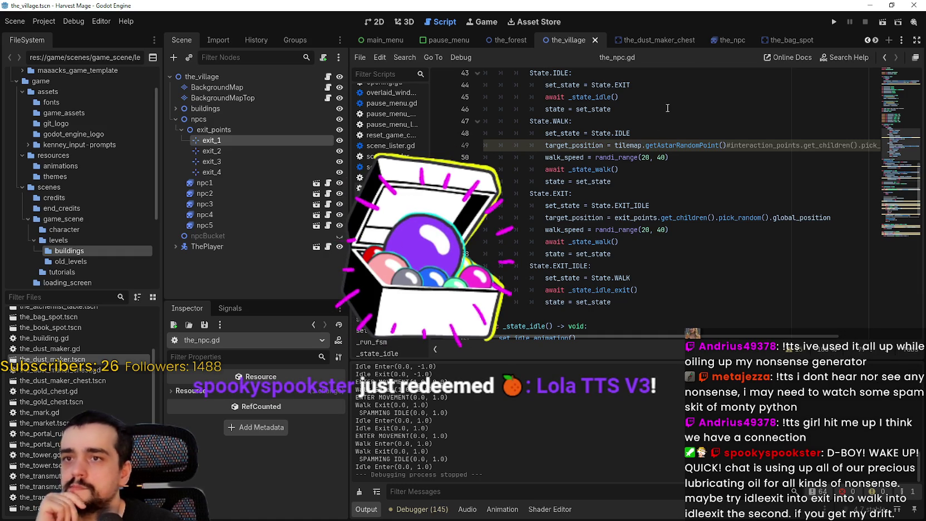
{"action": "left_click", "coordinate": [246, 224]}
- Delete the npc2 through npc5 nodes from the scene
{"action": "left_click", "coordinate": [231, 192], "text": "shift"}
{"action": "right_click", "coordinate": [234, 214]}
{"action": "left_click", "coordinate": [518, 241]}
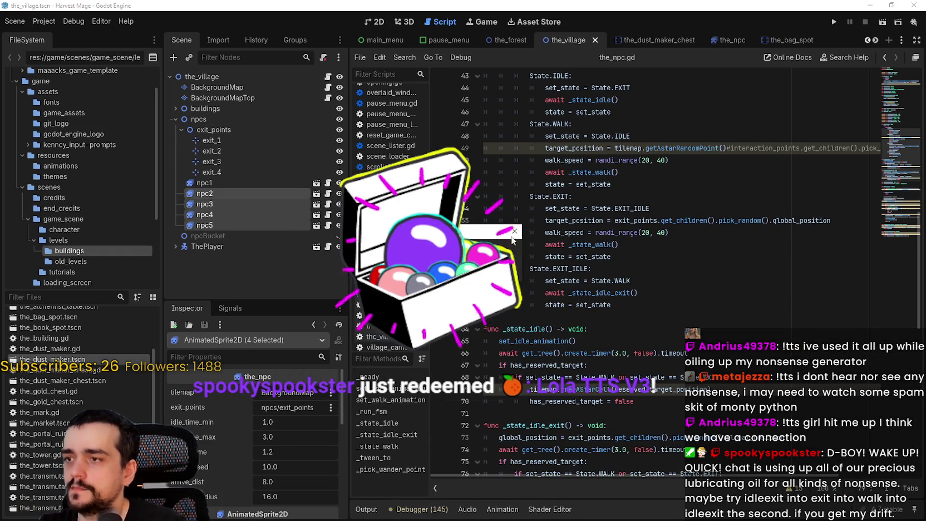
{"action": "key", "text": "Return"}
- Set a breakpoint on the path.is_empty() check at line 87 and run the project
{"action": "scroll", "coordinate": [604, 247], "scroll_direction": "down", "scroll_amount": 3}
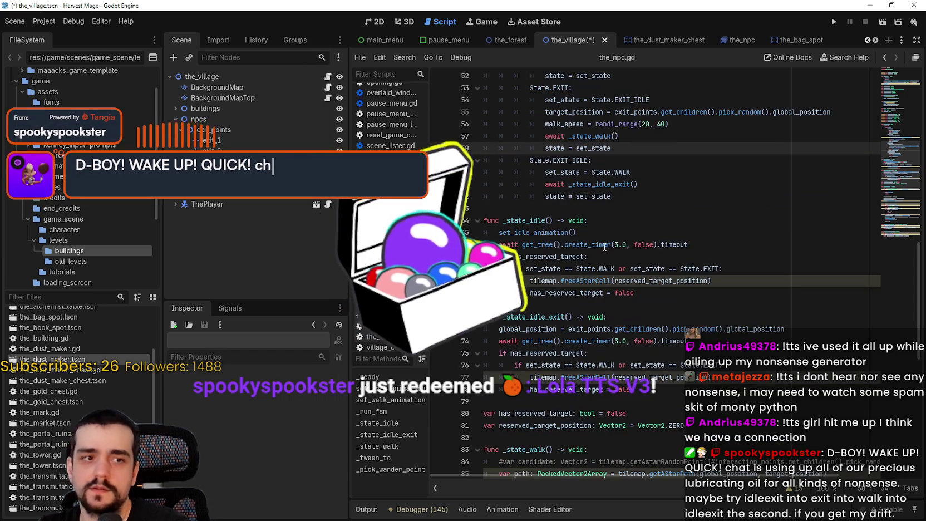
{"action": "scroll", "coordinate": [598, 243], "scroll_direction": "down", "scroll_amount": 1}
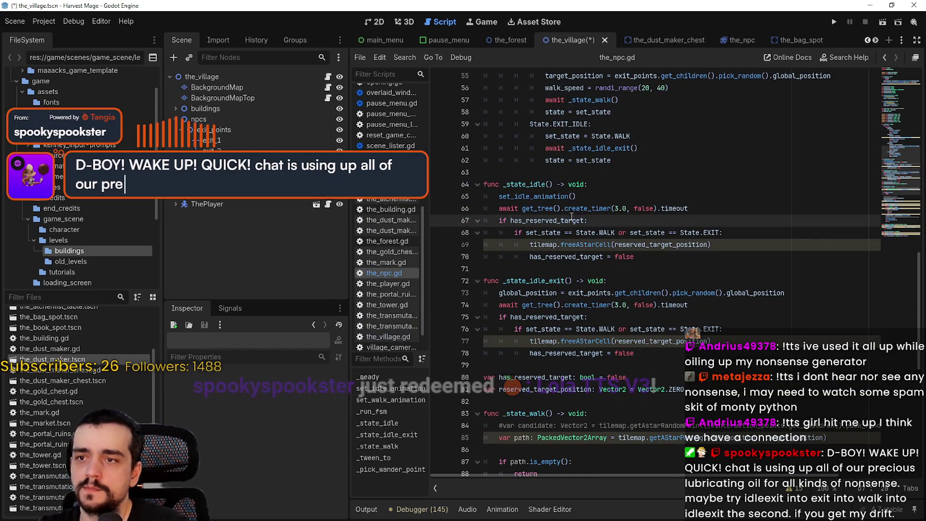
{"action": "left_click", "coordinate": [529, 260]}
{"action": "scroll", "coordinate": [529, 260], "scroll_direction": "up", "scroll_amount": 1}
{"action": "scroll", "coordinate": [529, 260], "scroll_direction": "up", "scroll_amount": 2}
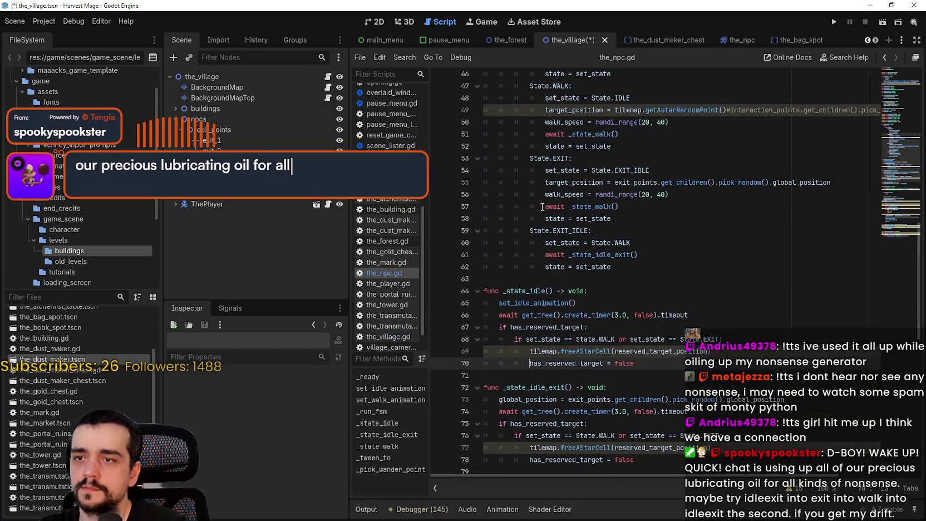
{"action": "scroll", "coordinate": [532, 206], "scroll_direction": "down", "scroll_amount": 9}
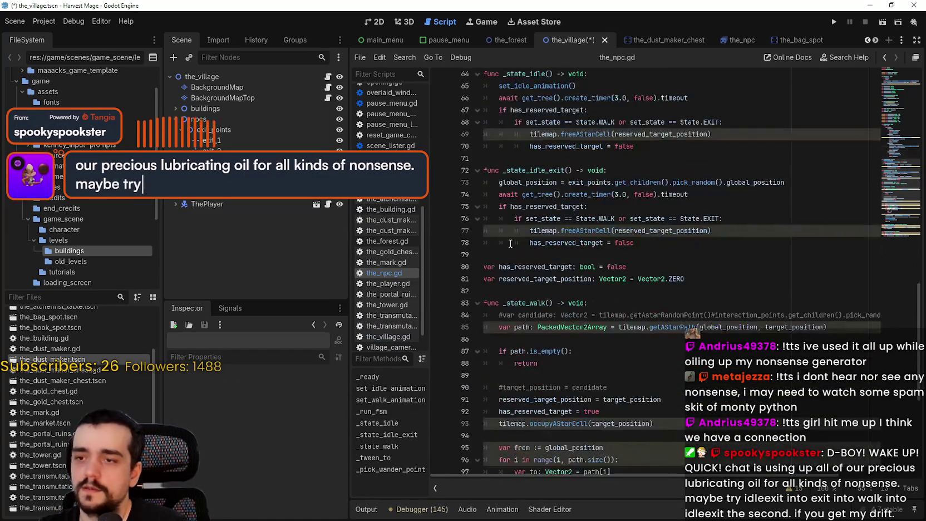
{"action": "scroll", "coordinate": [517, 232], "scroll_direction": "down", "scroll_amount": 2}
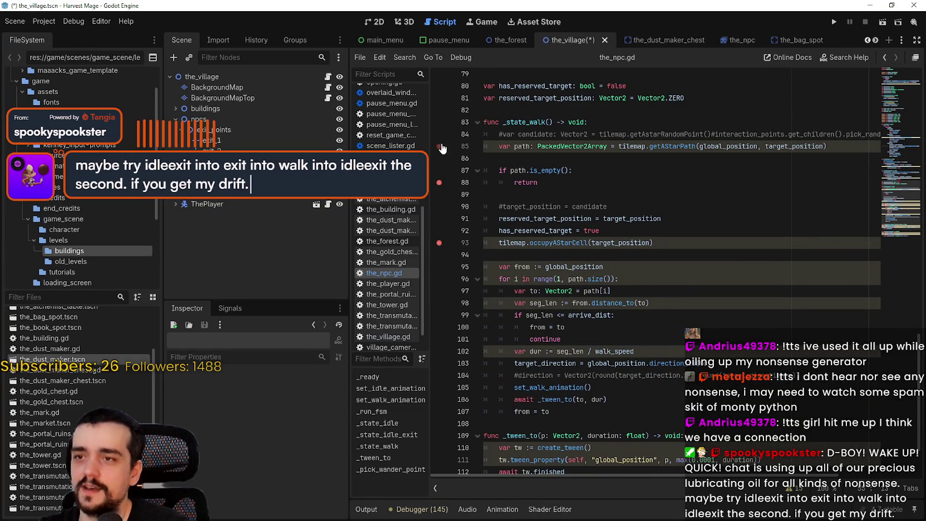
{"action": "left_click", "coordinate": [627, 180]}
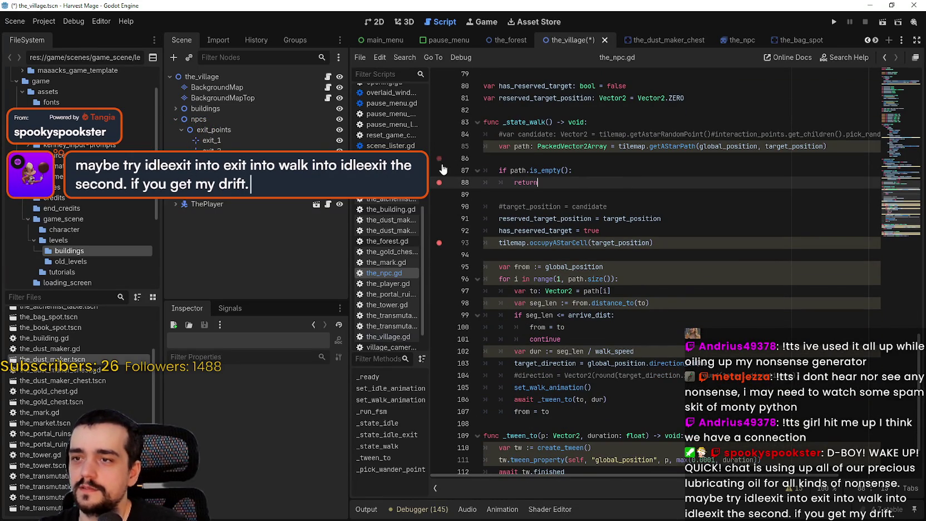
{"action": "left_click", "coordinate": [626, 168]}
{"action": "left_click", "coordinate": [831, 21]}
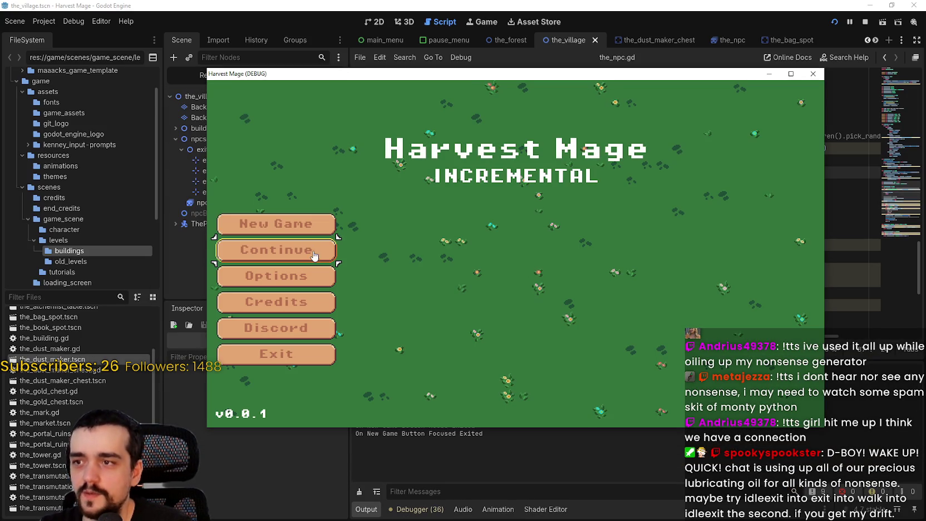
- Continue into the village, walk right, and resume past the first walk breakpoints
{"action": "left_click", "coordinate": [313, 254]}
{"action": "key", "text": "d"}
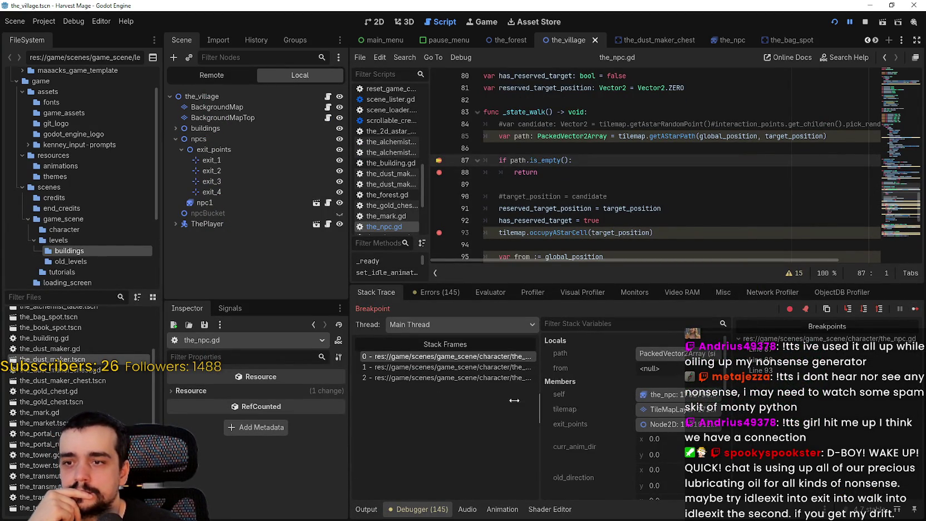
{"action": "left_click_drag", "start_coordinate": [539, 402], "coordinate": [474, 398]}
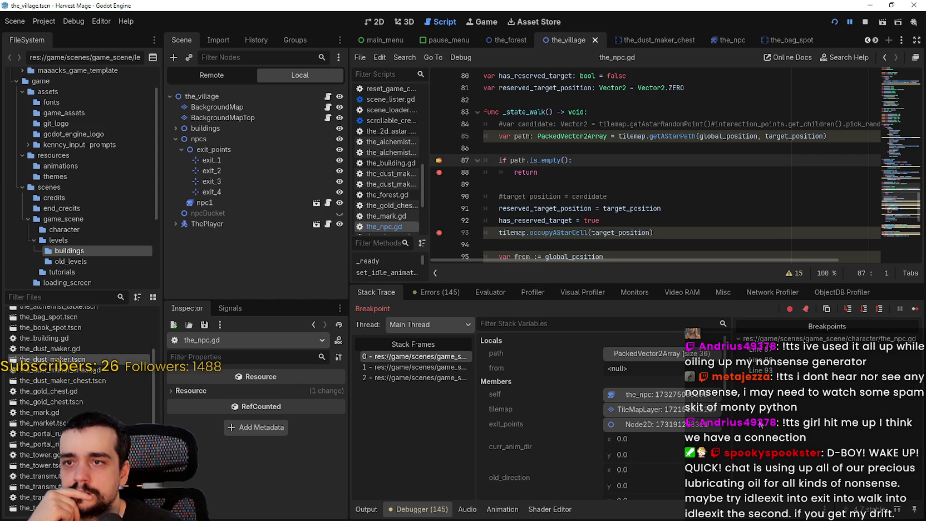
{"action": "left_click", "coordinate": [675, 356]}
{"action": "left_click", "coordinate": [676, 356]}
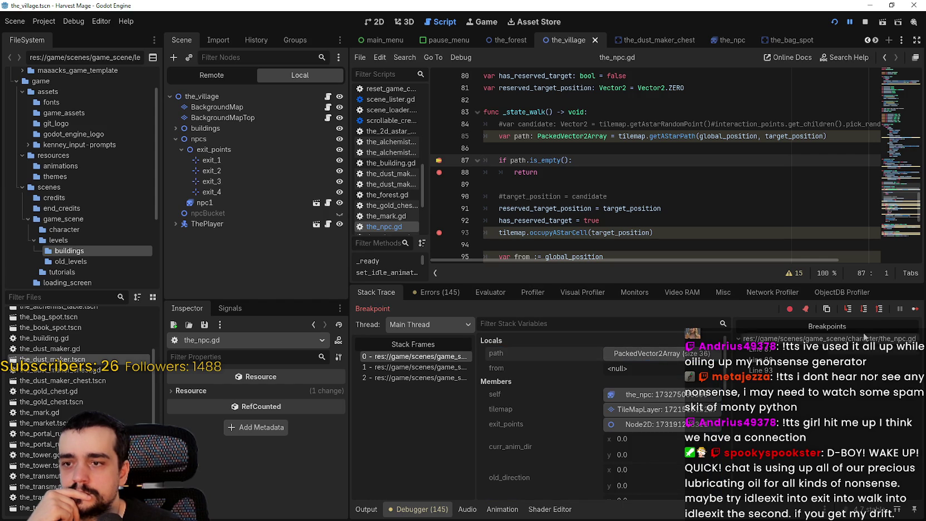
{"action": "left_click", "coordinate": [915, 310]}
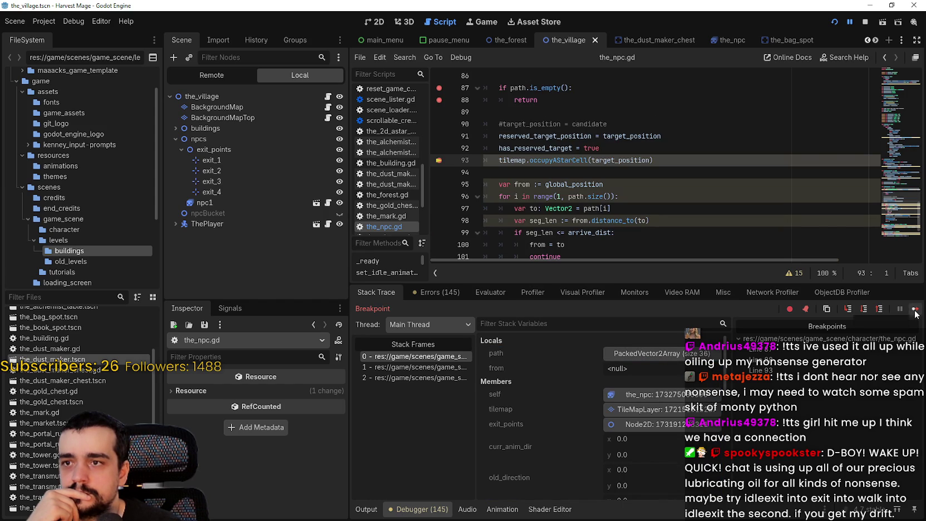
{"action": "left_click", "coordinate": [915, 313]}
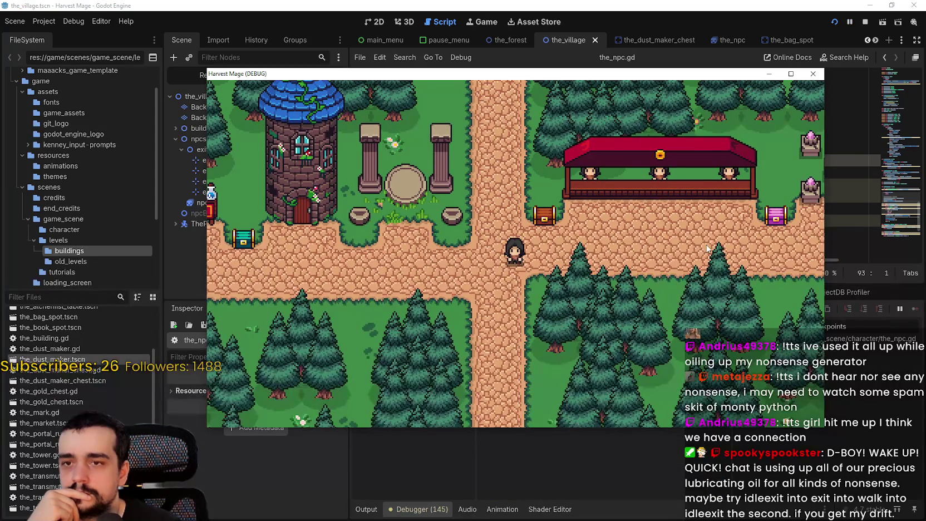
{"action": "left_click", "coordinate": [791, 73]}
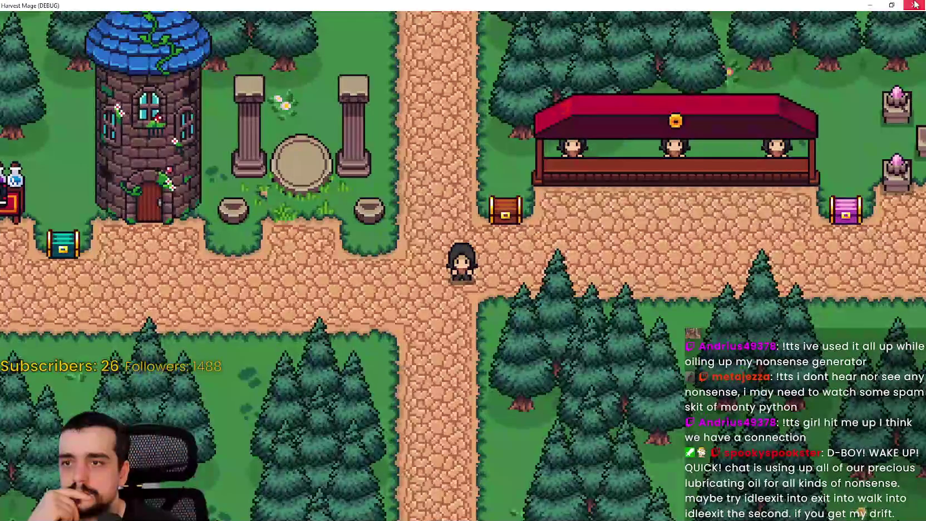
{"action": "left_click", "coordinate": [891, 5]}
{"action": "left_click", "coordinate": [629, 256]}
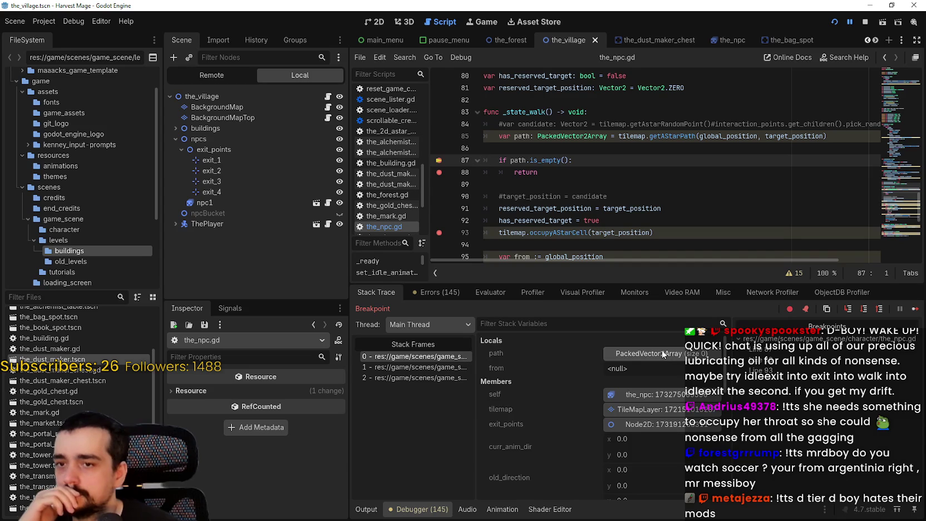
- Confirm path is empty and target_position is (320, -32) in the calling frame, then stop
{"action": "left_click", "coordinate": [663, 354]}
{"action": "double_click", "coordinate": [783, 136]}
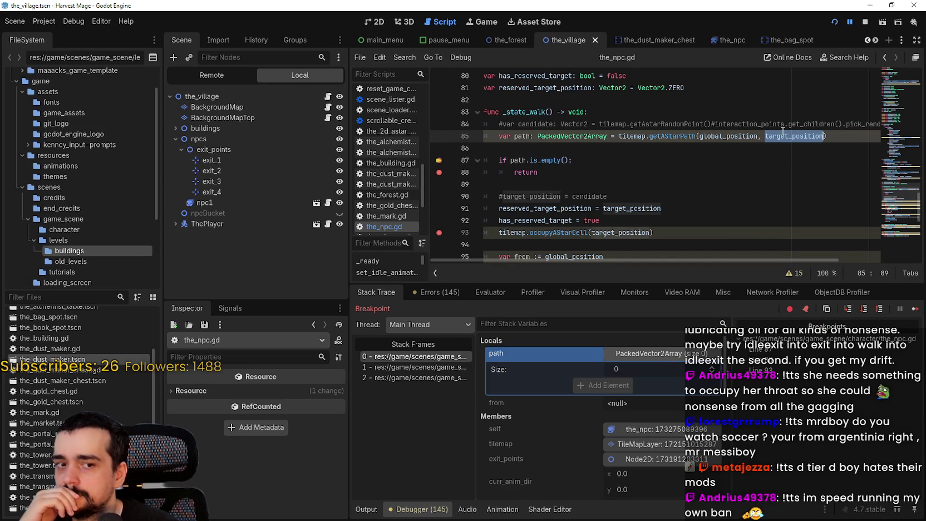
{"action": "left_click", "coordinate": [445, 367]}
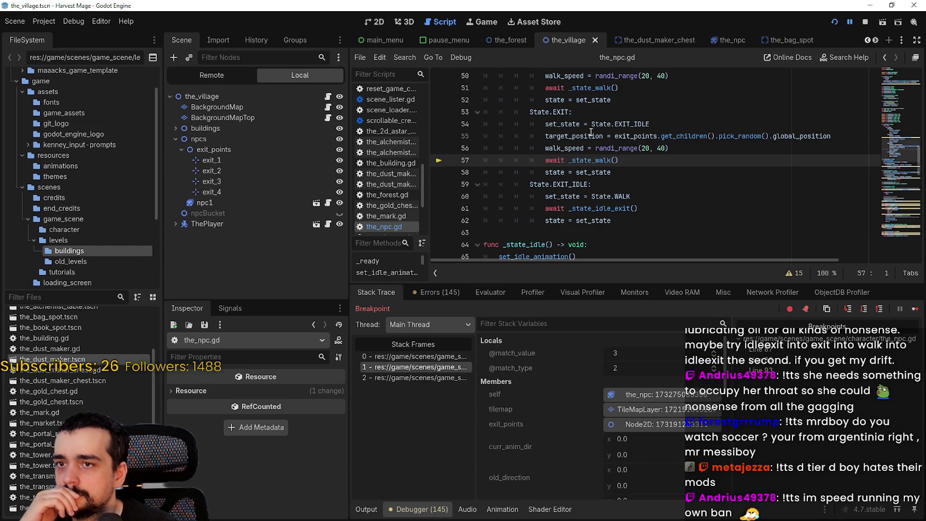
{"action": "double_click", "coordinate": [592, 135]}
{"action": "scroll", "coordinate": [566, 466], "scroll_direction": "down", "scroll_amount": 2}
{"action": "scroll", "coordinate": [566, 460], "scroll_direction": "down", "scroll_amount": 1}
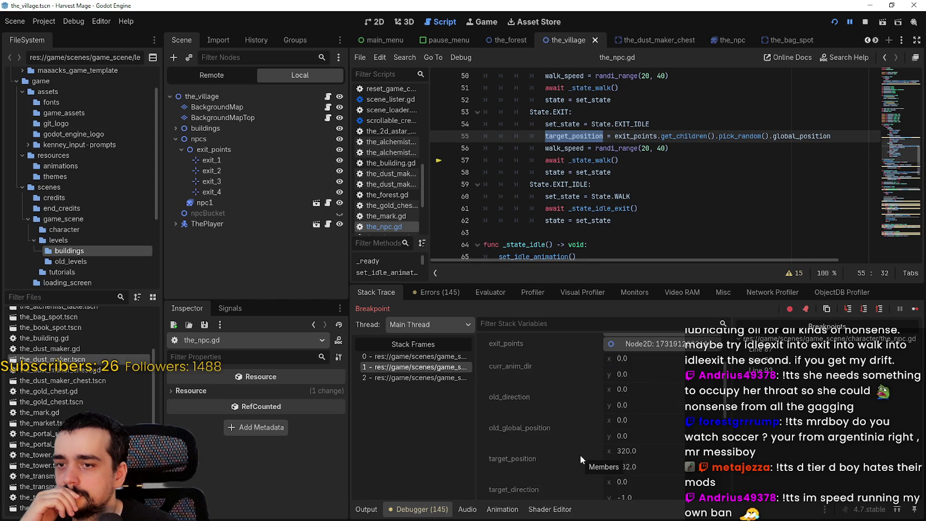
{"action": "scroll", "coordinate": [580, 459], "scroll_direction": "down", "scroll_amount": 2}
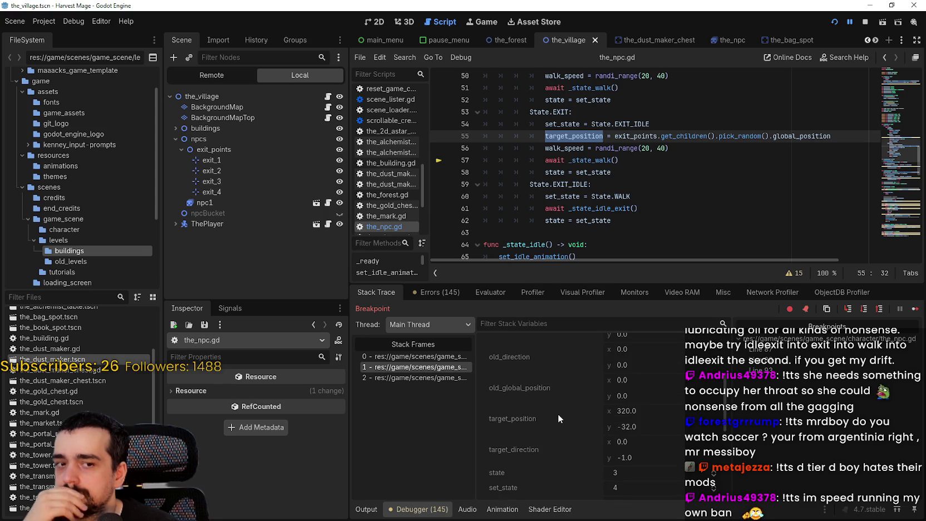
{"action": "left_click", "coordinate": [865, 21]}
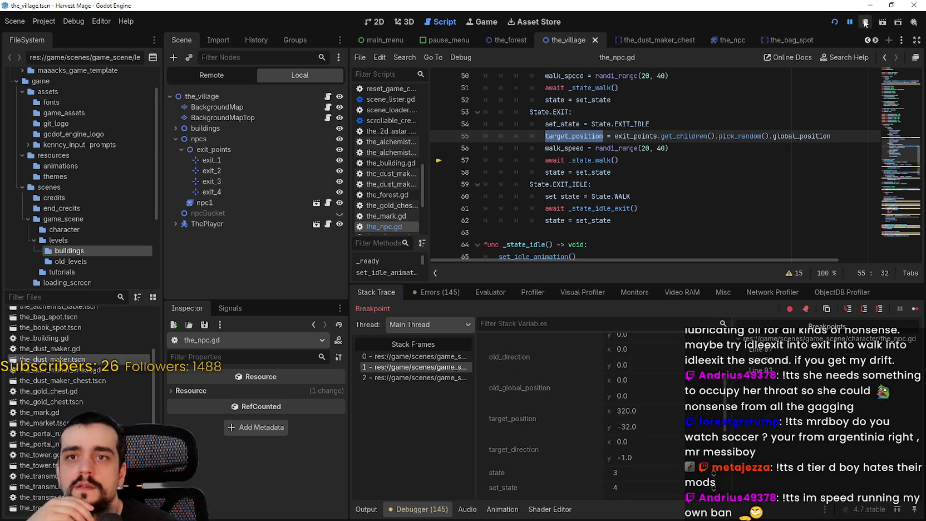
- Select the BackgroundMap tile layer in the 2D view and open background_map.gd
{"action": "left_click", "coordinate": [378, 21]}
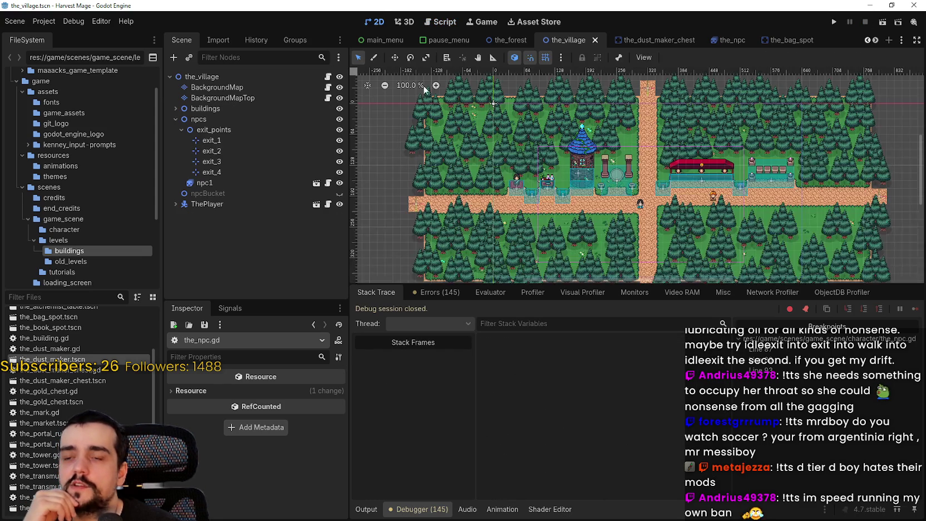
{"action": "scroll", "coordinate": [632, 175], "scroll_direction": "up", "scroll_amount": 5}
{"action": "scroll", "coordinate": [640, 184], "scroll_direction": "down", "scroll_amount": 1}
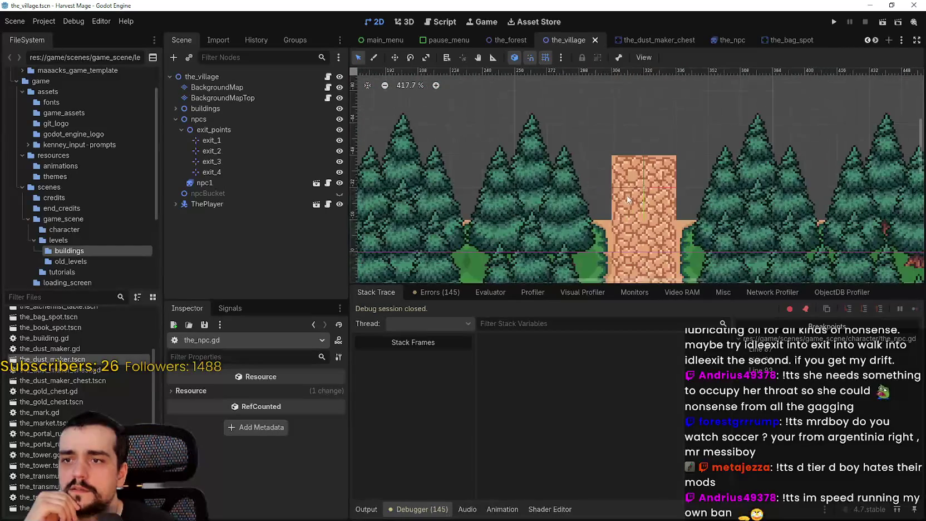
{"action": "scroll", "coordinate": [645, 190], "scroll_direction": "down", "scroll_amount": 8}
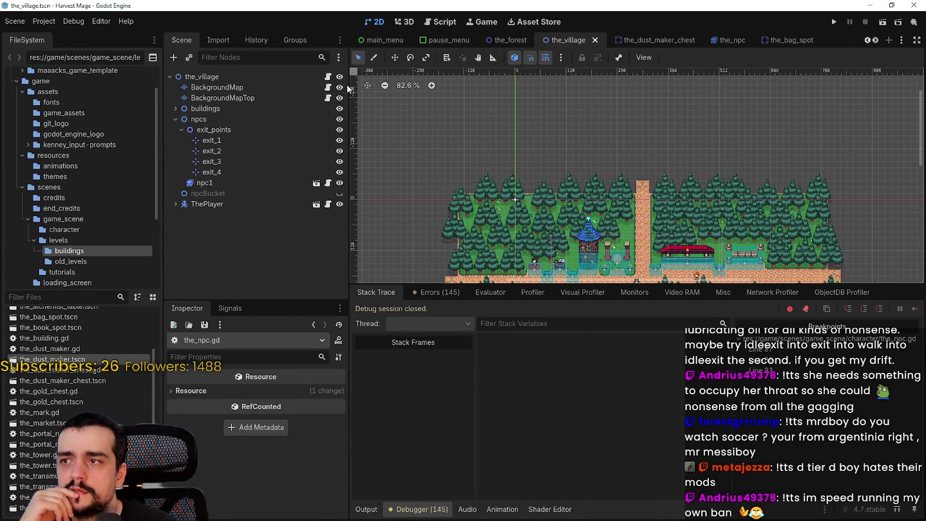
{"action": "left_click", "coordinate": [308, 88]}
{"action": "scroll", "coordinate": [564, 203], "scroll_direction": "down", "scroll_amount": 5}
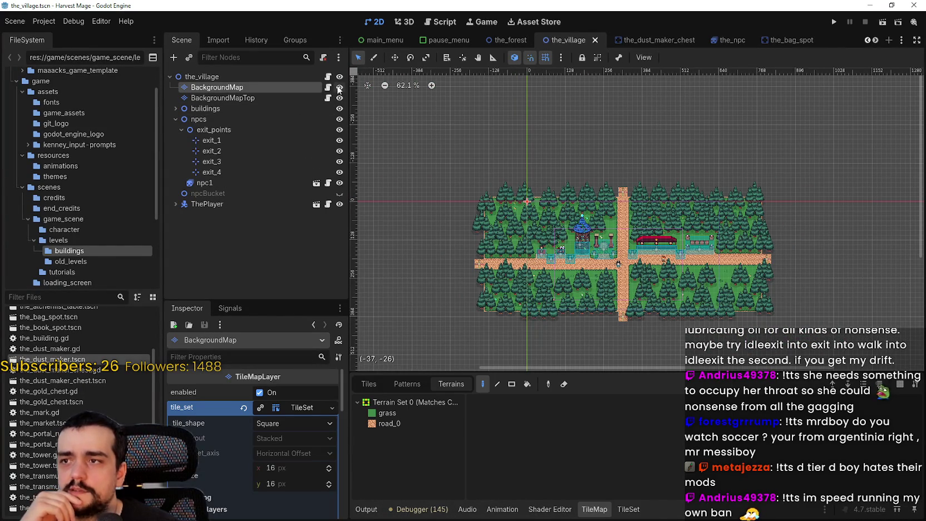
{"action": "left_click", "coordinate": [328, 88]}
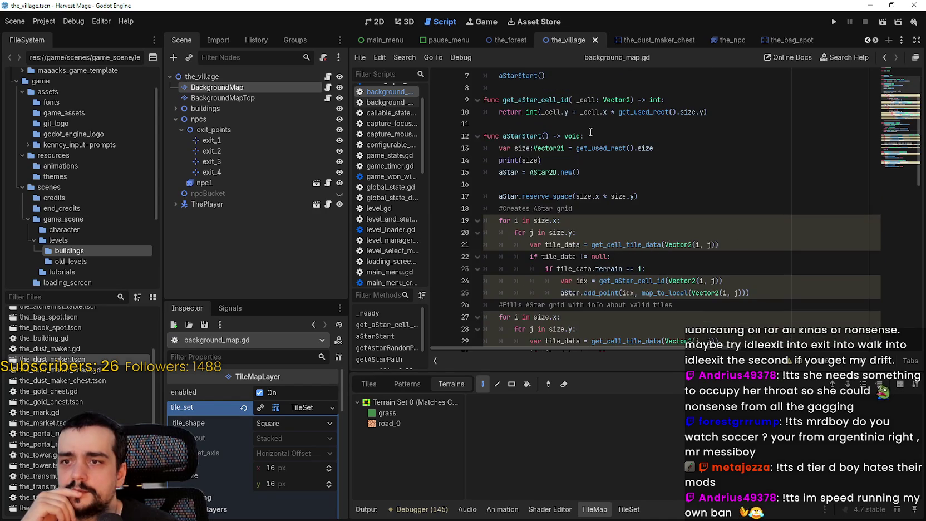
- Read aStarStart()'s tile_data.terrain check and get_used_rect grid setup, then return to 2D
{"action": "scroll", "coordinate": [591, 132], "scroll_direction": "down", "scroll_amount": 2}
{"action": "left_click_drag", "start_coordinate": [622, 196], "coordinate": [557, 196]}
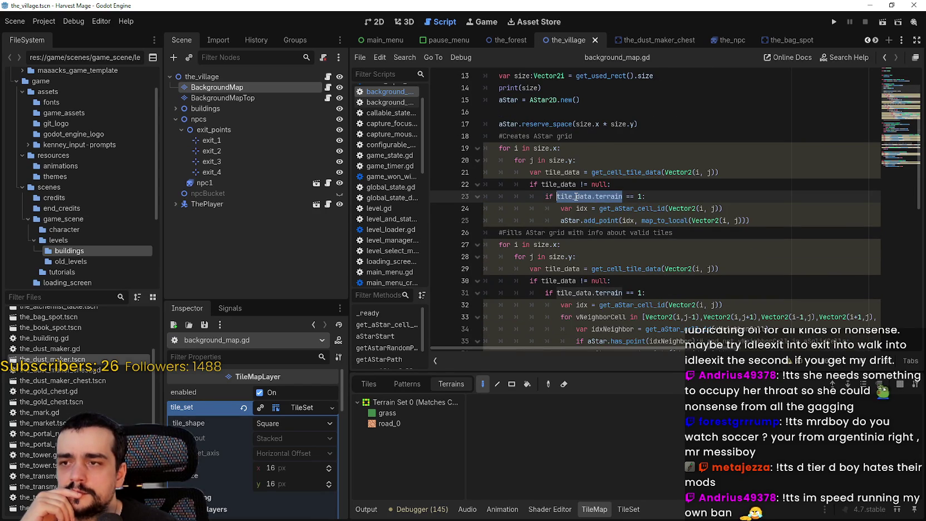
{"action": "scroll", "coordinate": [577, 192], "scroll_direction": "up", "scroll_amount": 2}
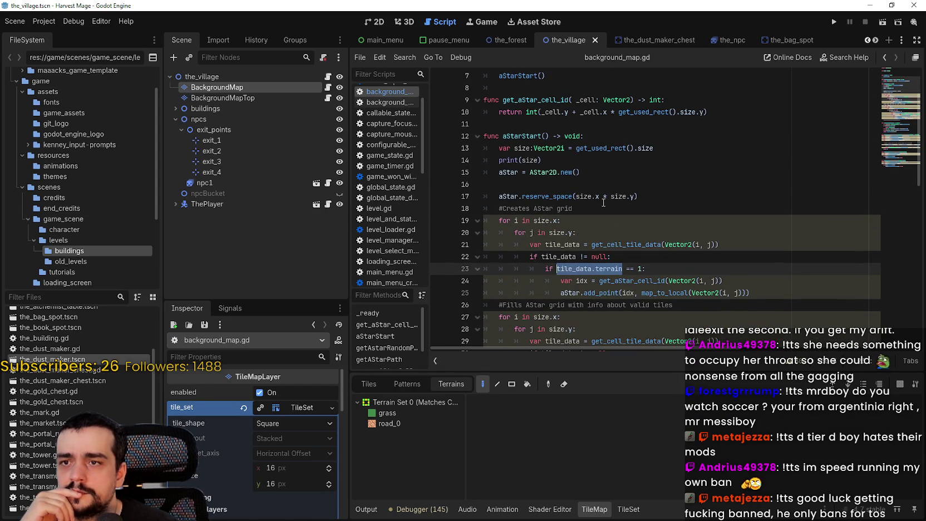
{"action": "double_click", "coordinate": [601, 148]}
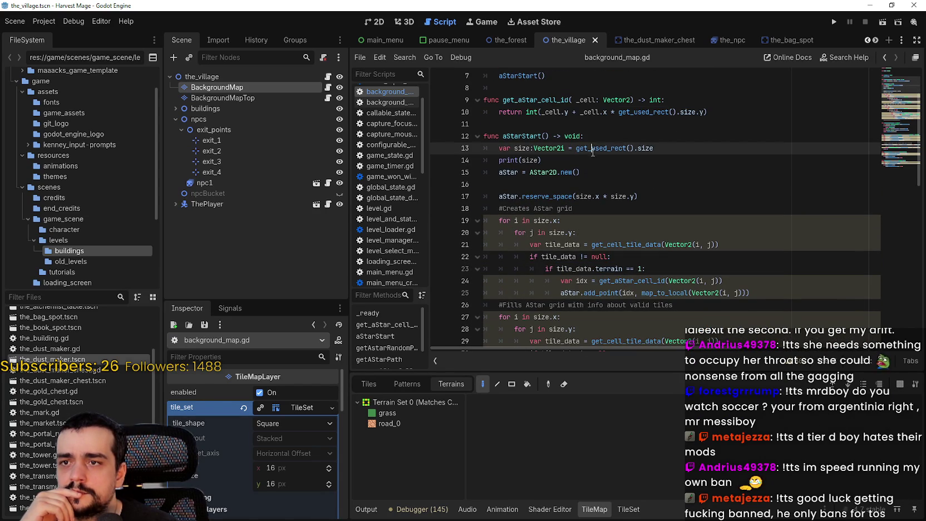
{"action": "left_click", "coordinate": [386, 24]}
{"action": "scroll", "coordinate": [651, 194], "scroll_direction": "up", "scroll_amount": 3}
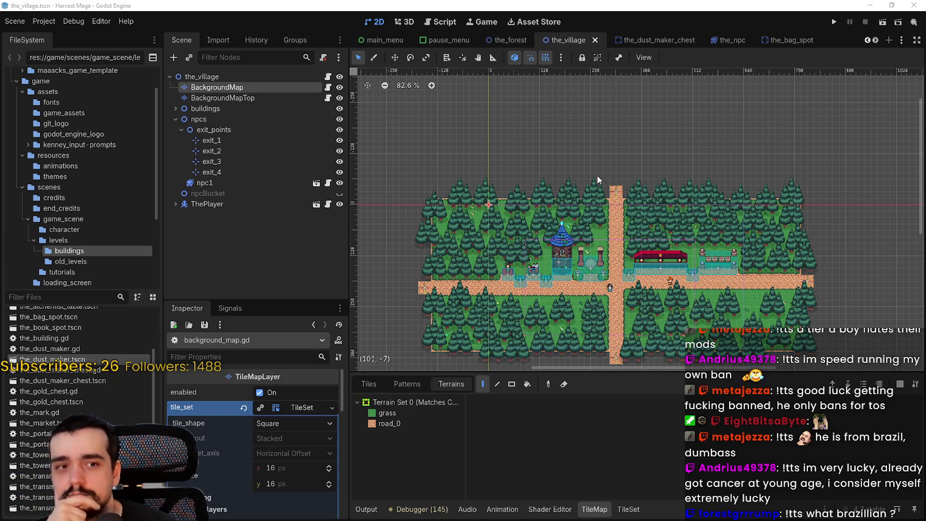
{"action": "scroll", "coordinate": [707, 140], "scroll_direction": "up", "scroll_amount": 10}
{"action": "scroll", "coordinate": [685, 241], "scroll_direction": "down", "scroll_amount": 8}
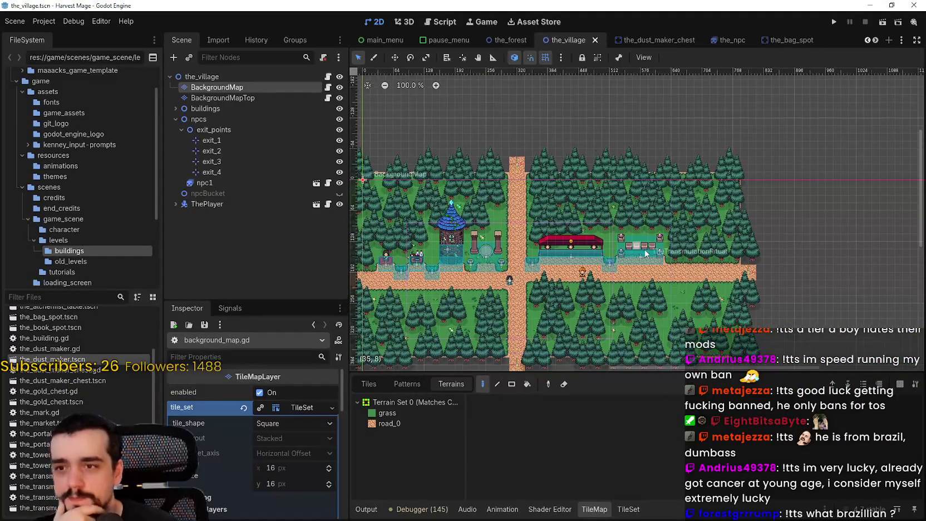
{"action": "scroll", "coordinate": [777, 286], "scroll_direction": "up", "scroll_amount": 2}
{"action": "left_click_drag", "start_coordinate": [777, 286], "coordinate": [667, 203]}
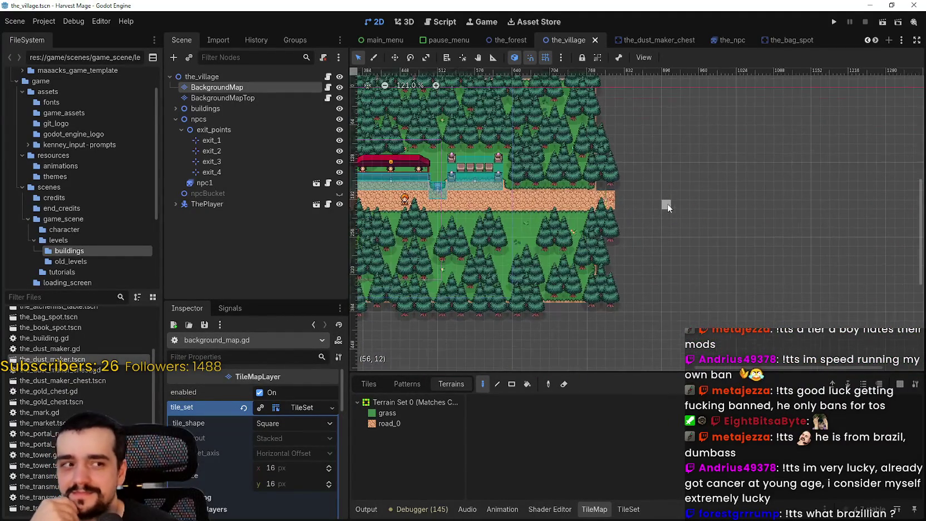
{"action": "scroll", "coordinate": [624, 178], "scroll_direction": "down", "scroll_amount": 1}
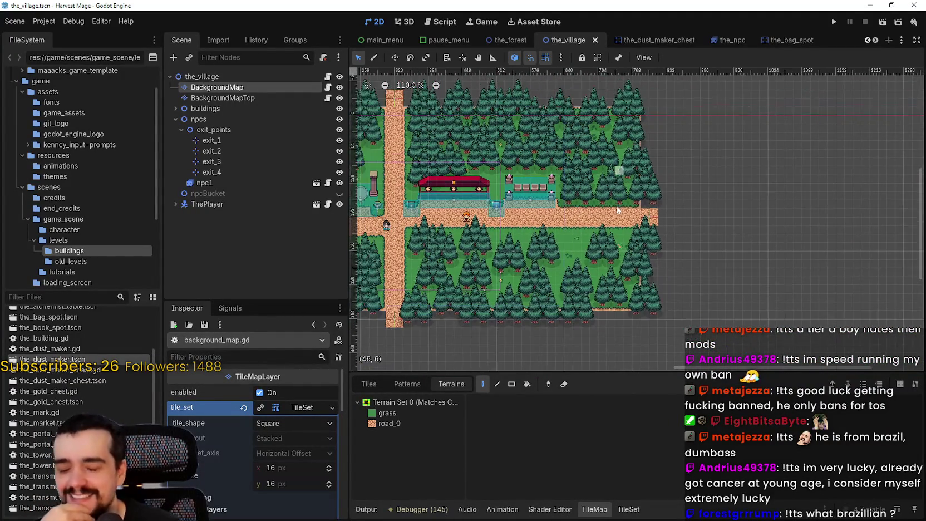
{"action": "left_click_drag", "start_coordinate": [499, 182], "coordinate": [638, 186]}
{"action": "scroll", "coordinate": [613, 238], "scroll_direction": "up", "scroll_amount": 2}
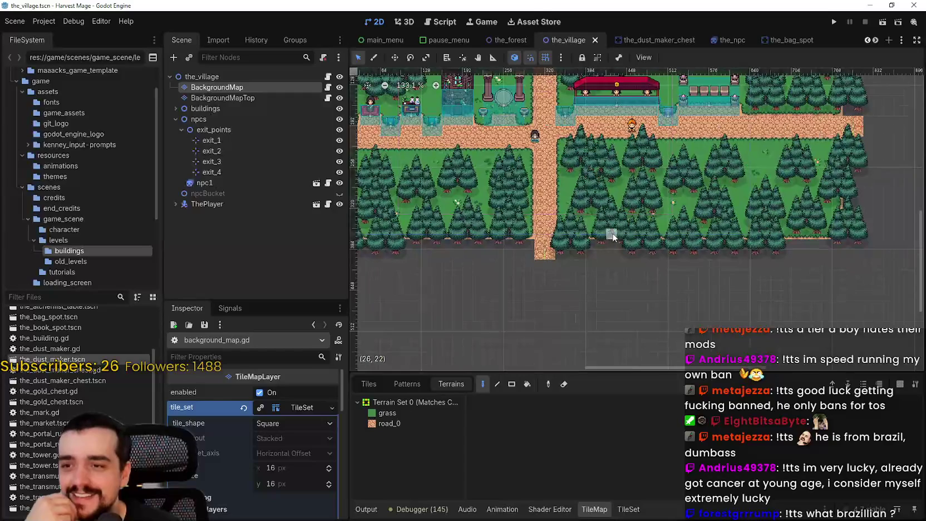
{"action": "scroll", "coordinate": [553, 233], "scroll_direction": "up", "scroll_amount": 6}
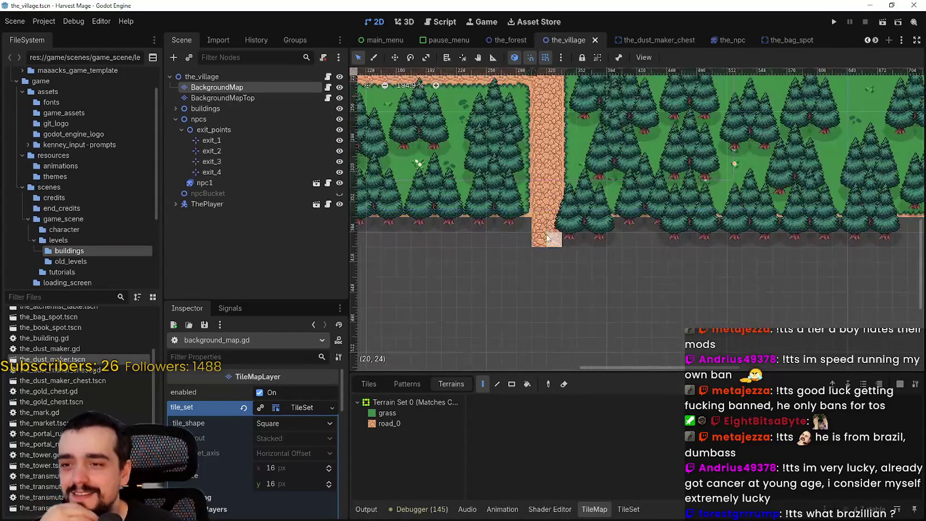
{"action": "scroll", "coordinate": [553, 232], "scroll_direction": "down", "scroll_amount": 13}
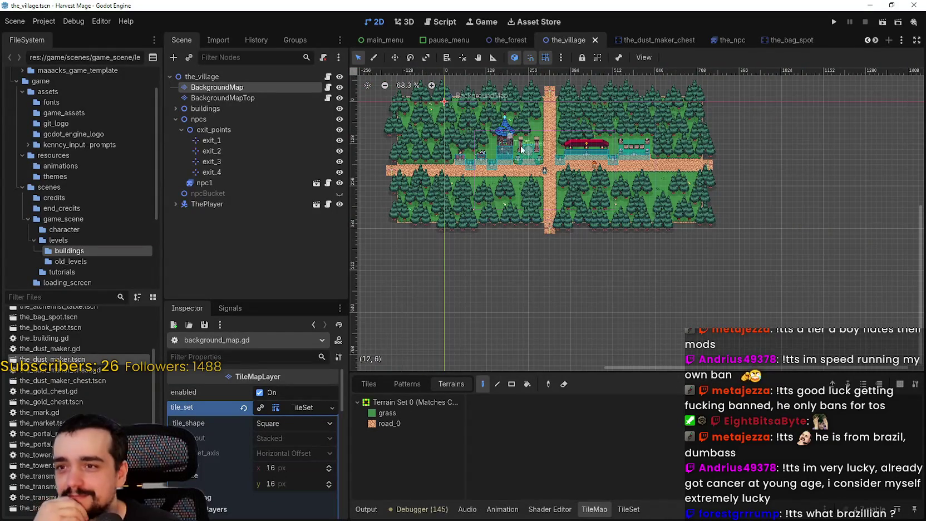
{"action": "scroll", "coordinate": [474, 239], "scroll_direction": "up", "scroll_amount": 3}
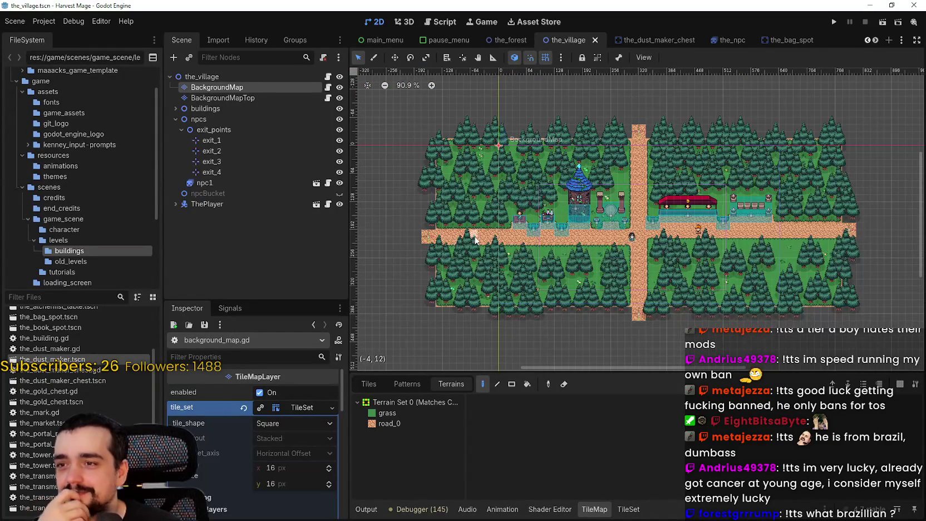
{"action": "scroll", "coordinate": [704, 207], "scroll_direction": "up", "scroll_amount": 4}
{"action": "scroll", "coordinate": [641, 200], "scroll_direction": "down", "scroll_amount": 2}
{"action": "scroll", "coordinate": [580, 286], "scroll_direction": "up", "scroll_amount": 3}
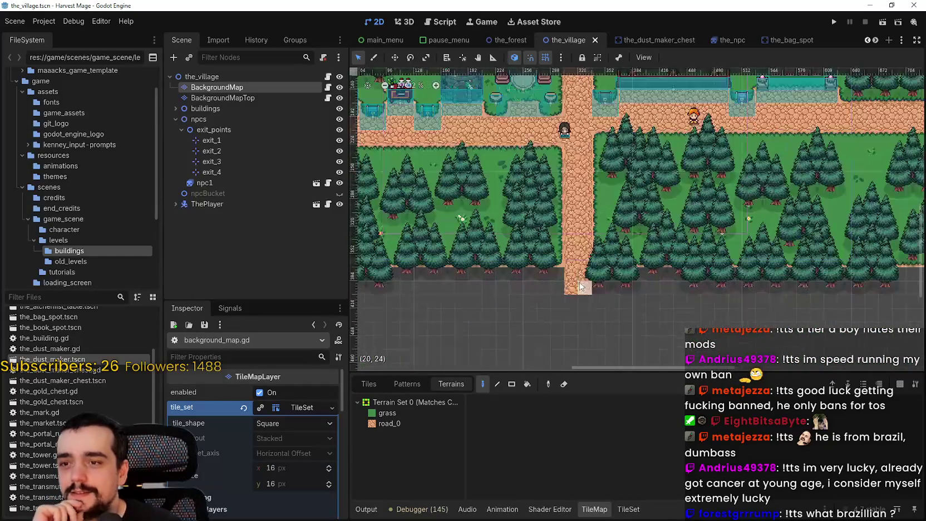
{"action": "scroll", "coordinate": [580, 287], "scroll_direction": "up", "scroll_amount": 1}
{"action": "scroll", "coordinate": [590, 284], "scroll_direction": "down", "scroll_amount": 1}
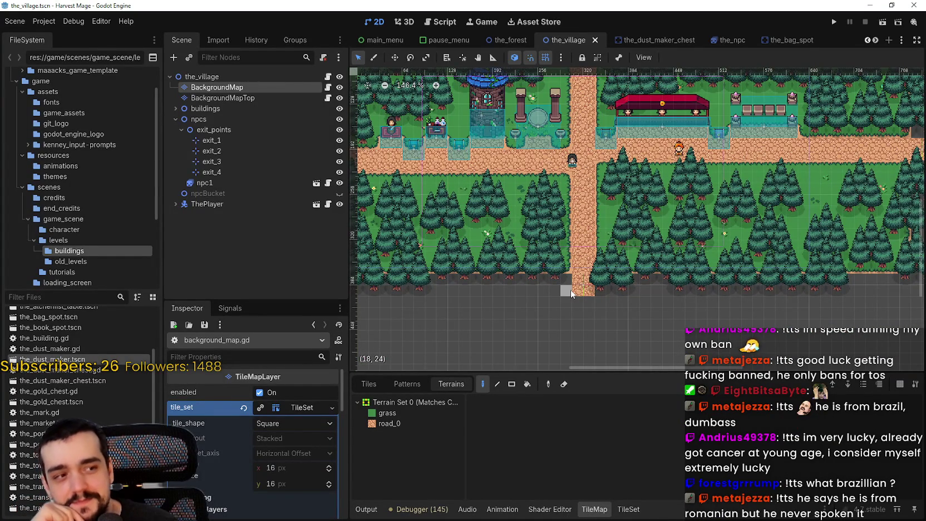
{"action": "scroll", "coordinate": [570, 290], "scroll_direction": "up", "scroll_amount": 2}
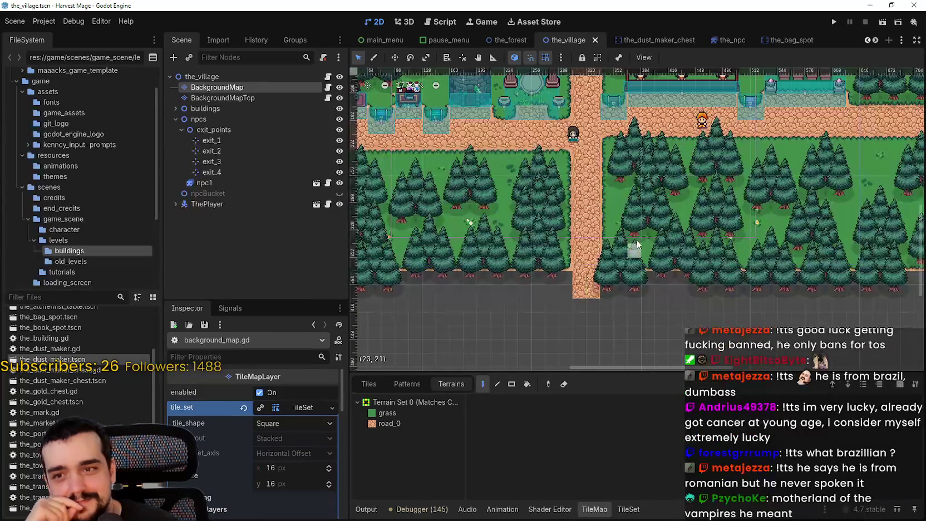
{"action": "scroll", "coordinate": [633, 255], "scroll_direction": "down", "scroll_amount": 5}
{"action": "scroll", "coordinate": [562, 211], "scroll_direction": "down", "scroll_amount": 3}
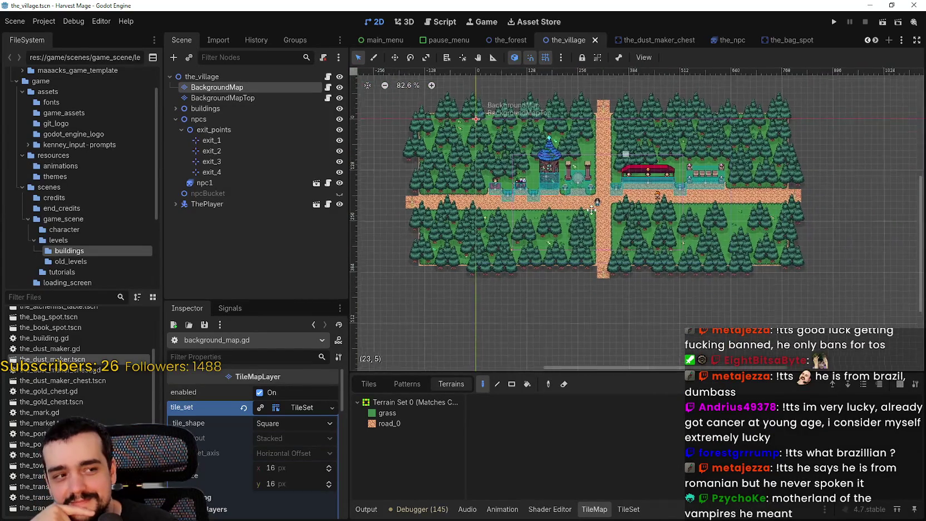
{"action": "scroll", "coordinate": [562, 207], "scroll_direction": "up", "scroll_amount": 6}
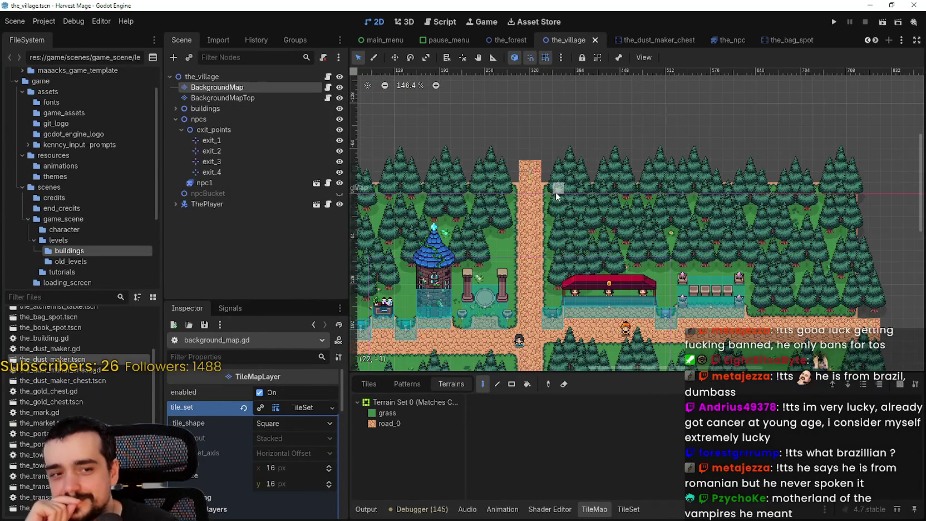
{"action": "scroll", "coordinate": [557, 188], "scroll_direction": "down", "scroll_amount": 4}
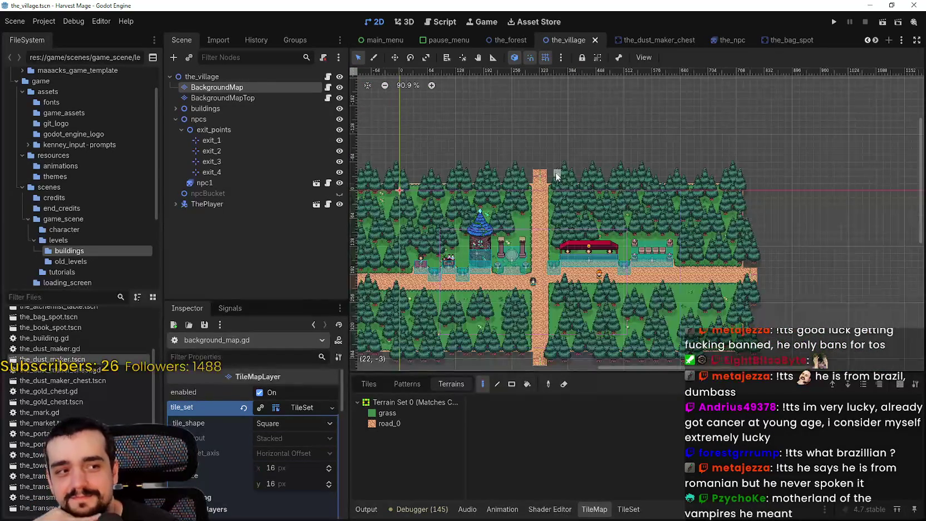
{"action": "scroll", "coordinate": [554, 187], "scroll_direction": "up", "scroll_amount": 4}
{"action": "scroll", "coordinate": [551, 187], "scroll_direction": "up", "scroll_amount": 6}
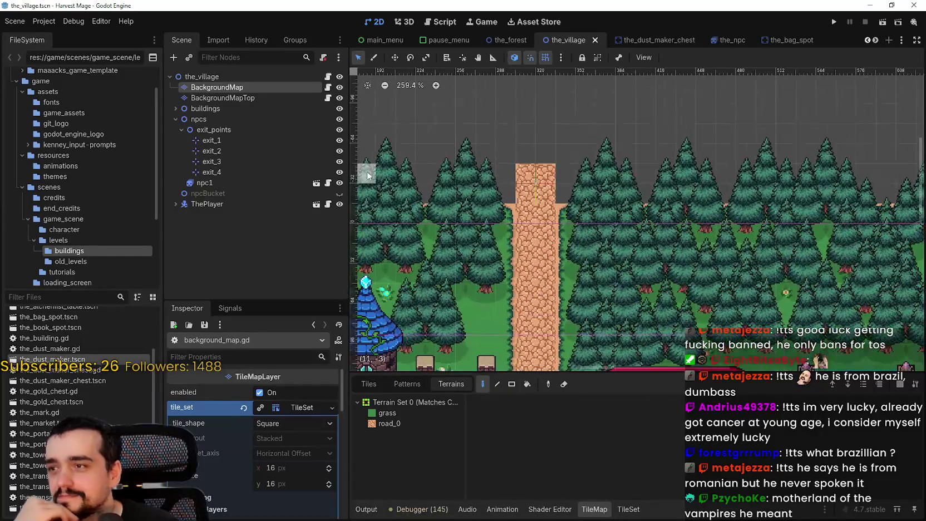
{"action": "left_click", "coordinate": [258, 141]}
- Move the exit_1 marker onto the top end of the road
{"action": "scroll", "coordinate": [536, 183], "scroll_direction": "up", "scroll_amount": 14}
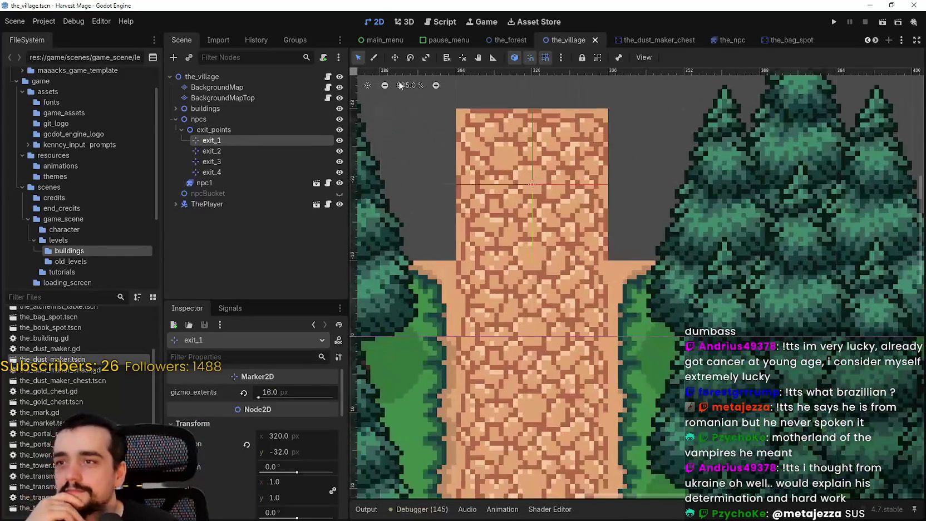
{"action": "left_click", "coordinate": [395, 57]}
{"action": "scroll", "coordinate": [566, 152], "scroll_direction": "down", "scroll_amount": 5}
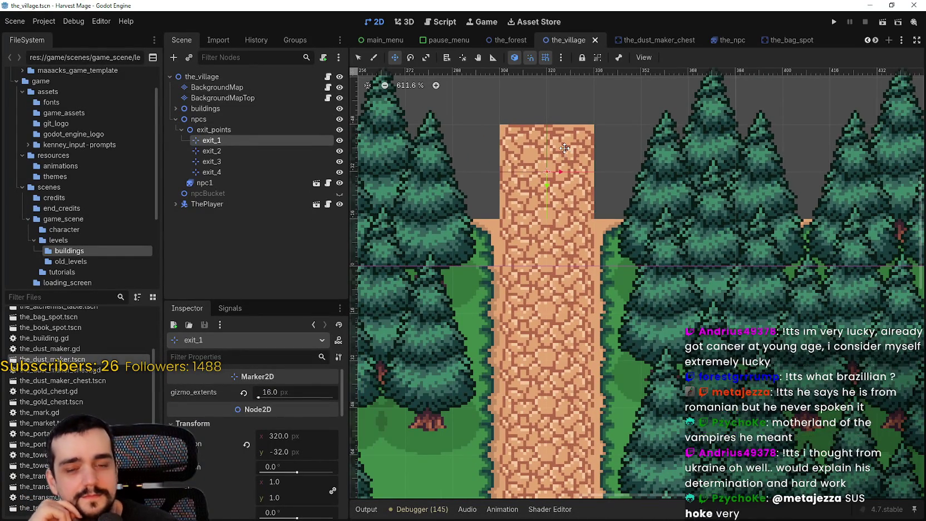
{"action": "scroll", "coordinate": [567, 167], "scroll_direction": "down", "scroll_amount": 2}
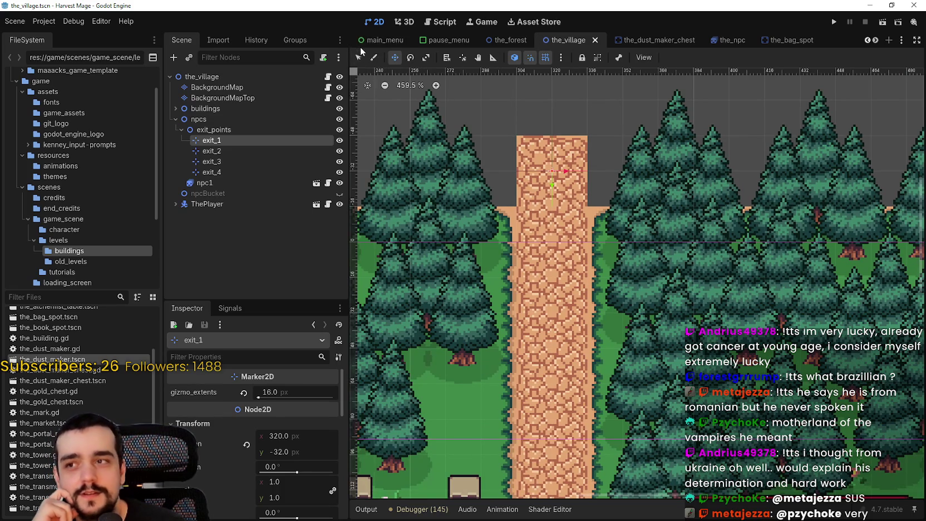
{"action": "left_click", "coordinate": [359, 58]}
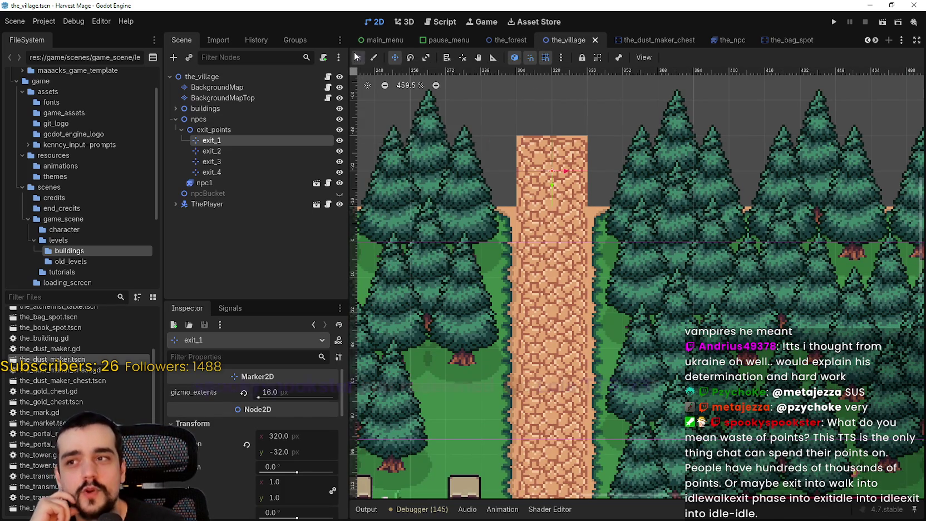
{"action": "scroll", "coordinate": [557, 161], "scroll_direction": "up", "scroll_amount": 1}
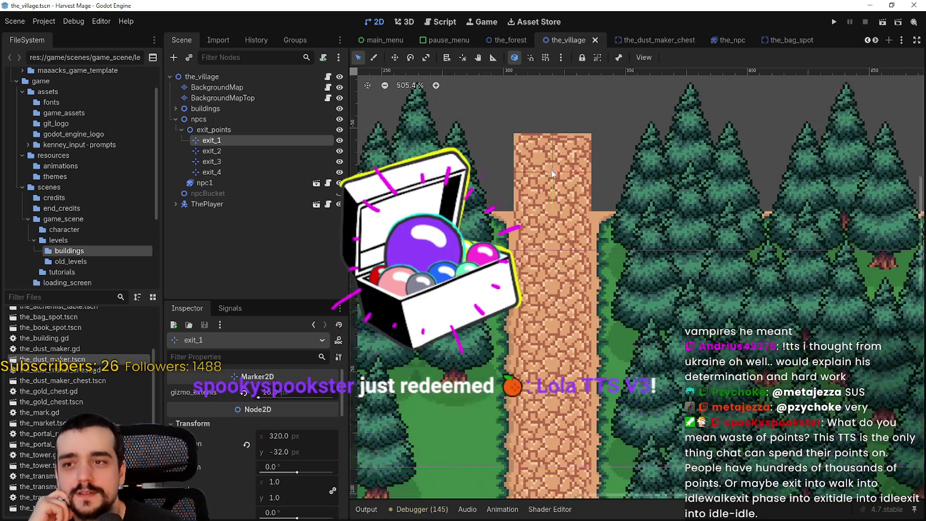
{"action": "left_click", "coordinate": [395, 57]}
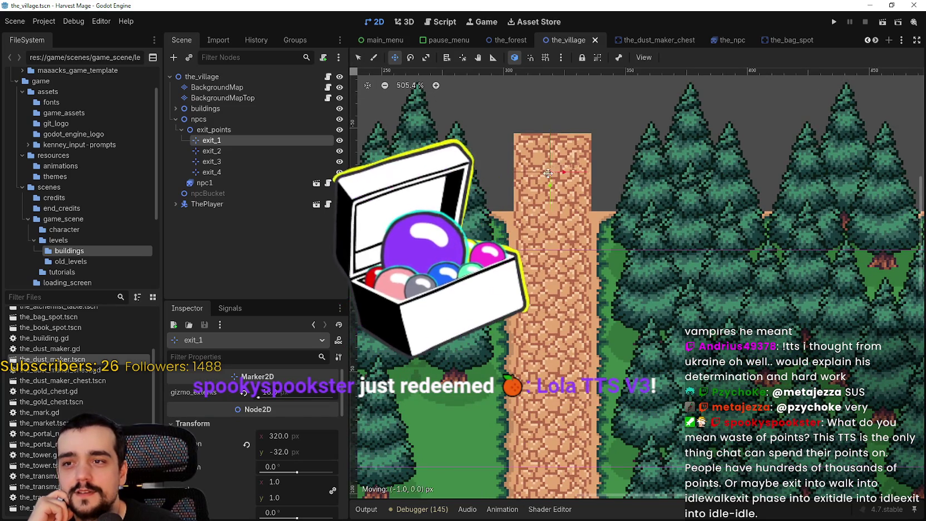
{"action": "left_click_drag", "start_coordinate": [553, 172], "coordinate": [560, 168]}
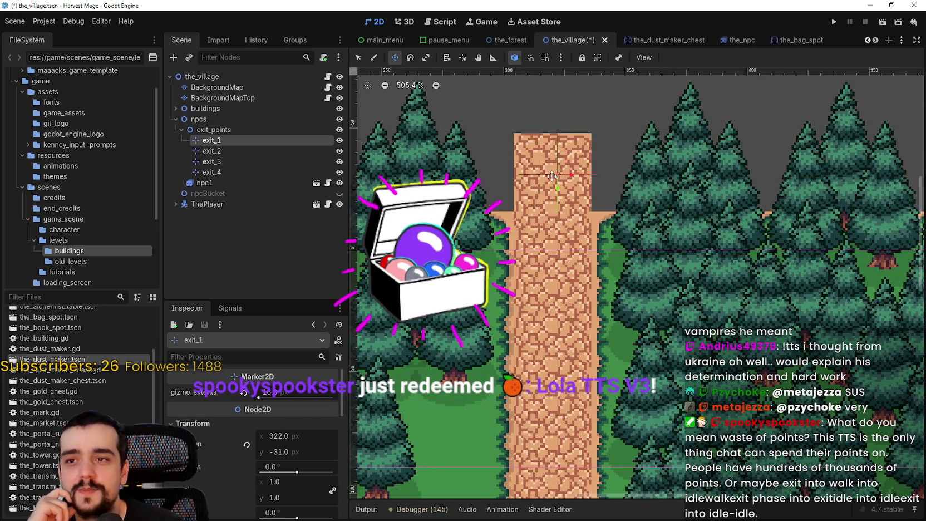
{"action": "scroll", "coordinate": [559, 168], "scroll_direction": "down", "scroll_amount": 3}
{"action": "scroll", "coordinate": [559, 169], "scroll_direction": "up", "scroll_amount": 7}
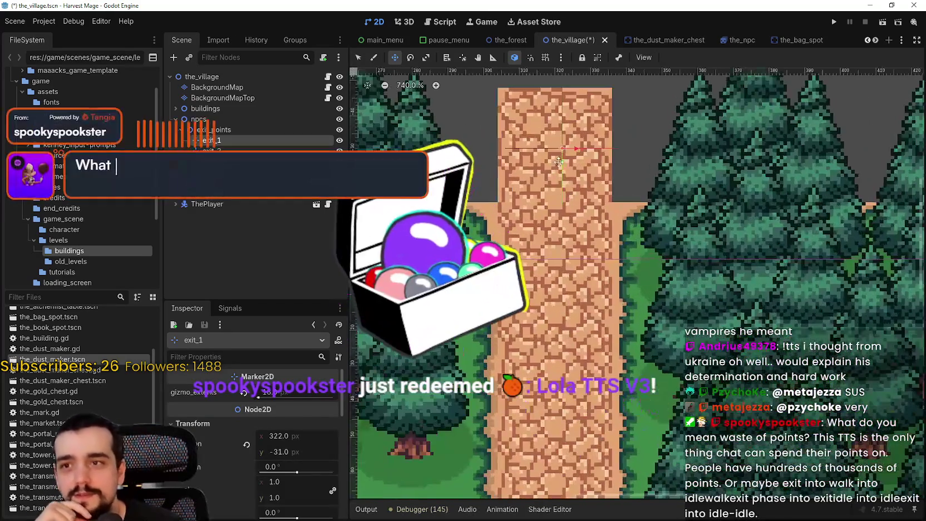
{"action": "mouse_move", "coordinate": [559, 161]}
{"action": "left_mouse_down"}
{"action": "mouse_move", "coordinate": [550, 170]}
{"action": "mouse_move", "coordinate": [563, 178]}
{"action": "mouse_move", "coordinate": [583, 116]}
{"action": "left_mouse_up"}
- Check exit_2 at the east end and move exit_3 to the road's bottom end
{"action": "scroll", "coordinate": [583, 116], "scroll_direction": "down", "scroll_amount": 1}
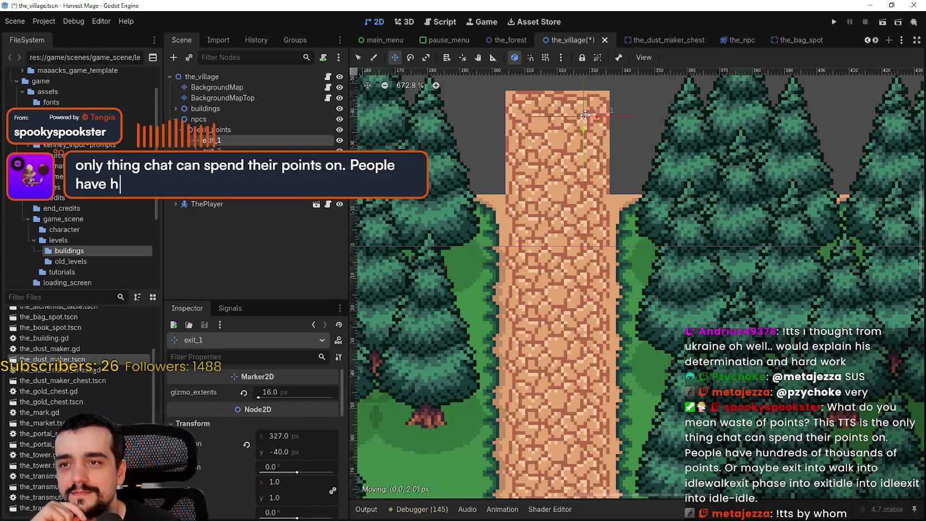
{"action": "scroll", "coordinate": [579, 117], "scroll_direction": "down", "scroll_amount": 12}
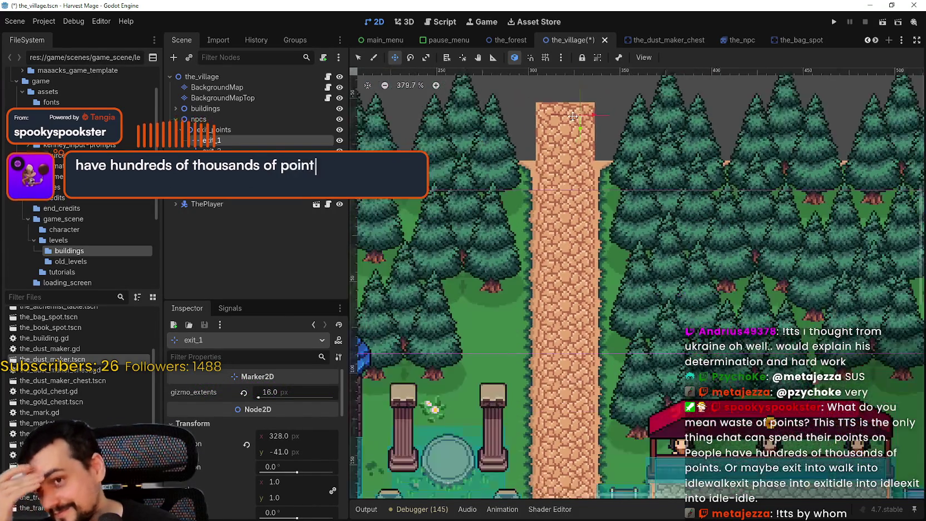
{"action": "scroll", "coordinate": [578, 117], "scroll_direction": "down", "scroll_amount": 5}
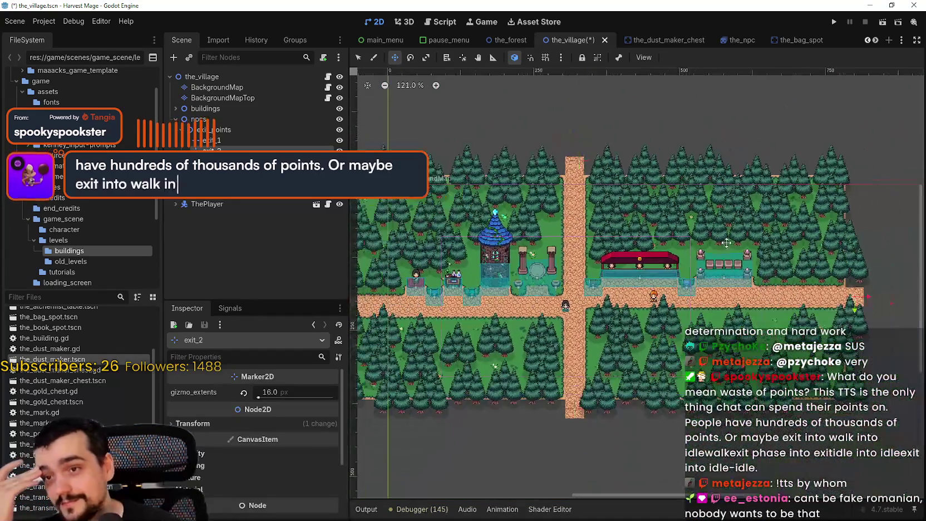
{"action": "scroll", "coordinate": [672, 269], "scroll_direction": "up", "scroll_amount": 5}
{"action": "left_click", "coordinate": [662, 290]}
{"action": "scroll", "coordinate": [672, 269], "scroll_direction": "up", "scroll_amount": 14}
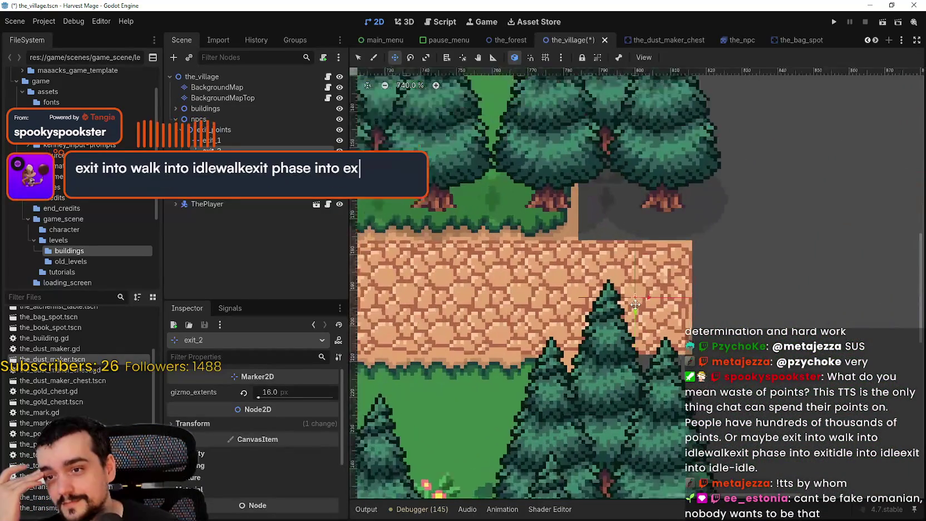
{"action": "scroll", "coordinate": [659, 275], "scroll_direction": "down", "scroll_amount": 20}
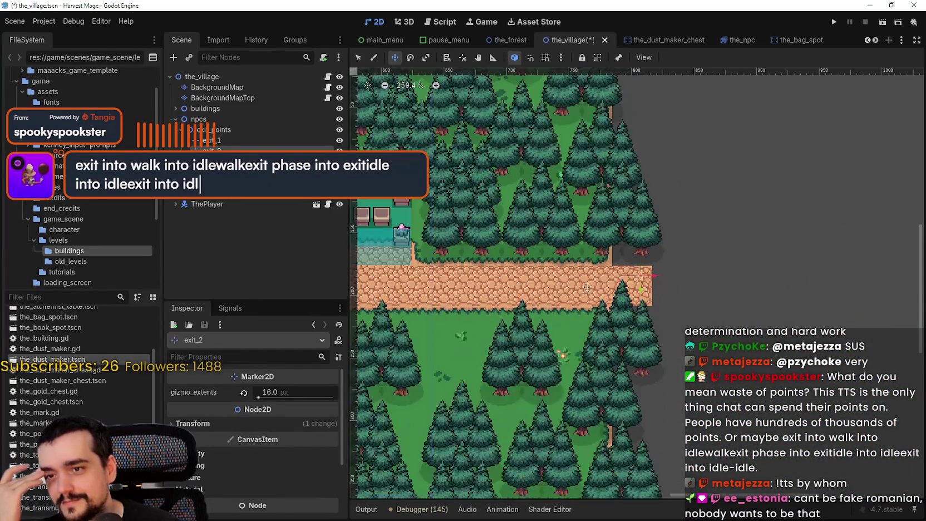
{"action": "scroll", "coordinate": [613, 273], "scroll_direction": "up", "scroll_amount": 15}
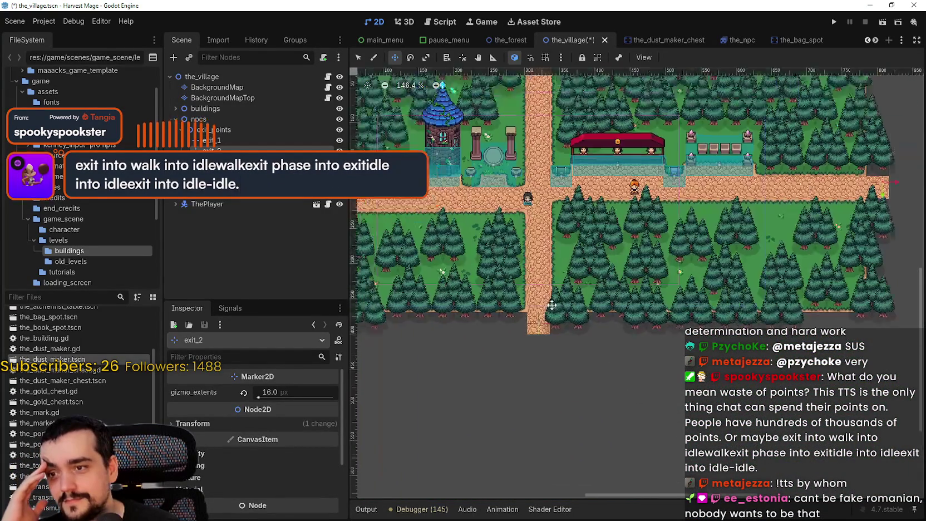
{"action": "scroll", "coordinate": [532, 348], "scroll_direction": "up", "scroll_amount": 6}
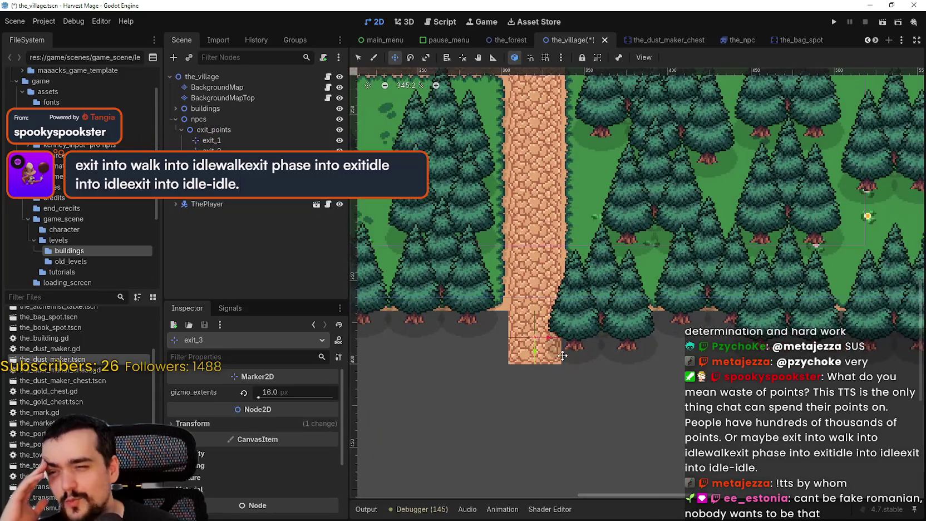
{"action": "left_click", "coordinate": [533, 351]}
{"action": "left_click_drag", "start_coordinate": [533, 351], "coordinate": [514, 372]}
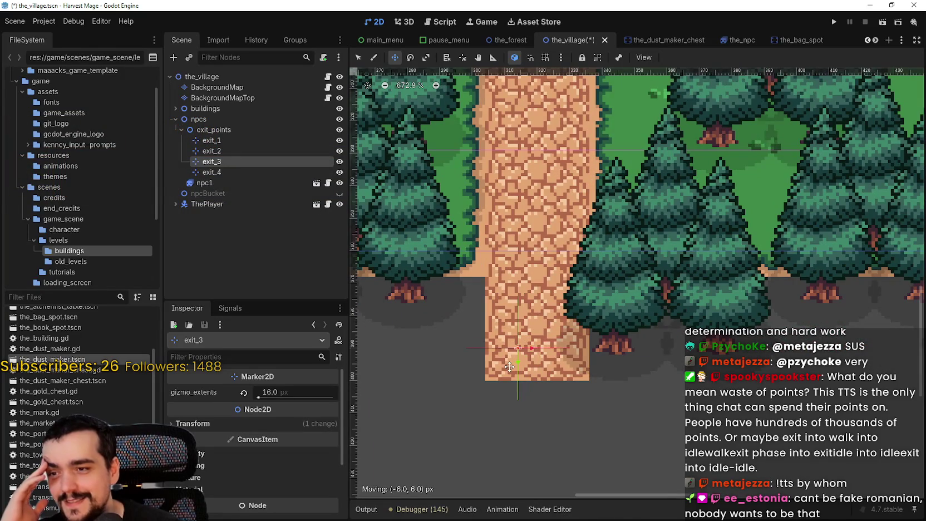
- Move exit_4 onto the road's west end and zoom out to 121%
{"action": "scroll", "coordinate": [477, 302], "scroll_direction": "down", "scroll_amount": 4}
{"action": "left_click", "coordinate": [211, 172]}
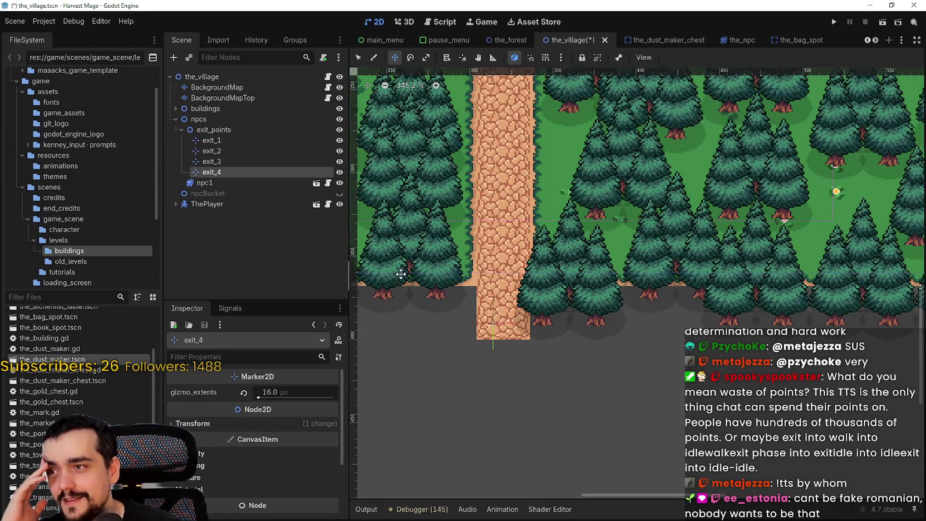
{"action": "scroll", "coordinate": [430, 214], "scroll_direction": "down", "scroll_amount": 7}
{"action": "scroll", "coordinate": [430, 215], "scroll_direction": "up", "scroll_amount": 10}
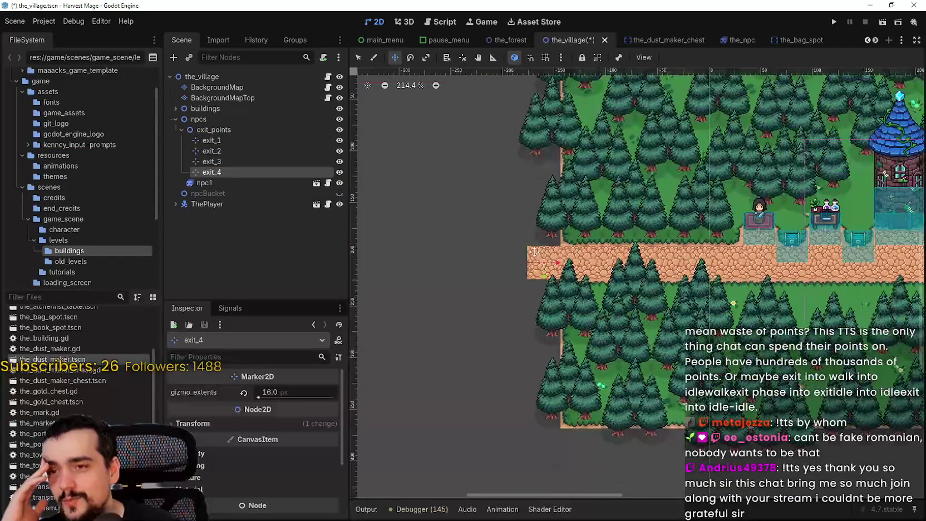
{"action": "mouse_move", "coordinate": [540, 252]}
{"action": "left_mouse_down"}
{"action": "mouse_move", "coordinate": [530, 244]}
{"action": "mouse_move", "coordinate": [534, 252]}
{"action": "left_mouse_up"}
{"action": "scroll", "coordinate": [535, 252], "scroll_direction": "down", "scroll_amount": 3}
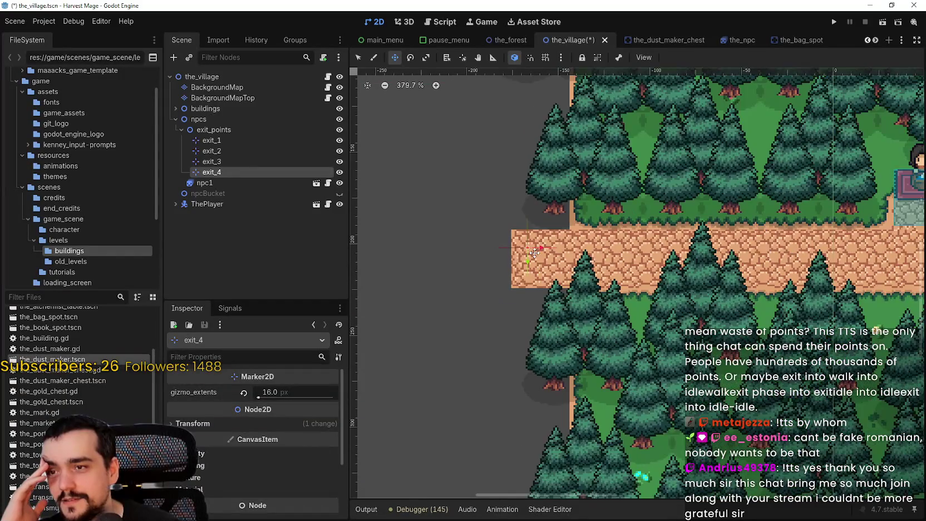
{"action": "scroll", "coordinate": [528, 246], "scroll_direction": "down", "scroll_amount": 12}
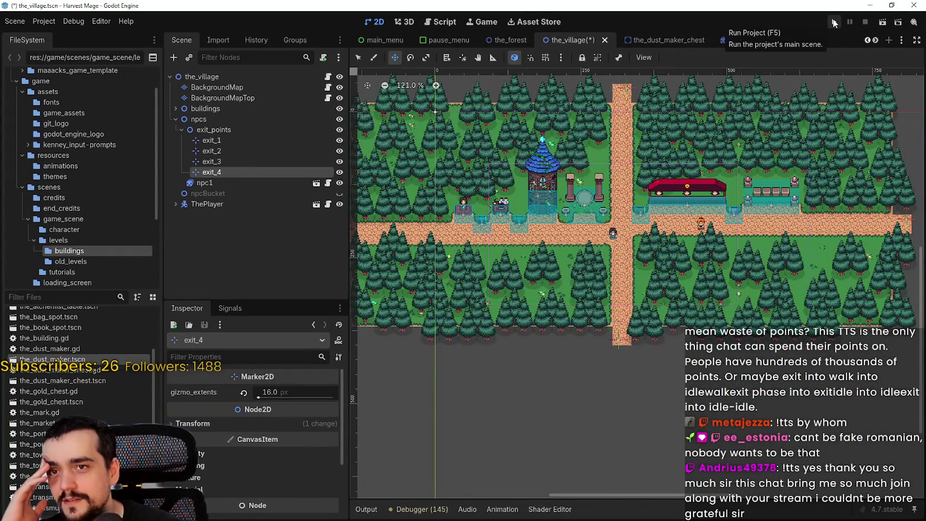
- Run the project, continue the saved game into the village, and bring up the paused editor
{"action": "left_click", "coordinate": [835, 22]}
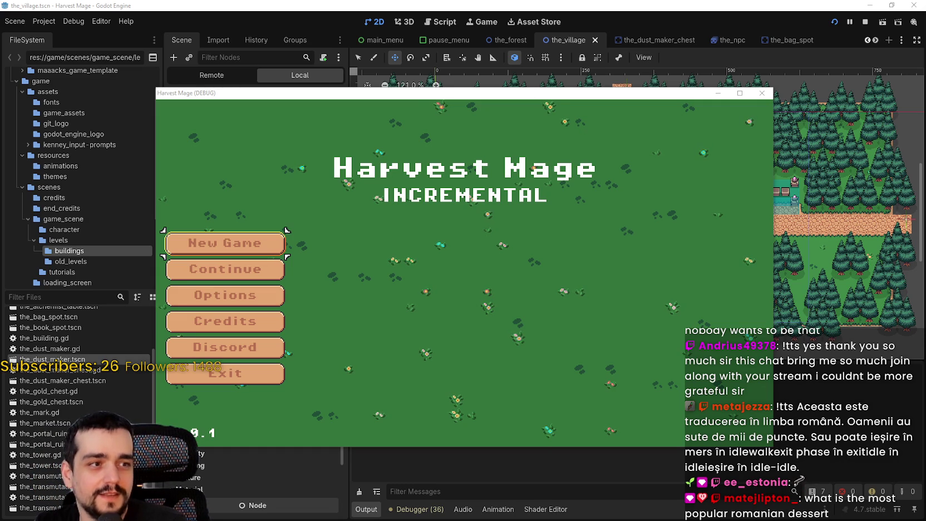
{"action": "left_click", "coordinate": [226, 269]}
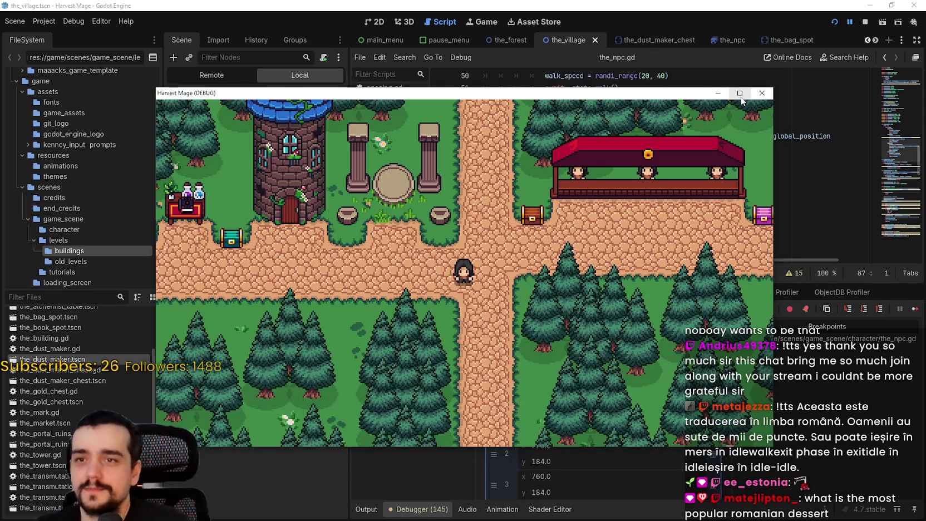
{"action": "left_click", "coordinate": [791, 233]}
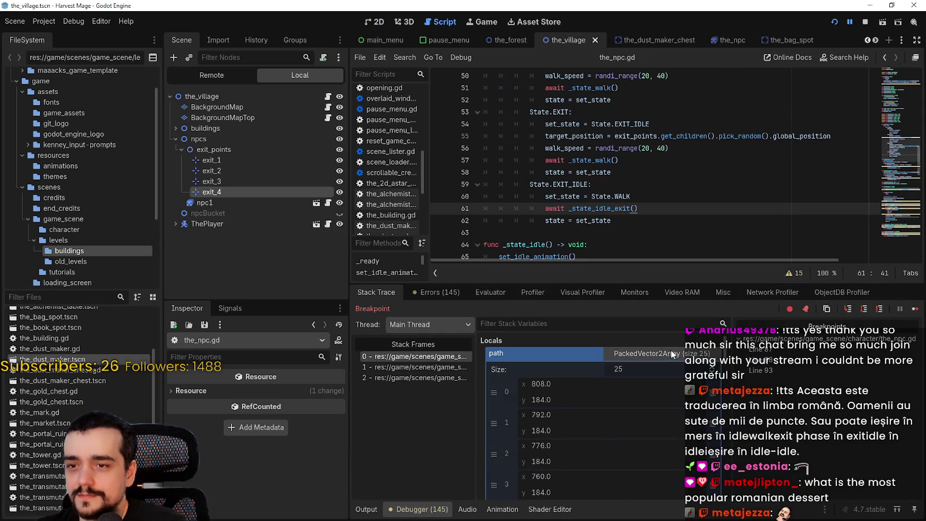
- Resume through the walk breakpoints and expand path to inspect its 25 A* points
{"action": "left_click", "coordinate": [915, 312]}
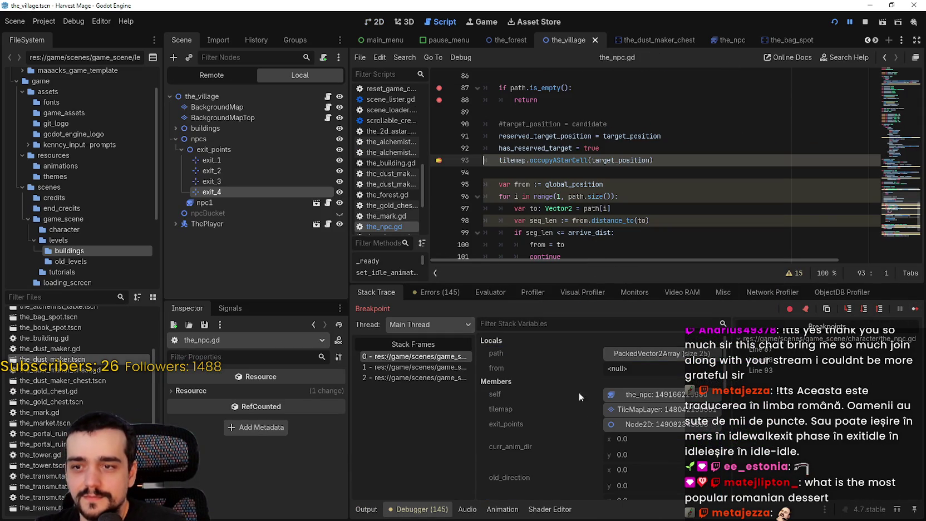
{"action": "left_click", "coordinate": [914, 310]}
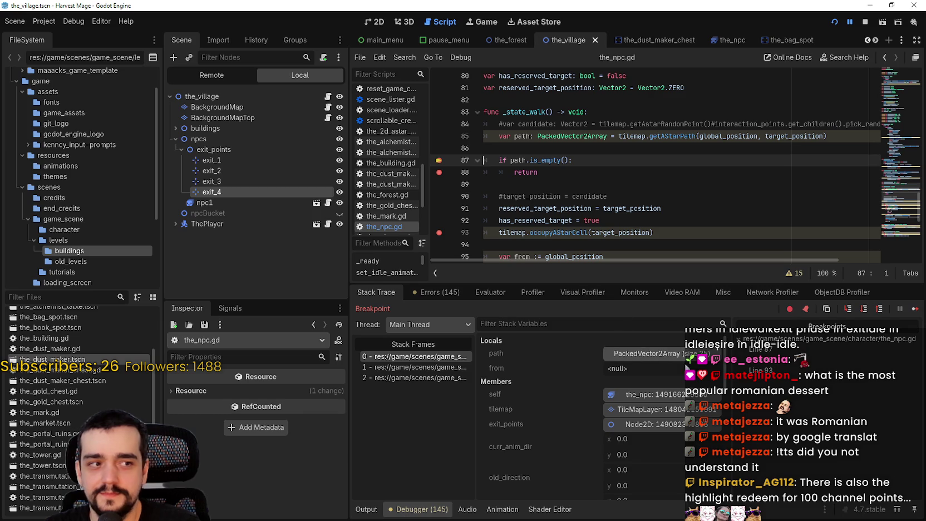
{"action": "left_click", "coordinate": [673, 355]}
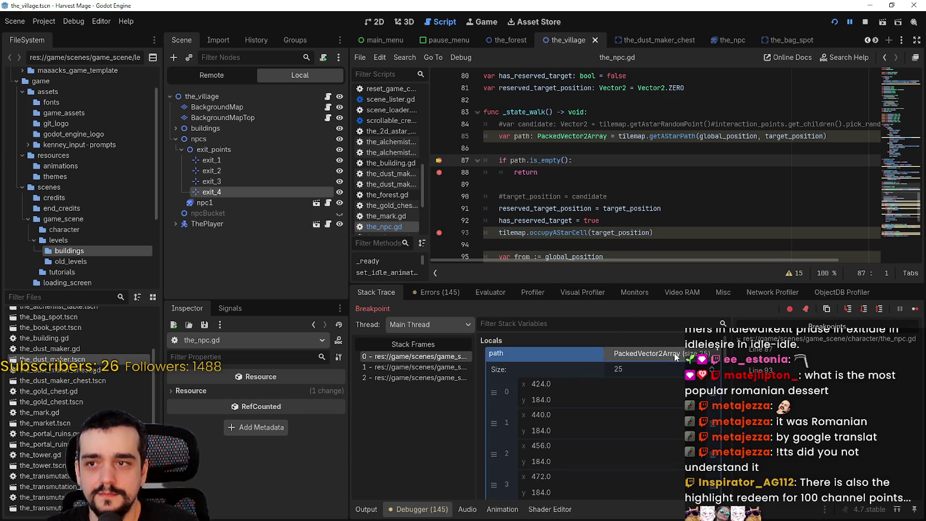
{"action": "scroll", "coordinate": [658, 415], "scroll_direction": "down", "scroll_amount": 1}
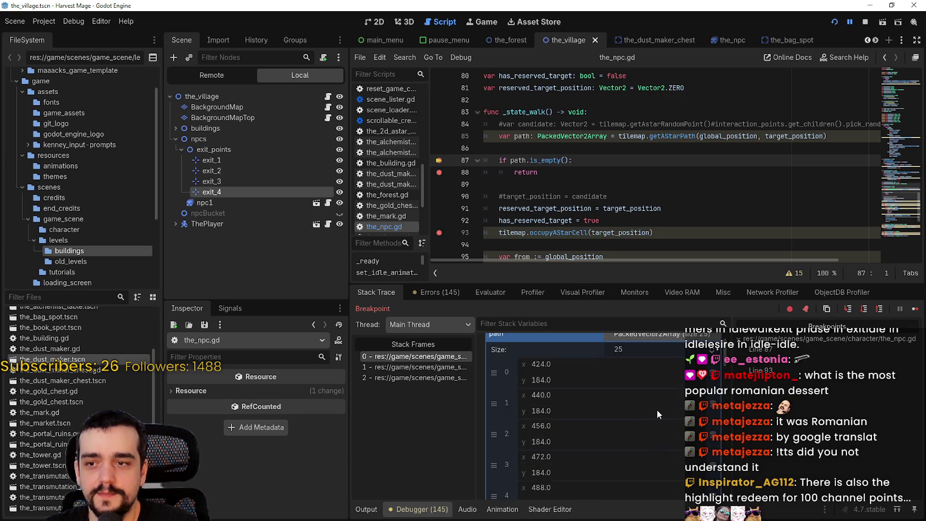
{"action": "left_click", "coordinate": [914, 310]}
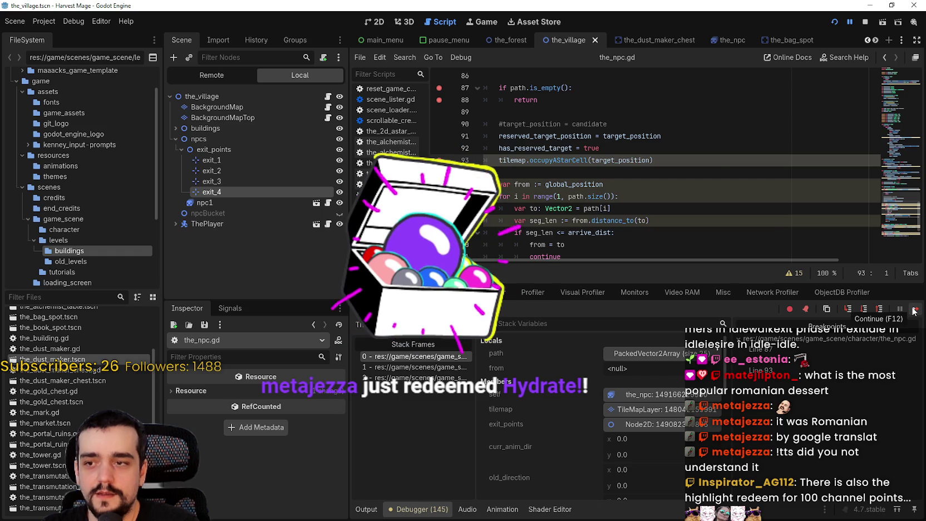
{"action": "left_click", "coordinate": [914, 310]}
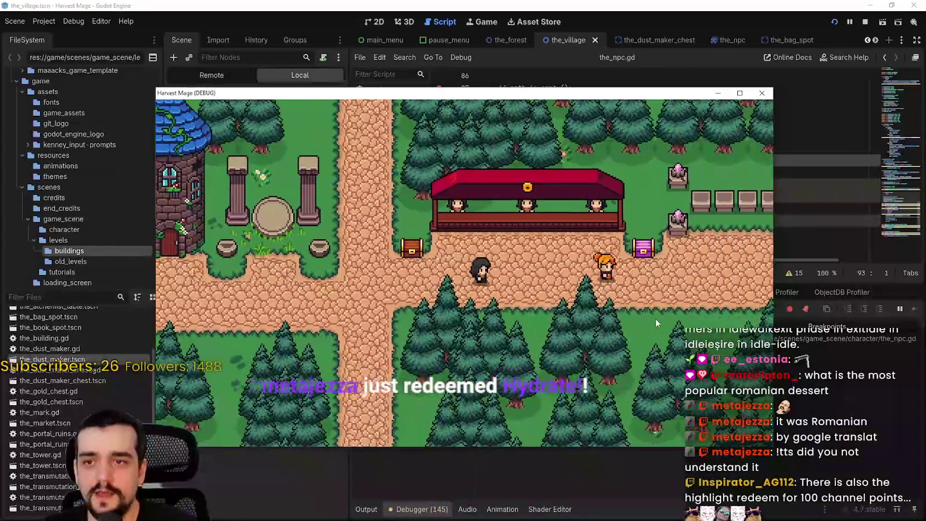
- Walk the player right along the road until the line-87 breakpoint pauses again
{"action": "key", "text": "Right"}
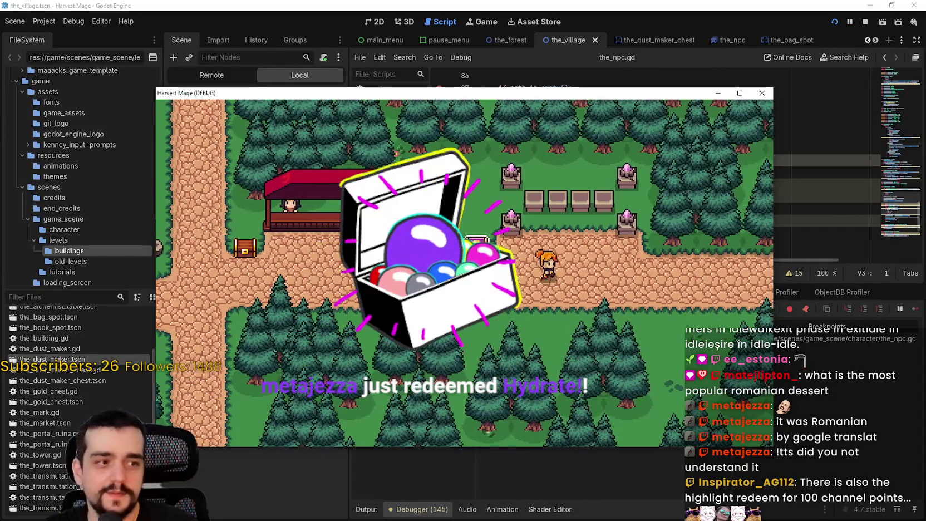
{"action": "key", "text": "Right"}
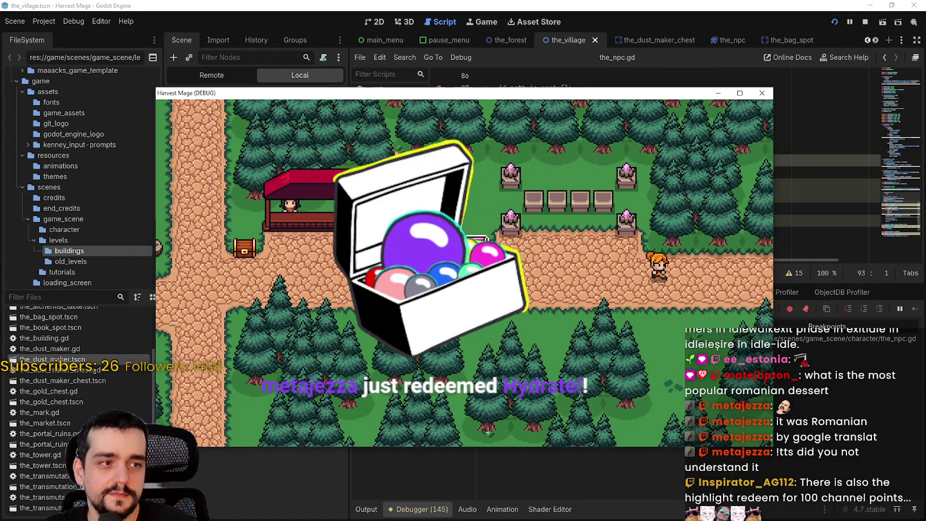
{"action": "key", "text": "Right"}
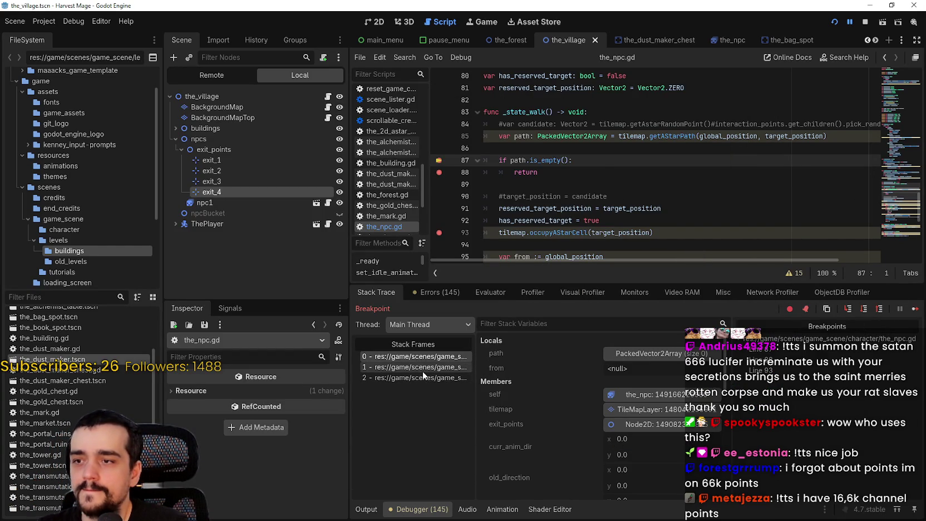
- Inspect the NPC call stack frames, then resume past the first breakpoints while walking the player right
{"action": "left_click", "coordinate": [423, 377]}
{"action": "left_click", "coordinate": [423, 367]}
{"action": "left_click", "coordinate": [465, 356]}
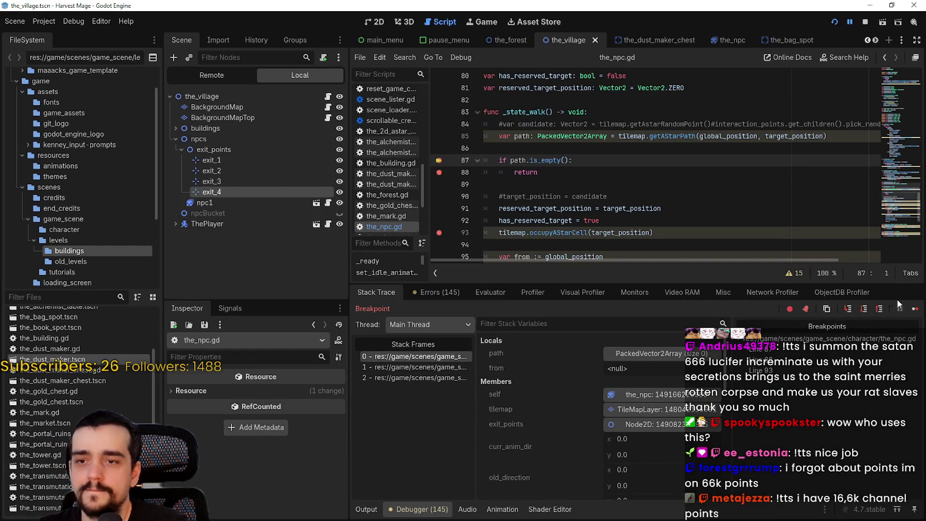
{"action": "left_click", "coordinate": [914, 311]}
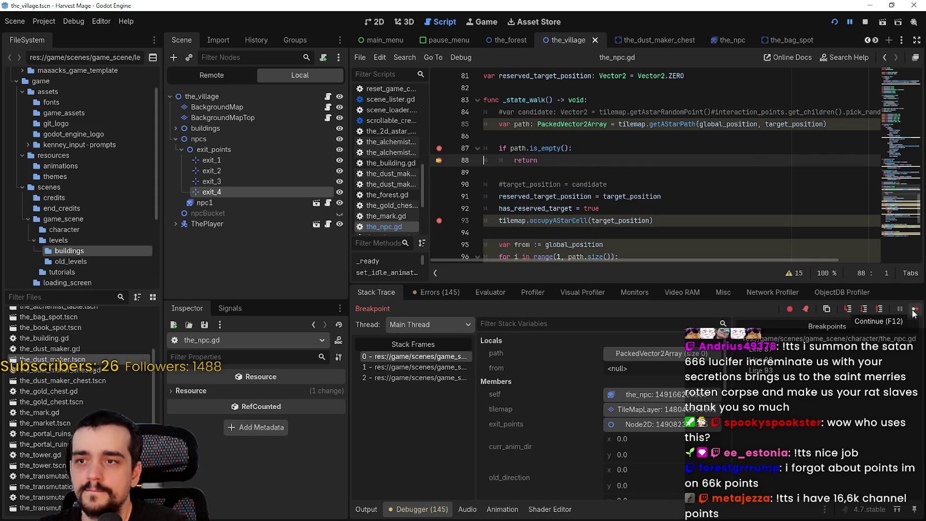
{"action": "left_click", "coordinate": [914, 311]}
{"action": "key", "text": "d"}
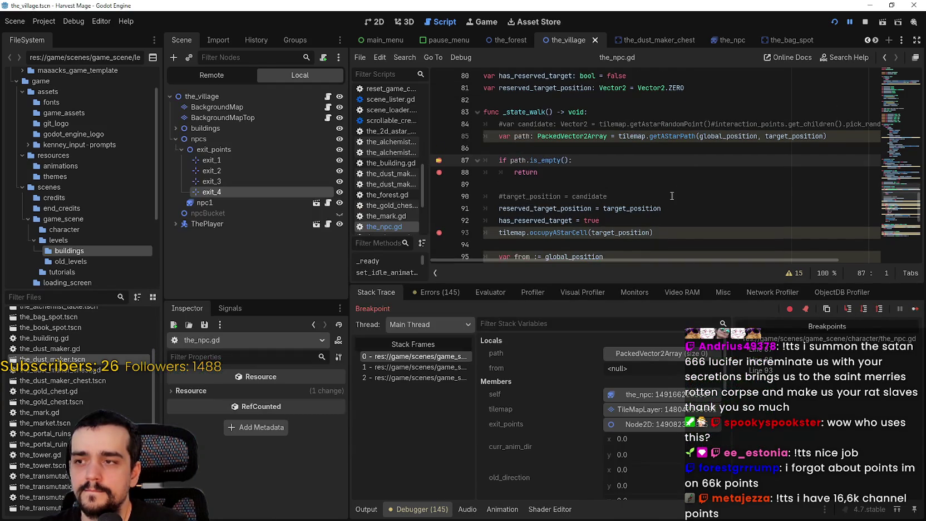
- Resume twice more and show the running game inside the editor's Game view
{"action": "left_click", "coordinate": [913, 312]}
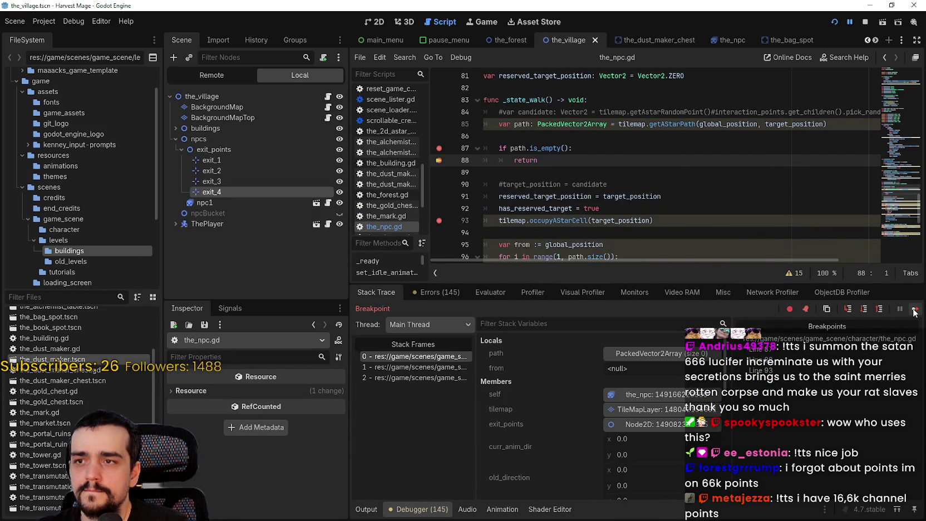
{"action": "left_click", "coordinate": [914, 312]}
{"action": "left_click", "coordinate": [589, 5]}
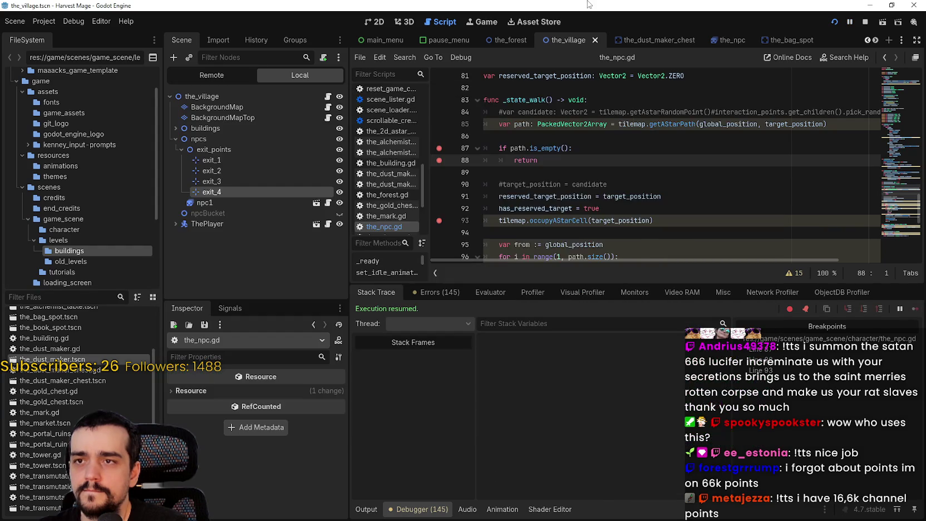
{"action": "left_click", "coordinate": [487, 21]}
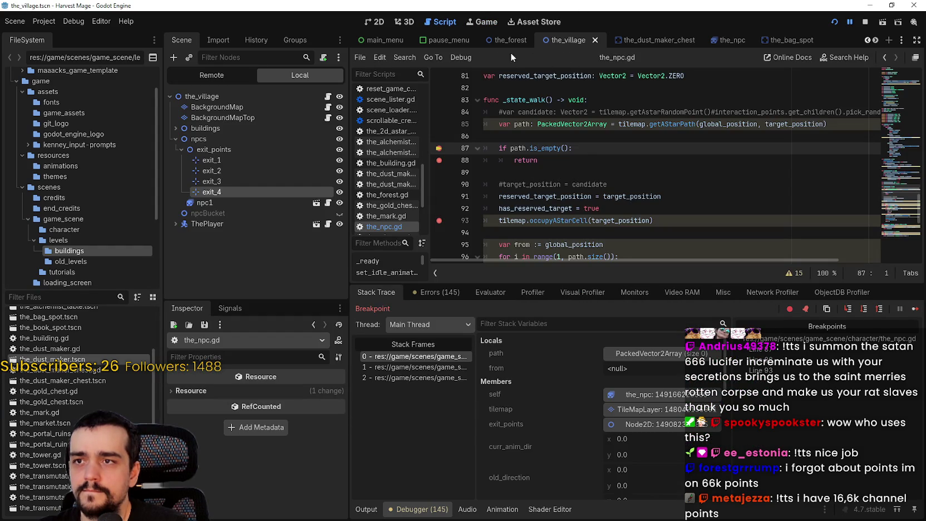
{"action": "left_click", "coordinate": [483, 23]}
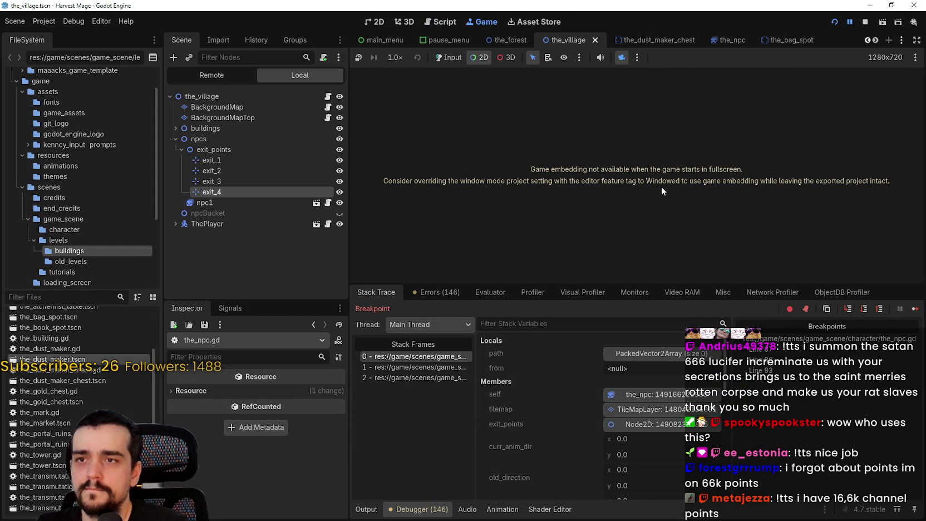
- Keep resuming past the NPC breakpoints and zoom the game out over the whole village
{"action": "left_click", "coordinate": [915, 309]}
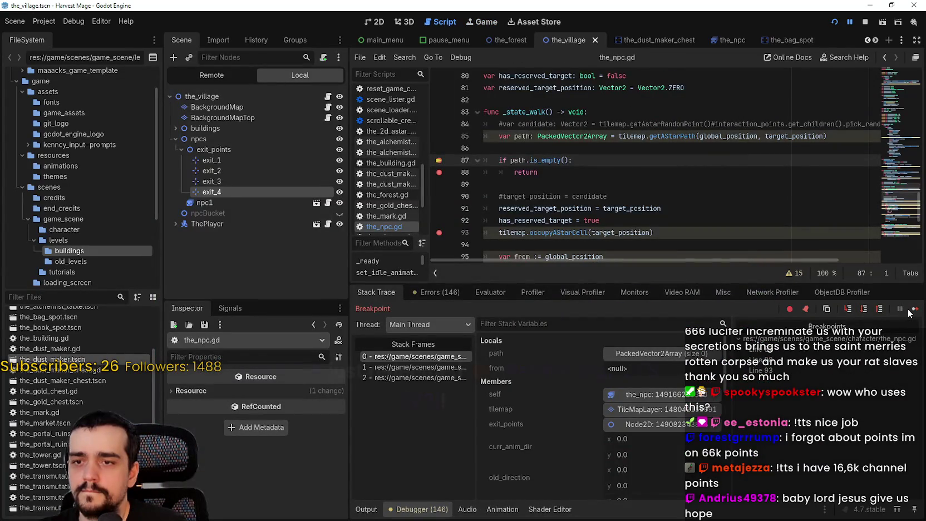
{"action": "left_click", "coordinate": [914, 309]}
{"action": "left_click", "coordinate": [914, 310]}
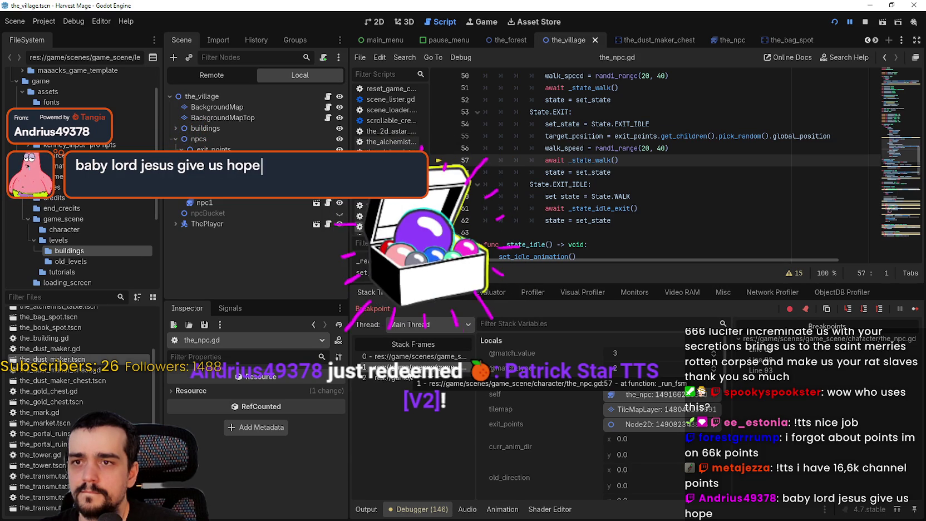
{"action": "left_click", "coordinate": [914, 310]}
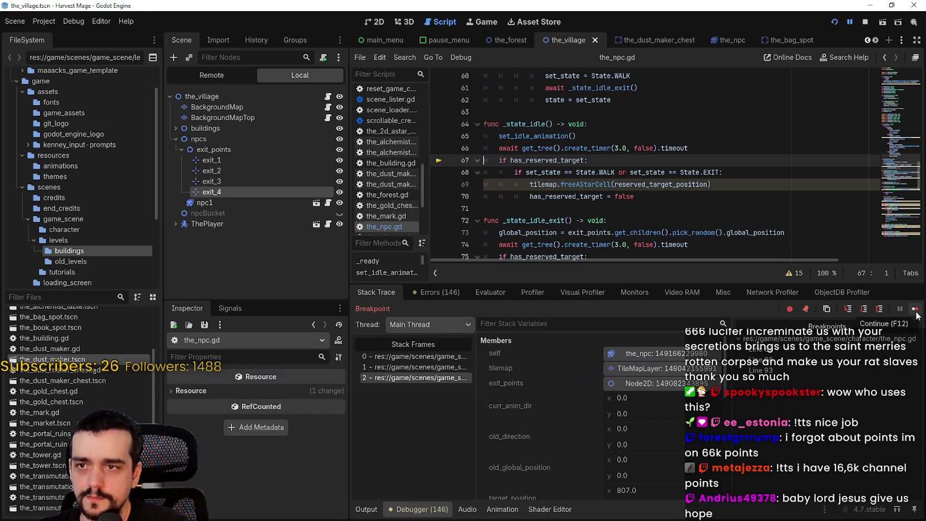
{"action": "left_click", "coordinate": [916, 313]}
{"action": "scroll", "coordinate": [492, 268], "scroll_direction": "down", "scroll_amount": 5}
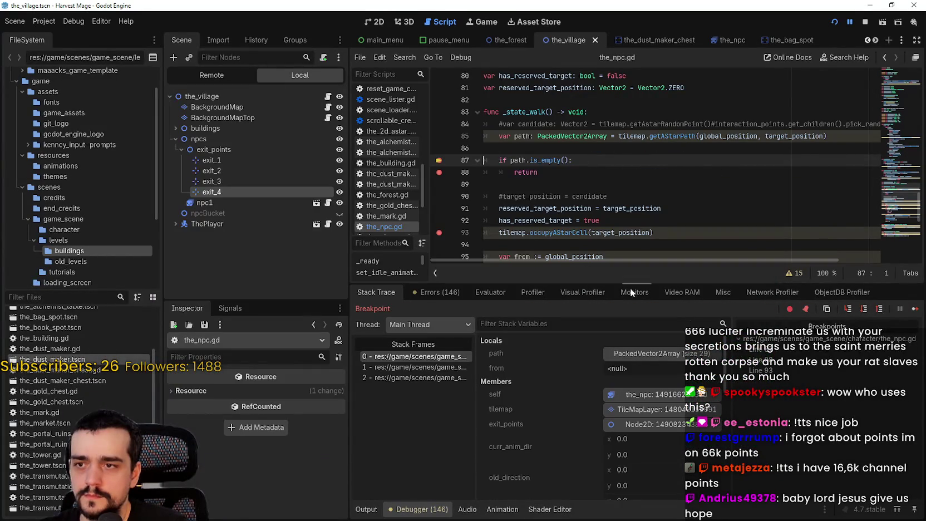
{"action": "left_click", "coordinate": [917, 310]}
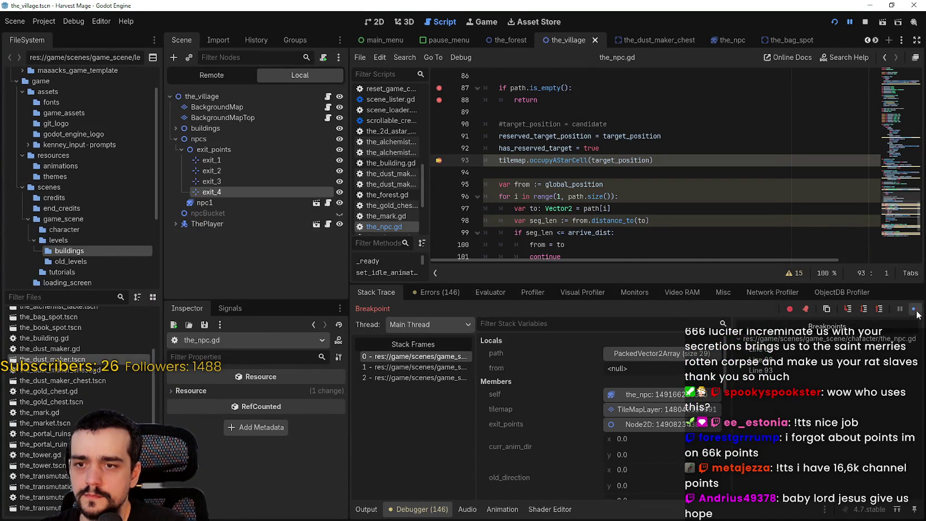
{"action": "left_click", "coordinate": [915, 309]}
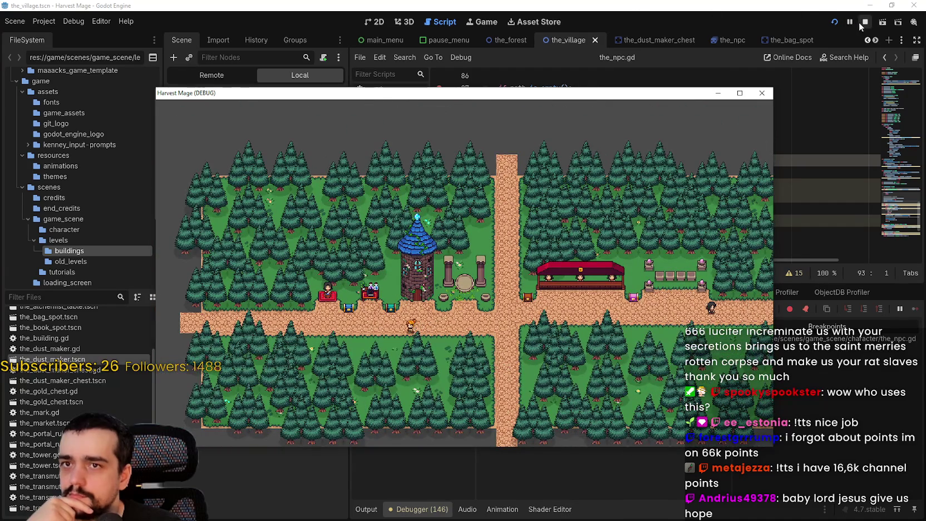
- Stop the running game and show the grid over the village map
{"action": "left_click", "coordinate": [863, 23]}
{"action": "left_click", "coordinate": [375, 27]}
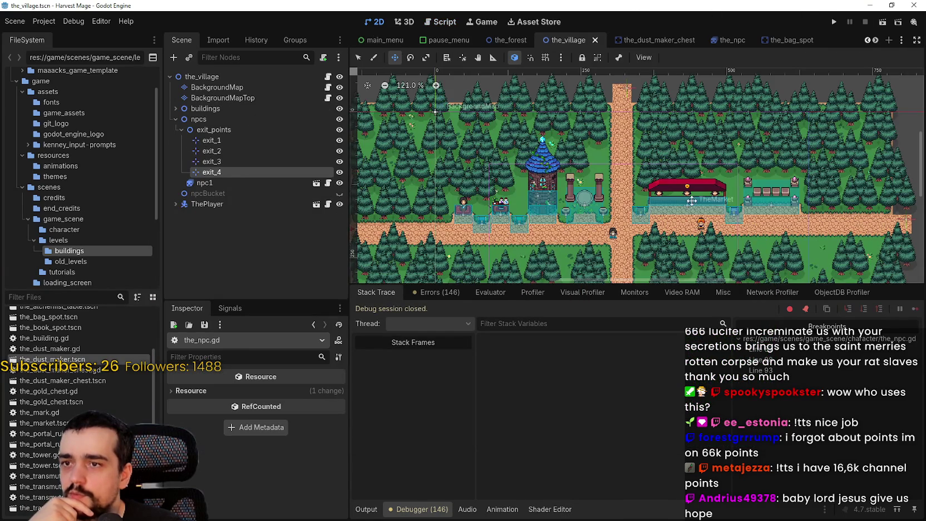
{"action": "scroll", "coordinate": [693, 201], "scroll_direction": "down", "scroll_amount": 5}
{"action": "scroll", "coordinate": [577, 207], "scroll_direction": "up", "scroll_amount": 3}
{"action": "scroll", "coordinate": [577, 208], "scroll_direction": "up", "scroll_amount": 6}
{"action": "left_click", "coordinate": [546, 57]}
{"action": "scroll", "coordinate": [555, 164], "scroll_direction": "up", "scroll_amount": 2}
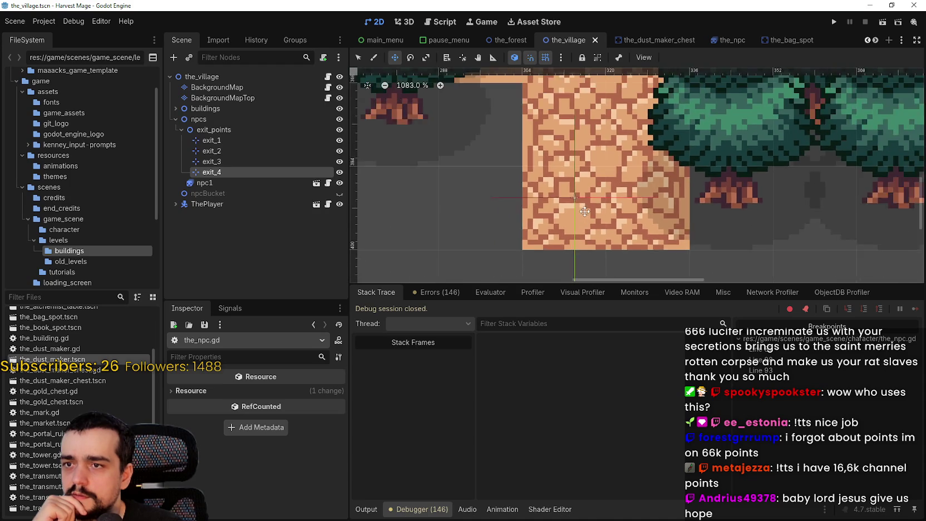
{"action": "scroll", "coordinate": [589, 206], "scroll_direction": "down", "scroll_amount": 3}
{"action": "scroll", "coordinate": [588, 207], "scroll_direction": "down", "scroll_amount": 7}
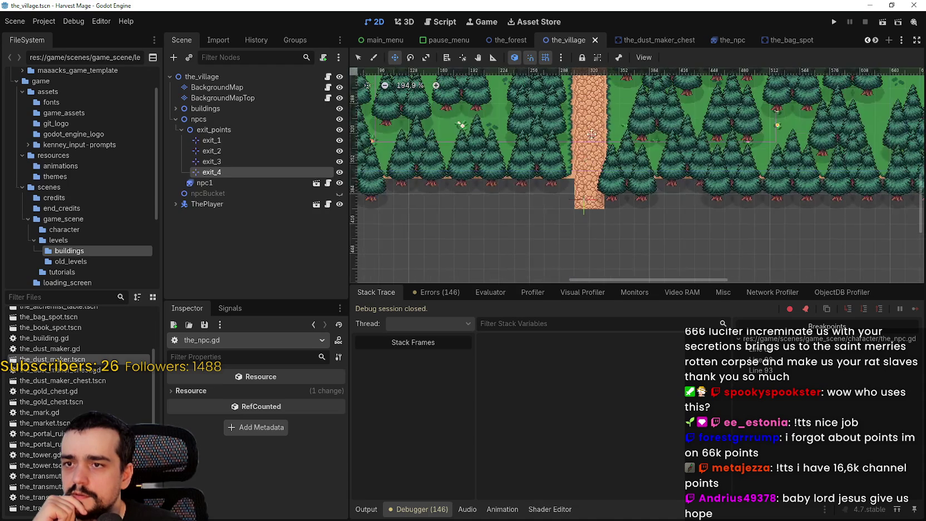
{"action": "scroll", "coordinate": [578, 204], "scroll_direction": "up", "scroll_amount": 8}
{"action": "scroll", "coordinate": [578, 204], "scroll_direction": "up", "scroll_amount": 1}
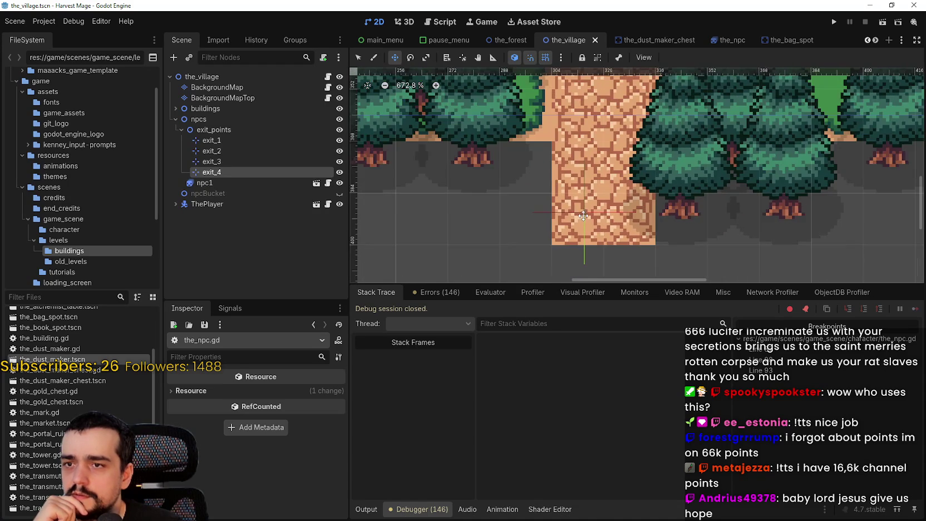
- Move exit_4 onto its road end and snap exit_1 to (320, -32)
{"action": "left_click_drag", "start_coordinate": [606, 187], "coordinate": [618, 191]}
{"action": "left_click", "coordinate": [246, 162]}
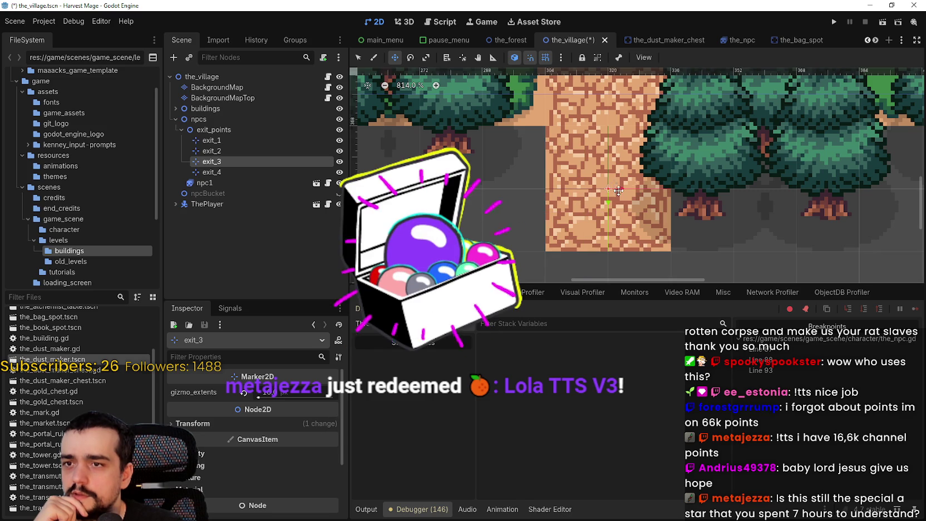
{"action": "scroll", "coordinate": [612, 190], "scroll_direction": "down", "scroll_amount": 2}
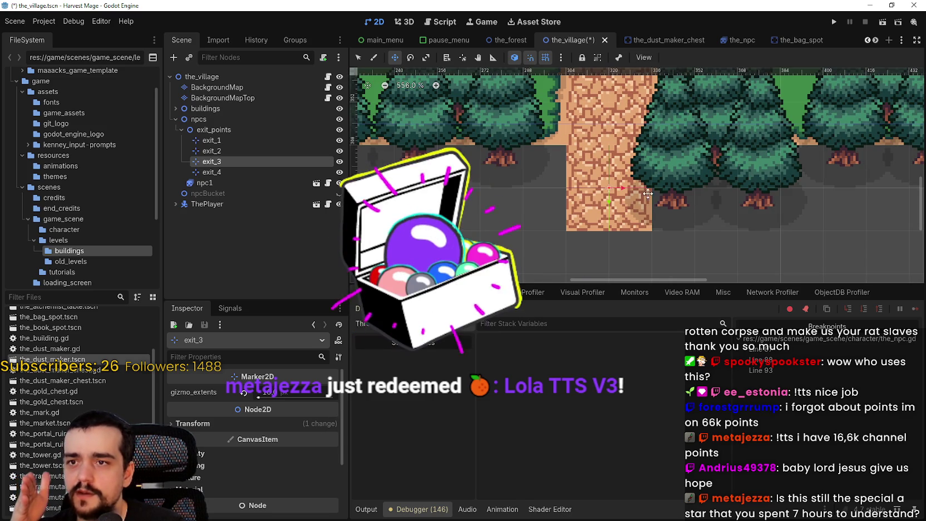
{"action": "scroll", "coordinate": [604, 158], "scroll_direction": "down", "scroll_amount": 6}
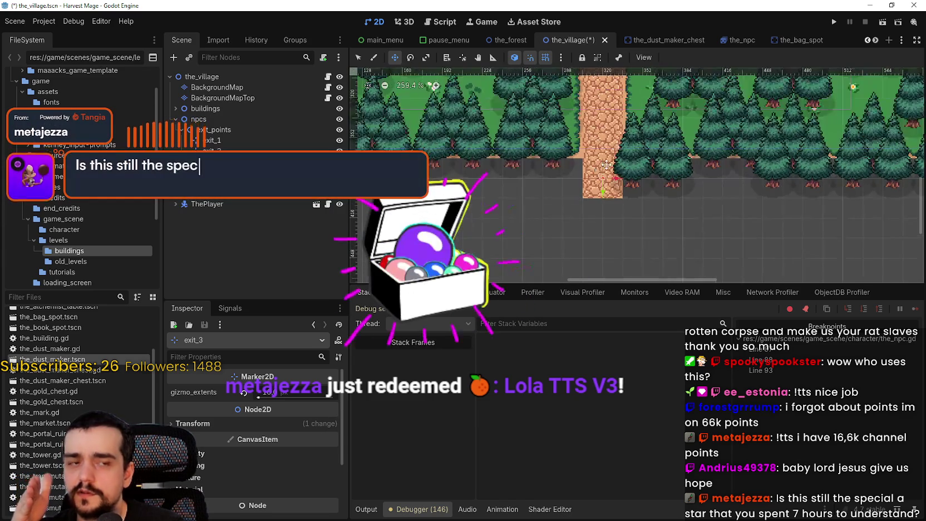
{"action": "scroll", "coordinate": [611, 158], "scroll_direction": "up", "scroll_amount": 2}
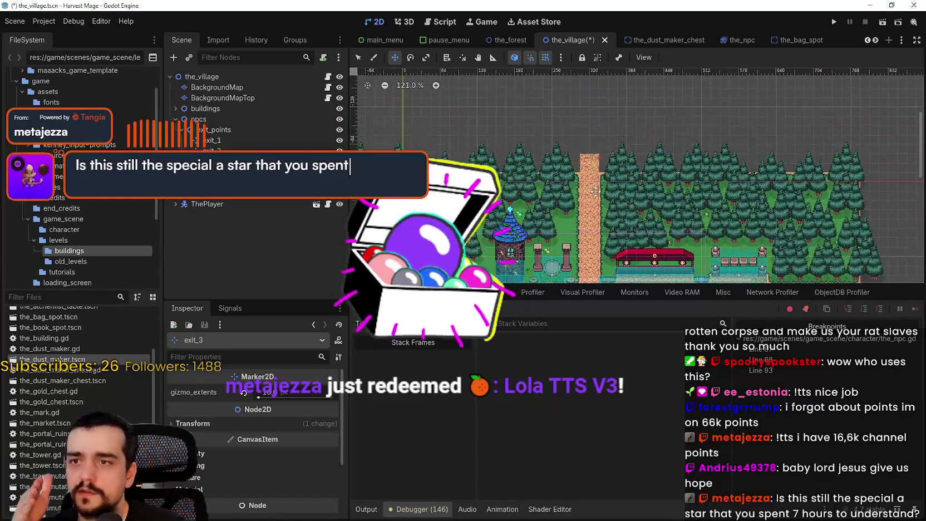
{"action": "scroll", "coordinate": [613, 162], "scroll_direction": "up", "scroll_amount": 4}
{"action": "left_click", "coordinate": [212, 140]}
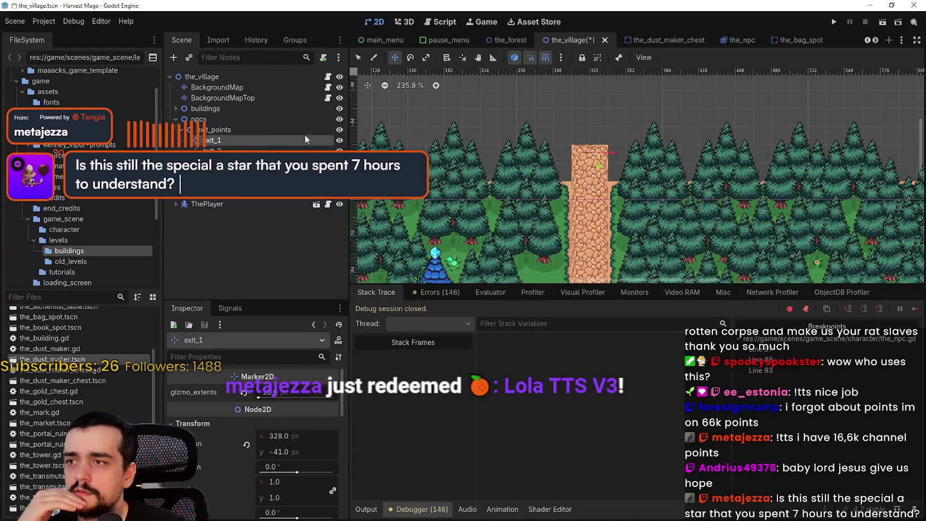
{"action": "left_click_drag", "start_coordinate": [556, 164], "coordinate": [559, 180]}
- Check the positions of the exit_2, exit_3 and exit_4 markers
{"action": "scroll", "coordinate": [559, 180], "scroll_direction": "down", "scroll_amount": 6}
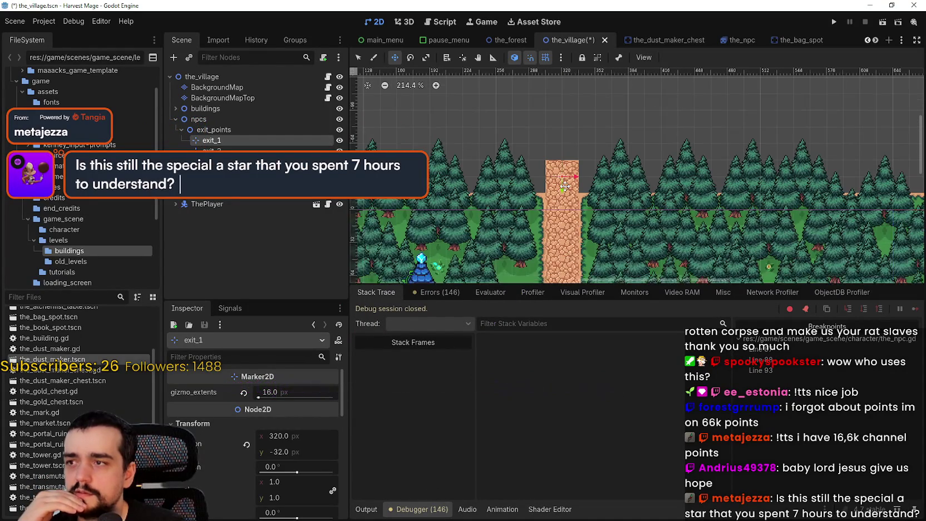
{"action": "scroll", "coordinate": [563, 184], "scroll_direction": "down", "scroll_amount": 7}
{"action": "scroll", "coordinate": [789, 211], "scroll_direction": "up", "scroll_amount": 5}
{"action": "scroll", "coordinate": [612, 188], "scroll_direction": "up", "scroll_amount": 4}
{"action": "left_click", "coordinate": [258, 152]}
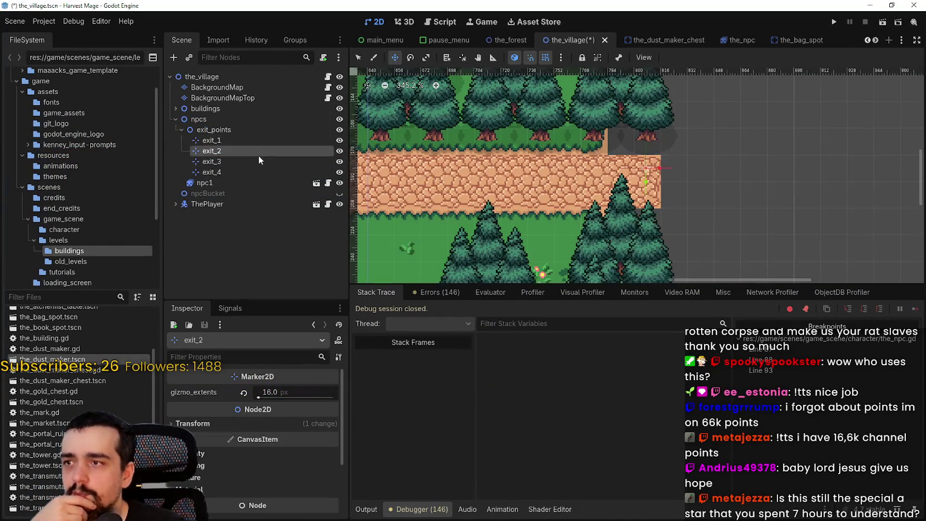
{"action": "scroll", "coordinate": [657, 167], "scroll_direction": "up", "scroll_amount": 5}
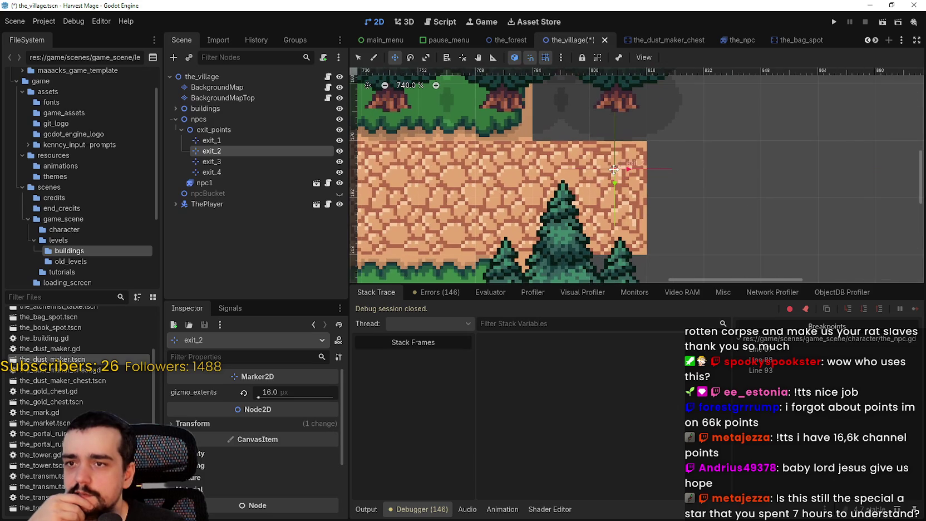
{"action": "scroll", "coordinate": [589, 197], "scroll_direction": "down", "scroll_amount": 6}
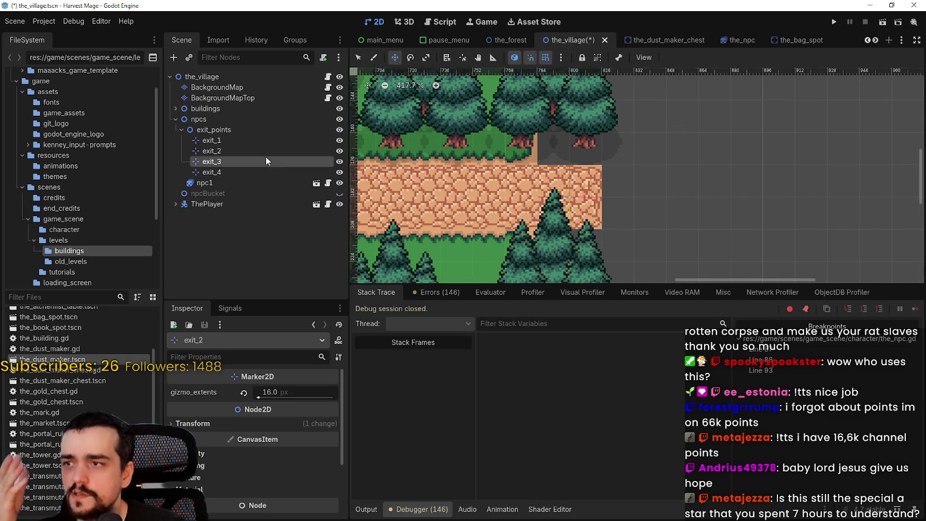
{"action": "left_click", "coordinate": [265, 161]}
{"action": "scroll", "coordinate": [506, 184], "scroll_direction": "down", "scroll_amount": 5}
{"action": "left_click", "coordinate": [253, 151]}
{"action": "scroll", "coordinate": [414, 216], "scroll_direction": "down", "scroll_amount": 3}
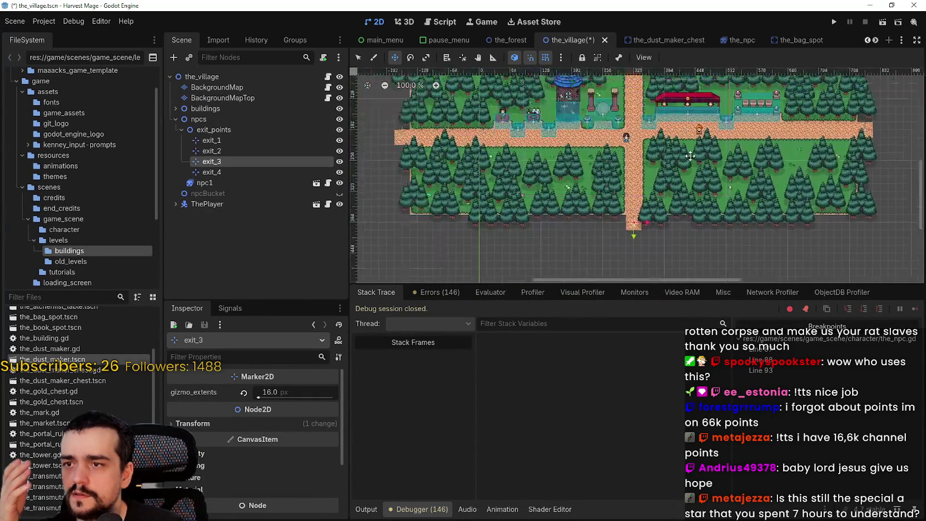
{"action": "scroll", "coordinate": [414, 216], "scroll_direction": "up", "scroll_amount": 3}
{"action": "left_click", "coordinate": [211, 172]}
{"action": "scroll", "coordinate": [523, 200], "scroll_direction": "up", "scroll_amount": 5}
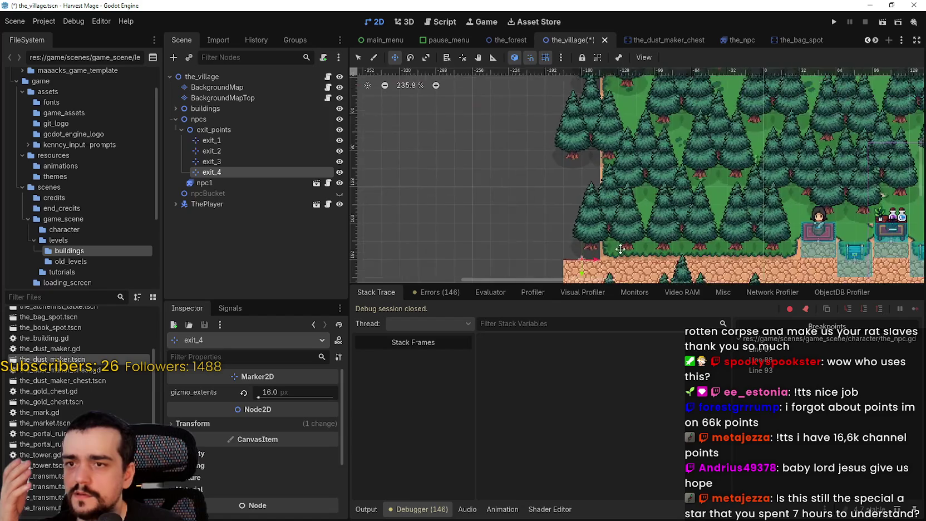
{"action": "scroll", "coordinate": [573, 153], "scroll_direction": "up", "scroll_amount": 2}
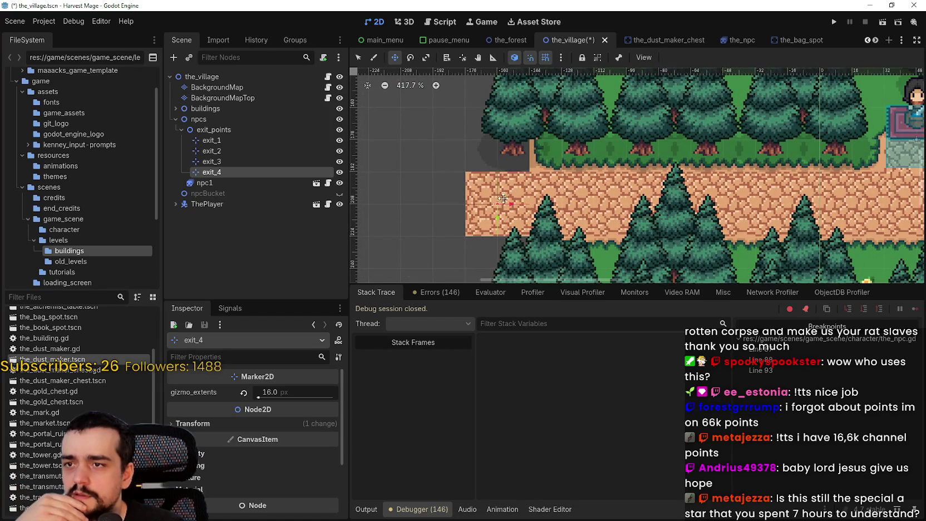
{"action": "scroll", "coordinate": [551, 214], "scroll_direction": "down", "scroll_amount": 5}
- Save the village scene and run the project with F5
{"action": "key", "text": "ctrl+s"}
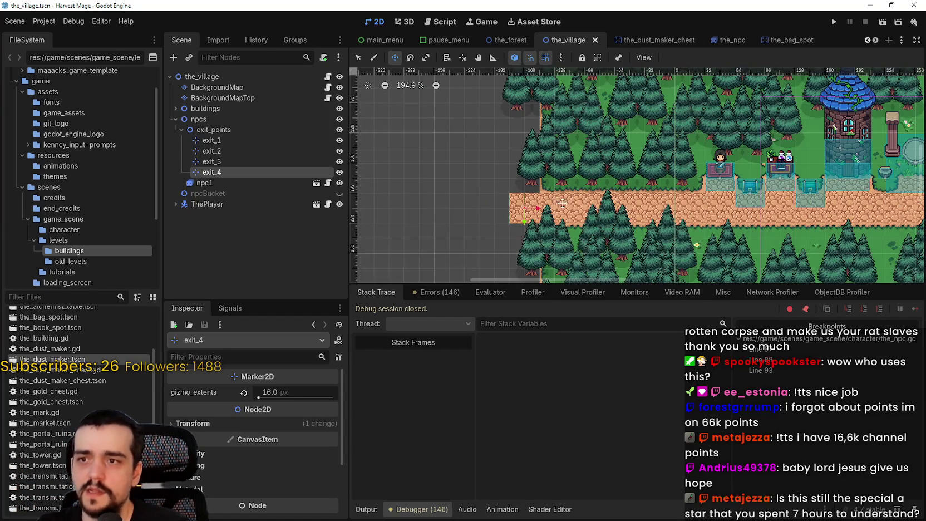
{"action": "scroll", "coordinate": [494, 204], "scroll_direction": "up", "scroll_amount": 6}
{"action": "scroll", "coordinate": [494, 204], "scroll_direction": "down", "scroll_amount": 10}
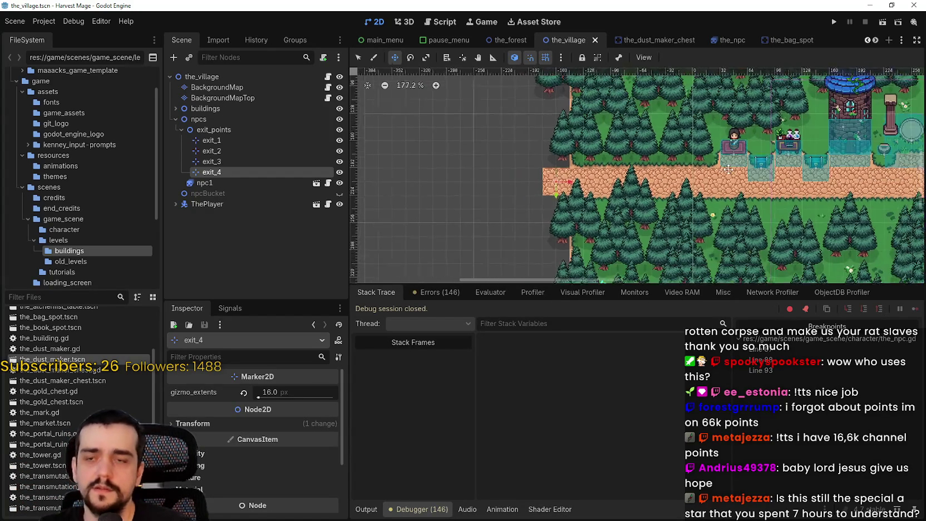
{"action": "scroll", "coordinate": [582, 180], "scroll_direction": "right", "scroll_amount": 3}
{"action": "key", "text": "F5"}
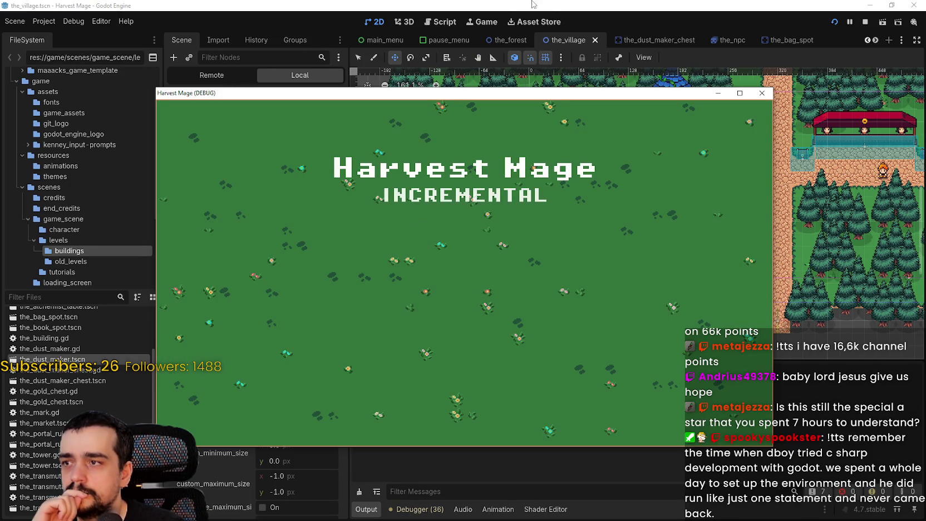
- Bring the game window forward and continue from the title screen into the village
{"action": "left_click", "coordinate": [494, 23]}
{"action": "left_click", "coordinate": [494, 23]}
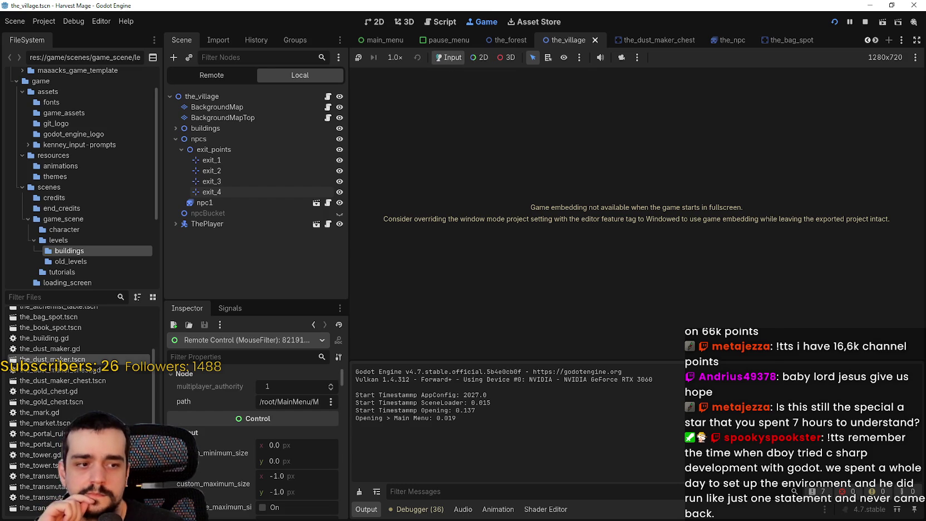
{"action": "key", "text": "alt+Tab"}
{"action": "left_click", "coordinate": [237, 281]}
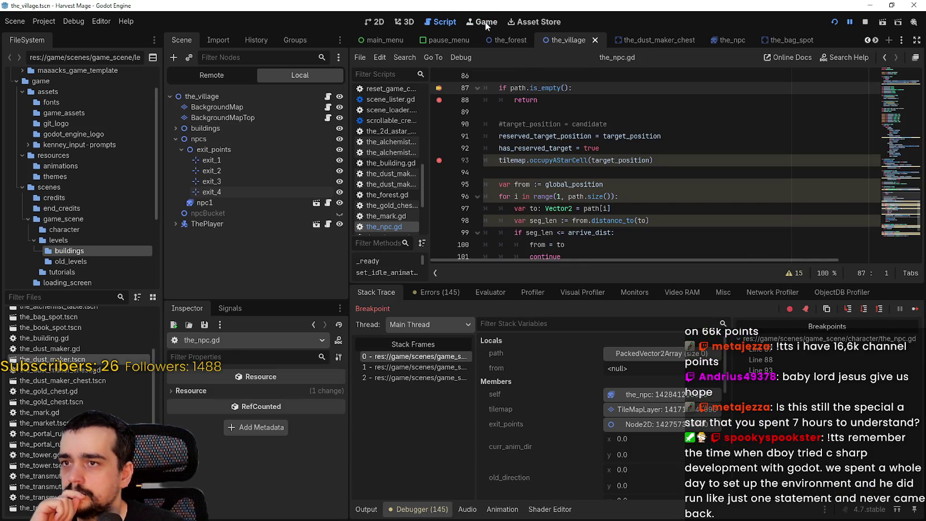
- Switch to the Game view and resume past the line 87 breakpoint
{"action": "left_click", "coordinate": [485, 23]}
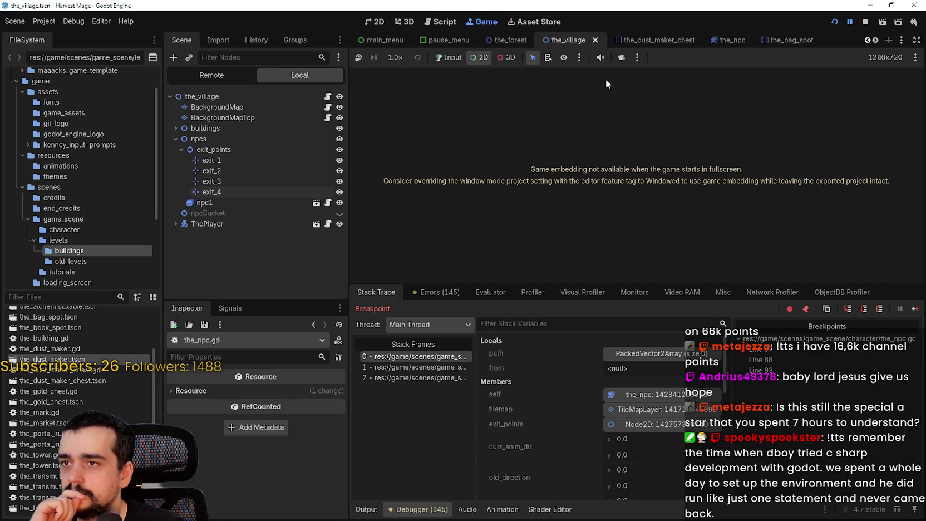
{"action": "left_click", "coordinate": [916, 310]}
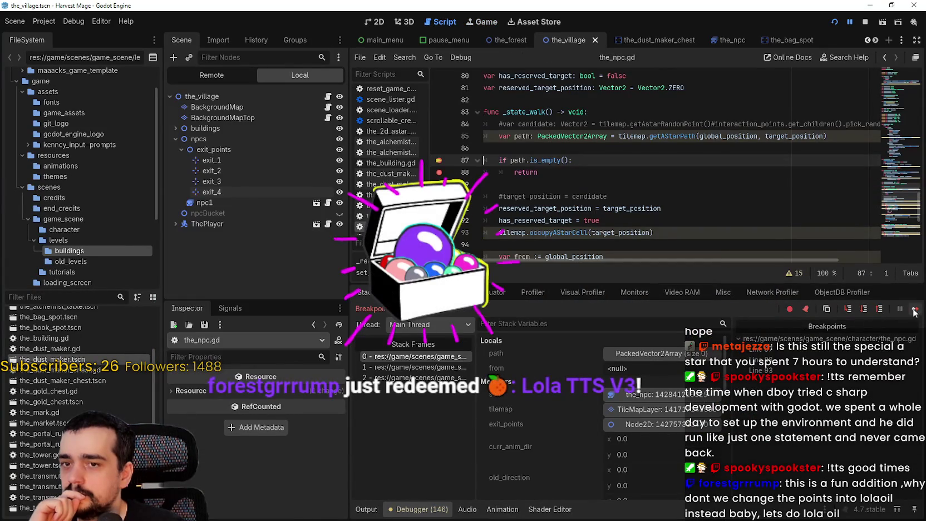
{"action": "left_click", "coordinate": [916, 309]}
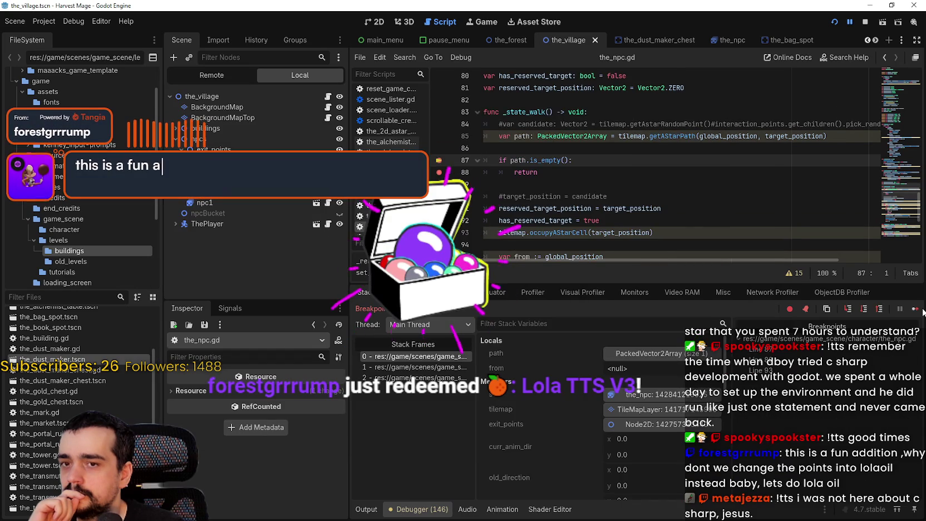
- Resume repeatedly past the line 87 and line 93 breakpoints while the NPC walks the road
{"action": "left_click", "coordinate": [917, 310]}
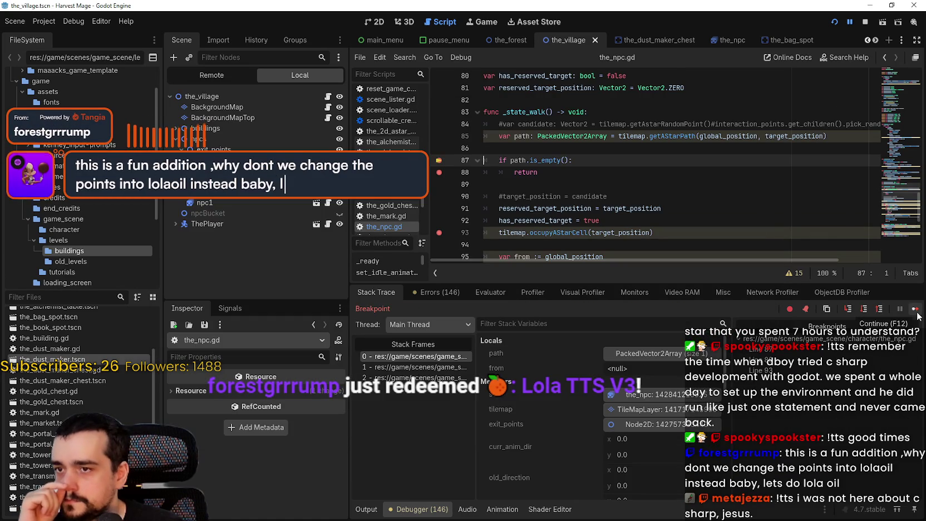
{"action": "left_click", "coordinate": [916, 310]}
{"action": "left_click", "coordinate": [916, 310]}
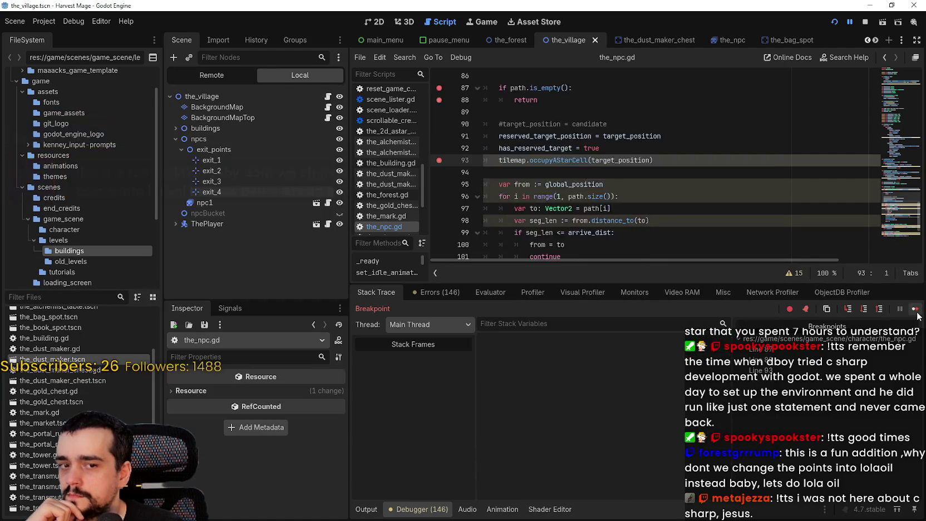
{"action": "left_click", "coordinate": [916, 312]}
{"action": "left_click", "coordinate": [917, 313]}
{"action": "left_click", "coordinate": [916, 313]}
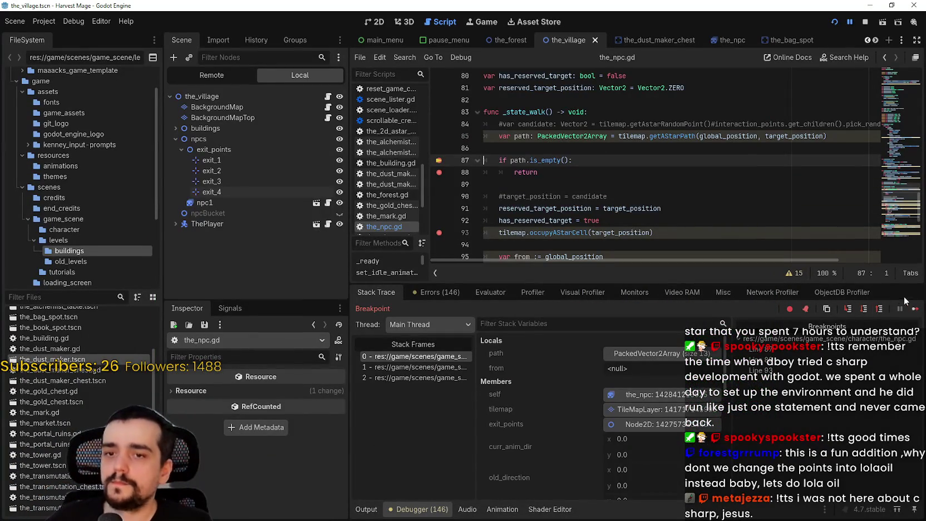
{"action": "left_click", "coordinate": [916, 309]}
{"action": "scroll", "coordinate": [507, 272], "scroll_direction": "down", "scroll_amount": 4}
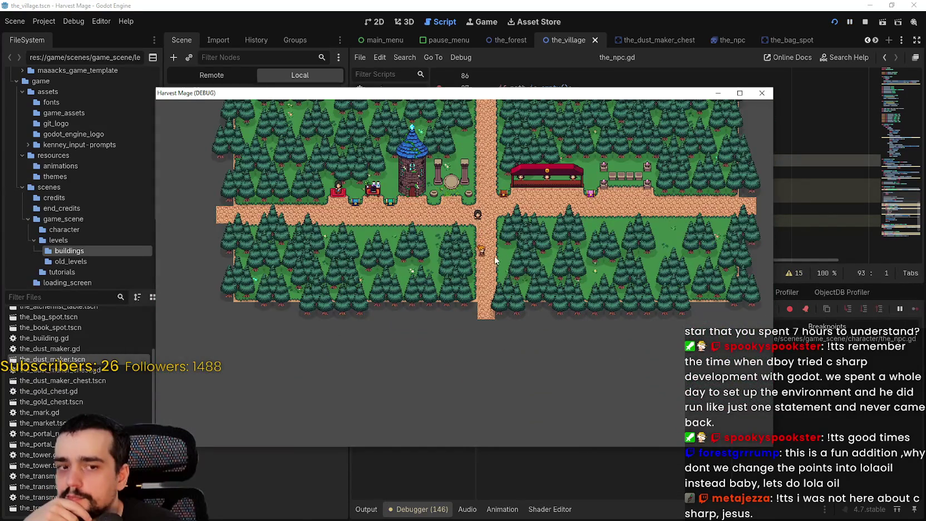
{"action": "scroll", "coordinate": [523, 312], "scroll_direction": "up", "scroll_amount": 4}
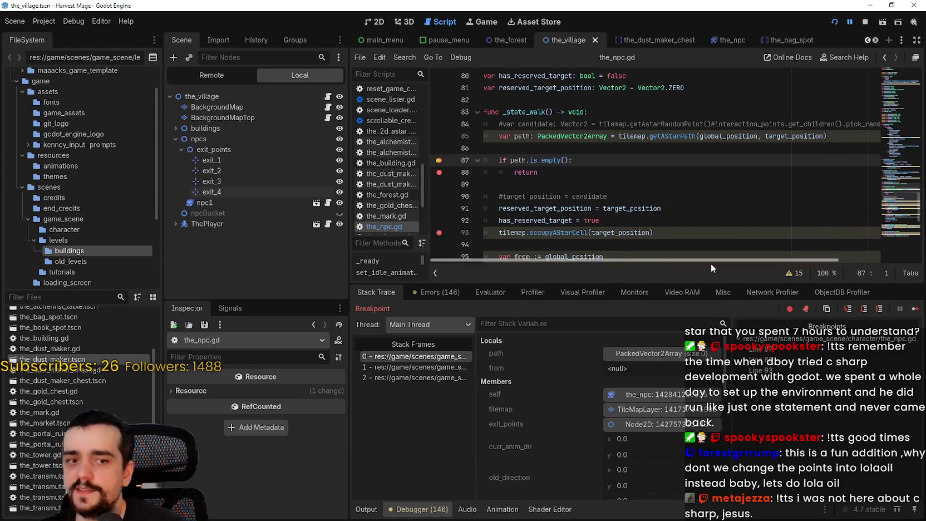
- Resume past the line 87 and 88 breakpoints several times as the NPCs walk
{"action": "left_click", "coordinate": [915, 311]}
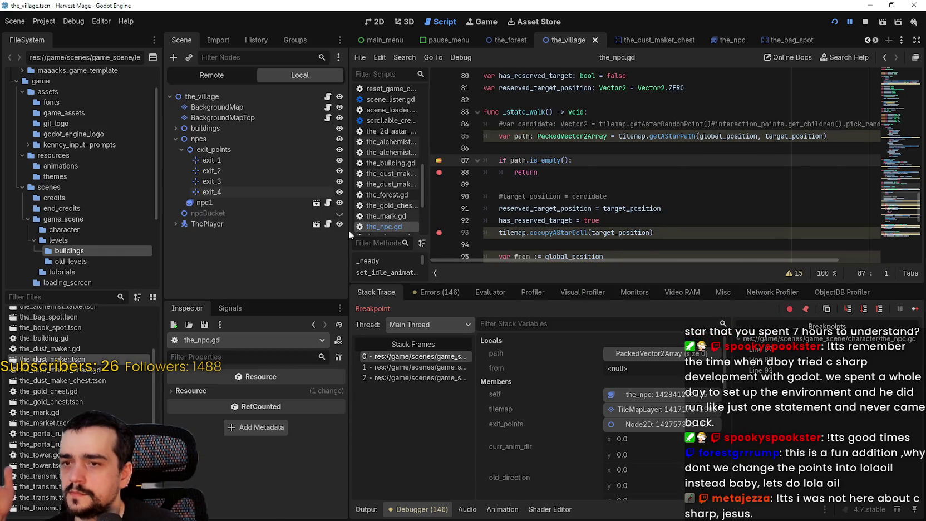
{"action": "left_click", "coordinate": [915, 309]}
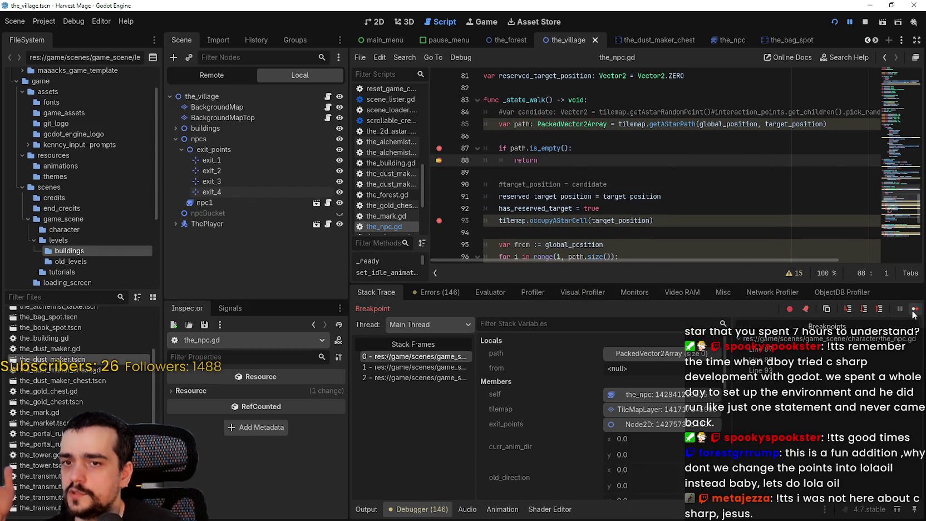
{"action": "left_click", "coordinate": [913, 310]}
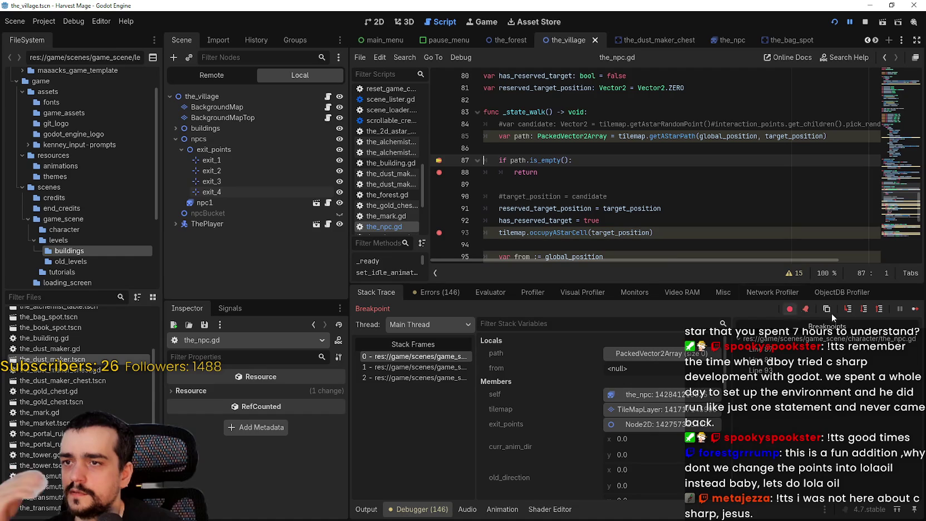
{"action": "left_click", "coordinate": [913, 309]}
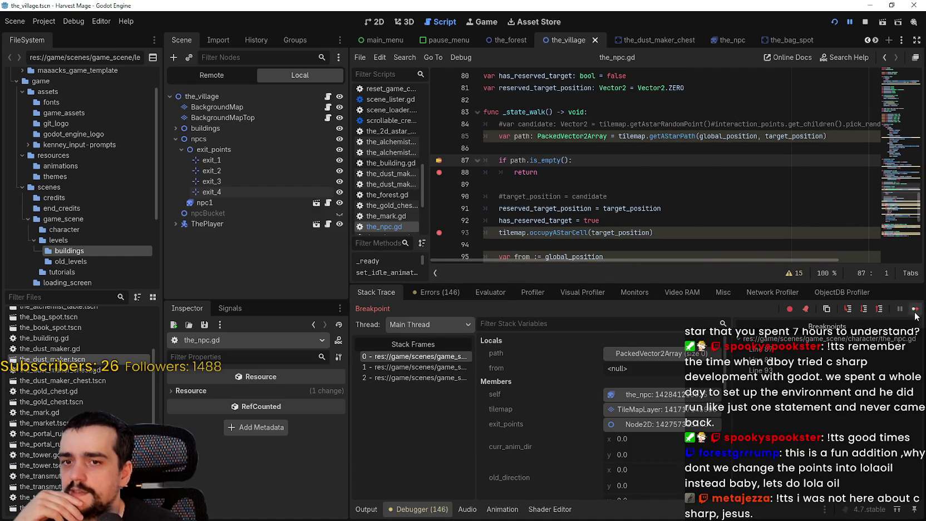
{"action": "left_click", "coordinate": [915, 310]}
{"action": "left_click", "coordinate": [915, 310]}
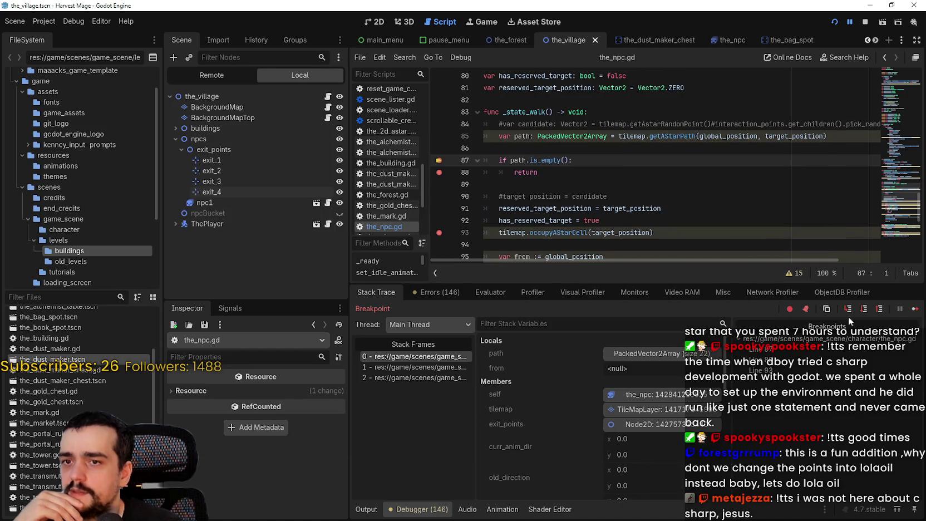
{"action": "left_click", "coordinate": [914, 310]}
{"action": "left_click", "coordinate": [914, 309]}
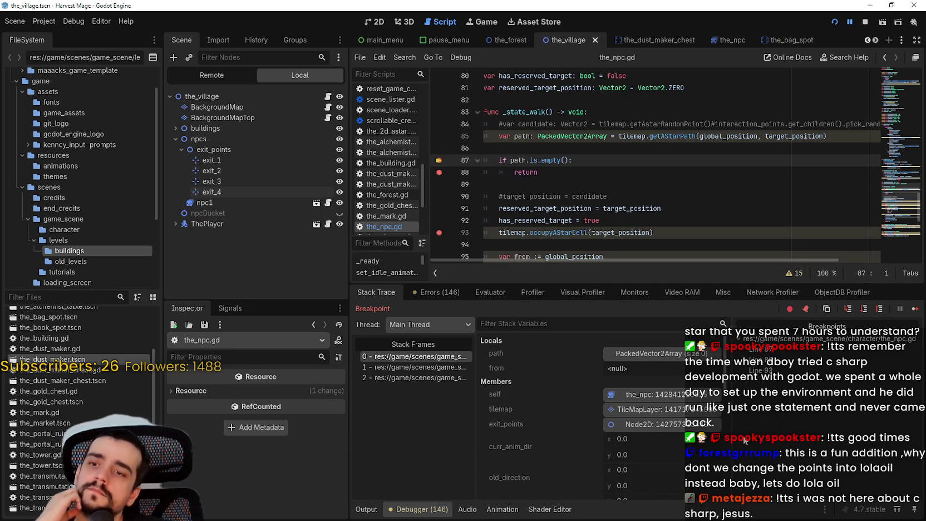
- Keep resuming until paused at line 87 again, then click into commented line 84
{"action": "left_click", "coordinate": [915, 311]}
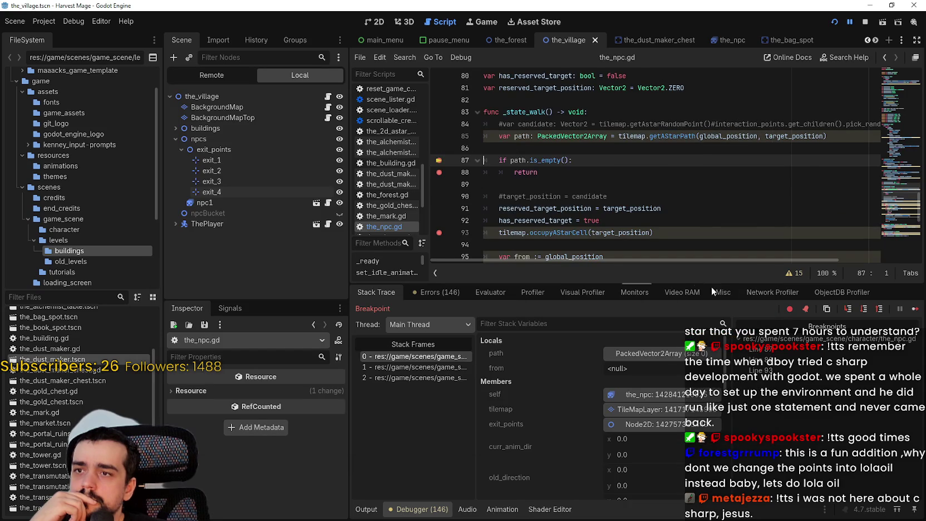
{"action": "left_click", "coordinate": [914, 311]}
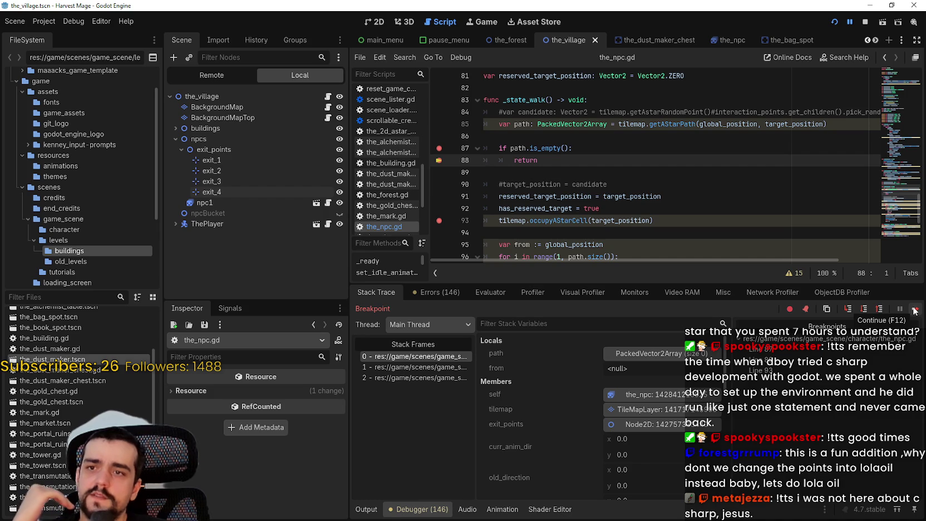
{"action": "left_click", "coordinate": [915, 310]}
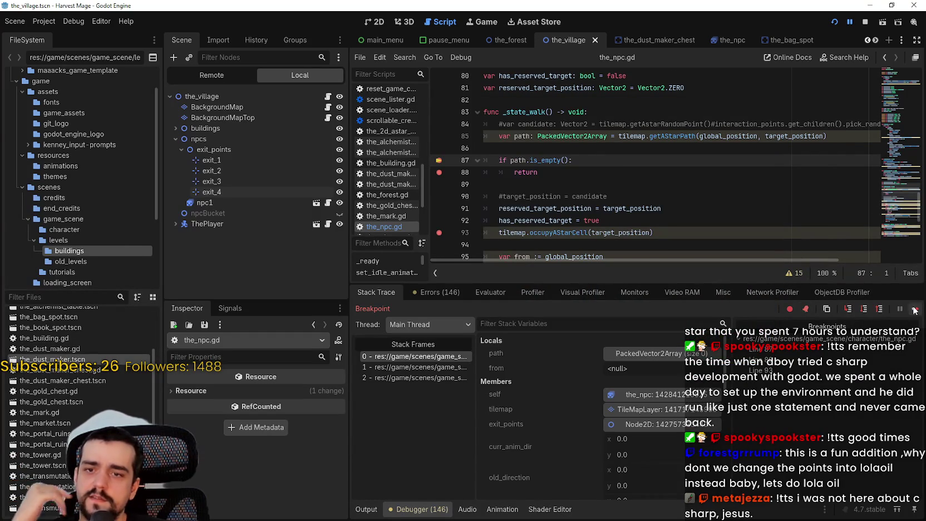
{"action": "left_click", "coordinate": [916, 309]}
{"action": "left_click", "coordinate": [916, 310]}
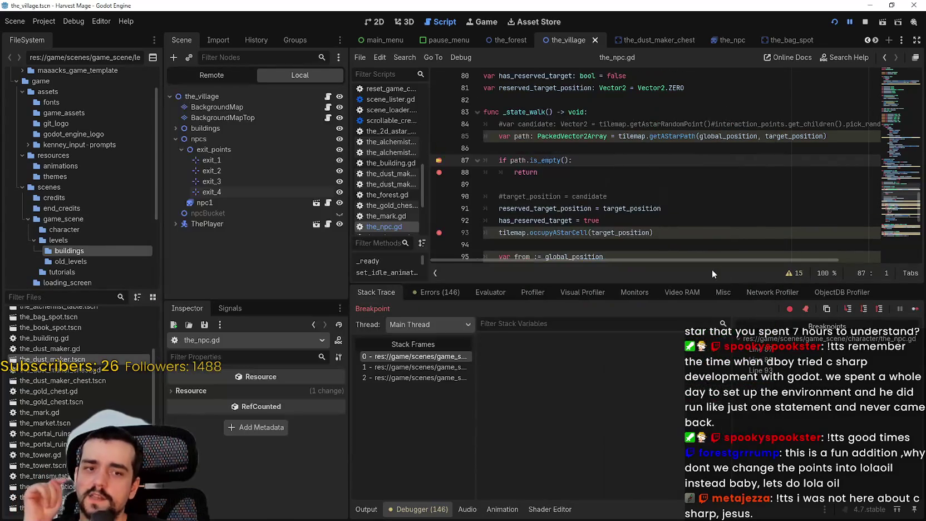
{"action": "left_click", "coordinate": [915, 309]}
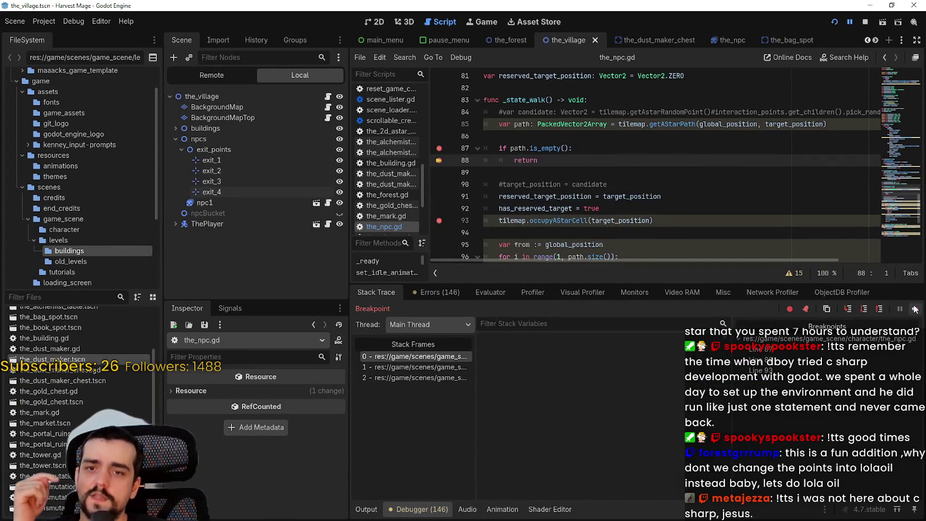
{"action": "left_click", "coordinate": [916, 309]}
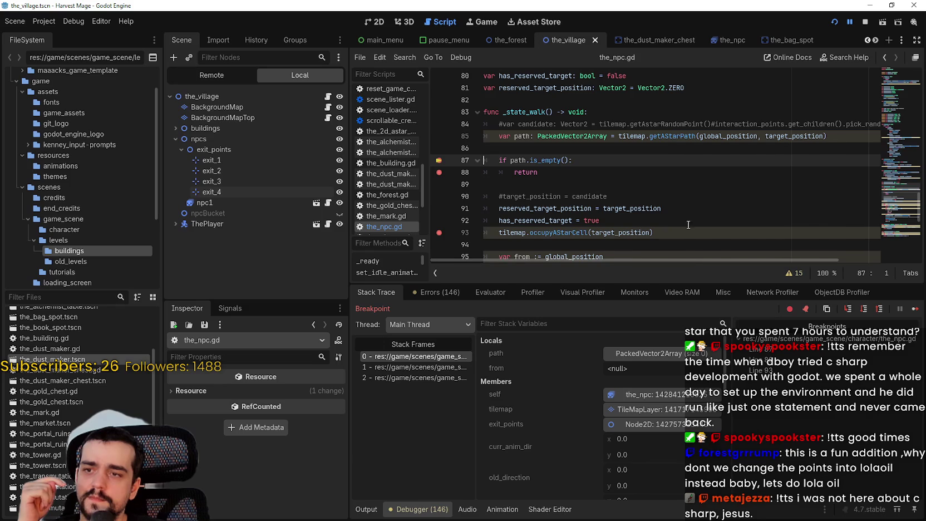
{"action": "left_click", "coordinate": [800, 124]}
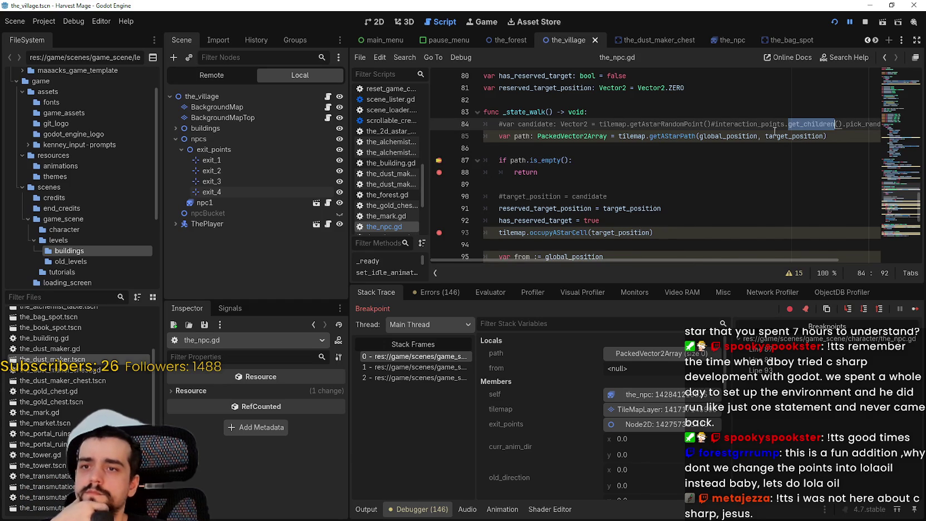
- Select the getAStarPath call on line 85 and stop the running game
{"action": "double_click", "coordinate": [683, 136]}
{"action": "scroll", "coordinate": [694, 190], "scroll_direction": "up", "scroll_amount": 2}
{"action": "scroll", "coordinate": [694, 191], "scroll_direction": "up", "scroll_amount": 3}
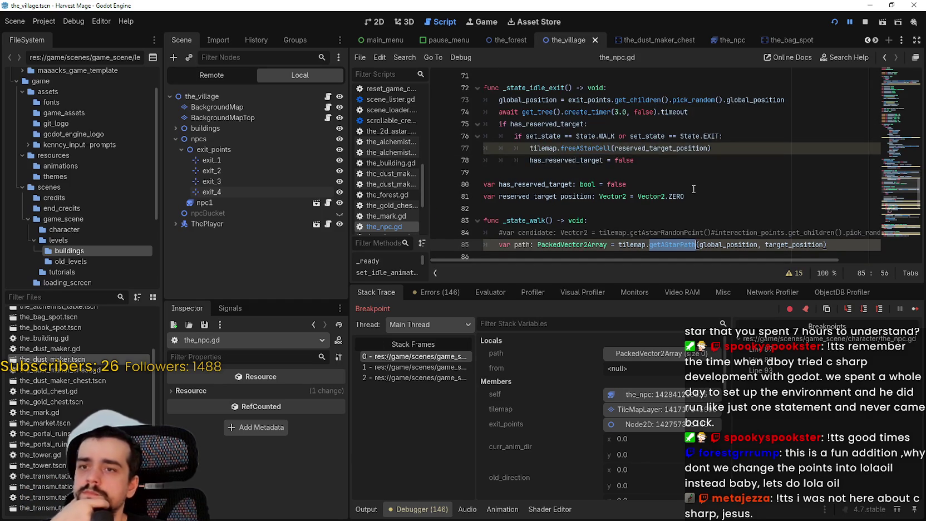
{"action": "scroll", "coordinate": [694, 191], "scroll_direction": "down", "scroll_amount": 2}
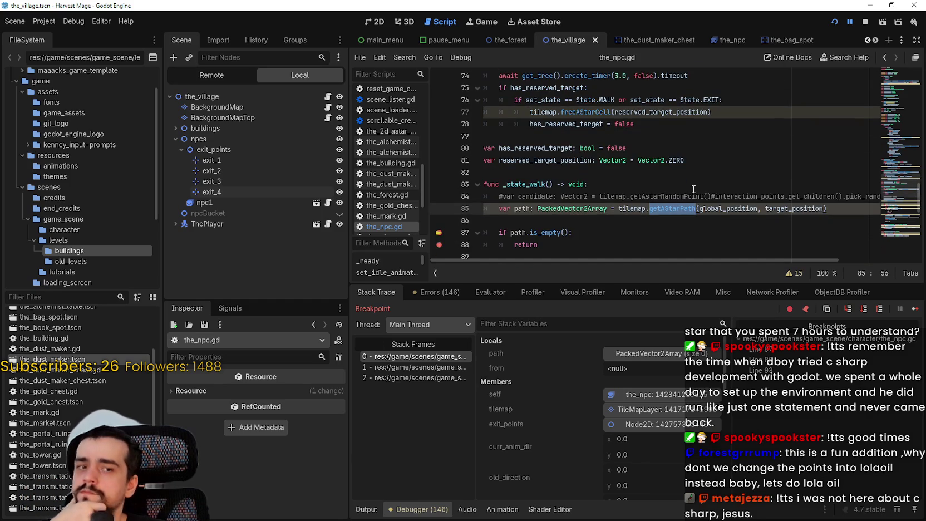
{"action": "left_click", "coordinate": [867, 22]}
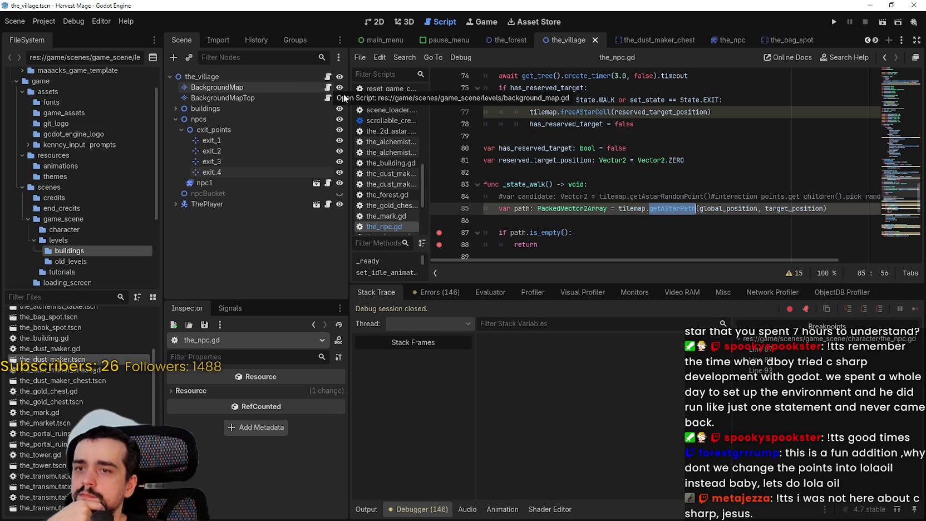
- Paste line 55's random exit point expression into line 49, comment out getAstarRandomPoint, and save
{"action": "scroll", "coordinate": [722, 206], "scroll_direction": "up", "scroll_amount": 10}
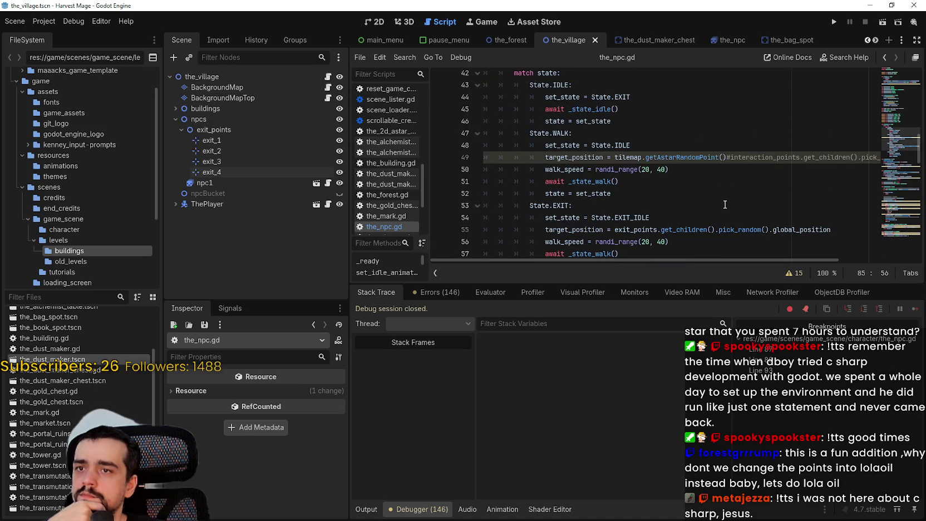
{"action": "scroll", "coordinate": [724, 205], "scroll_direction": "down", "scroll_amount": 1}
{"action": "scroll", "coordinate": [725, 205], "scroll_direction": "down", "scroll_amount": 1}
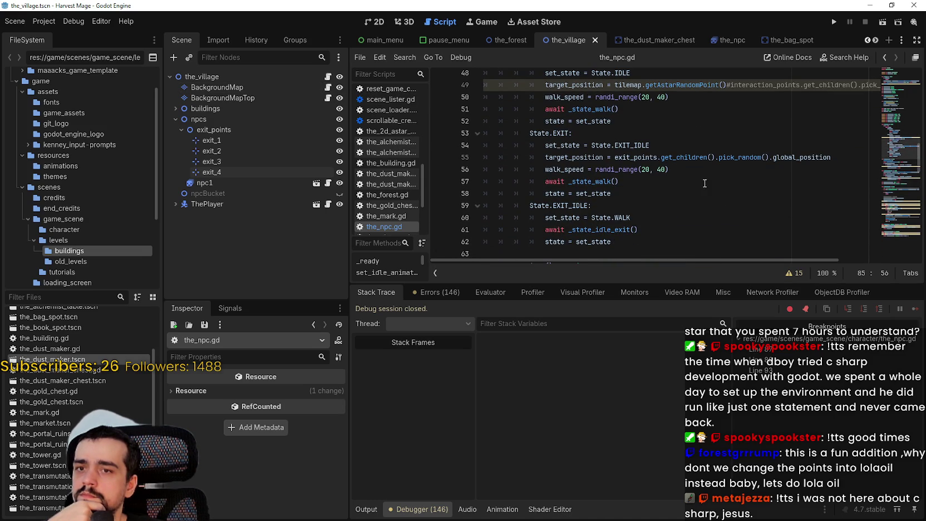
{"action": "scroll", "coordinate": [635, 154], "scroll_direction": "up", "scroll_amount": 2}
{"action": "left_click", "coordinate": [673, 154]}
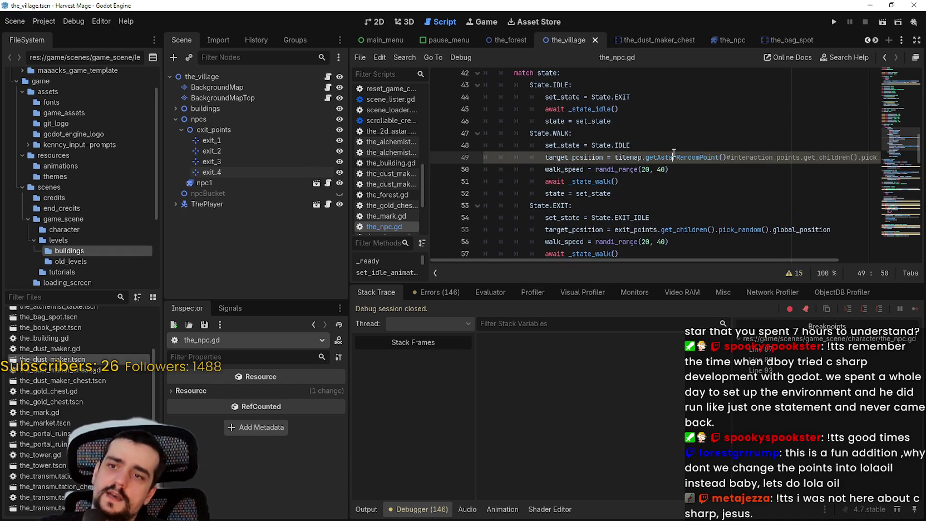
{"action": "double_click", "coordinate": [627, 153]}
{"action": "left_click_drag", "start_coordinate": [627, 153], "coordinate": [682, 154]}
{"action": "scroll", "coordinate": [731, 169], "scroll_direction": "down", "scroll_amount": 1}
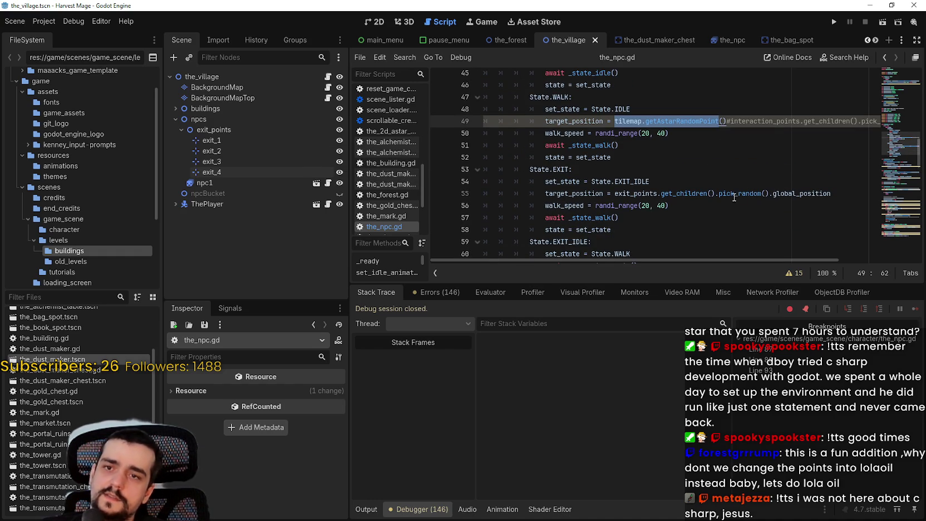
{"action": "double_click", "coordinate": [640, 194]}
{"action": "left_click_drag", "start_coordinate": [640, 193], "coordinate": [813, 194]}
{"action": "key", "text": "ctrl+c"}
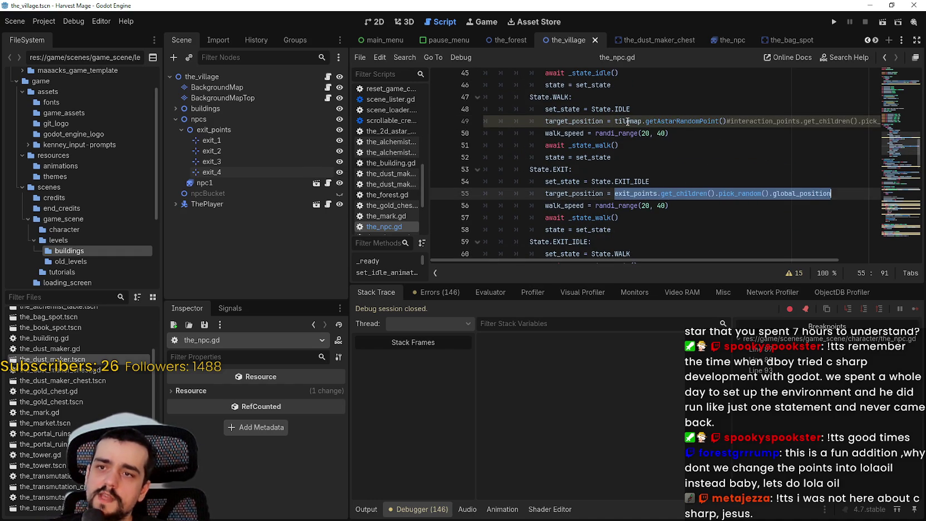
{"action": "left_click", "coordinate": [614, 122]}
{"action": "key", "text": "ctrl+v"}
{"action": "type", "text": "#"}
{"action": "key", "text": "ctrl+s"}
- Launch the game again to test the new walk target
{"action": "left_click", "coordinate": [669, 183]}
{"action": "scroll", "coordinate": [704, 187], "scroll_direction": "down", "scroll_amount": 1}
{"action": "key", "text": "F5"}
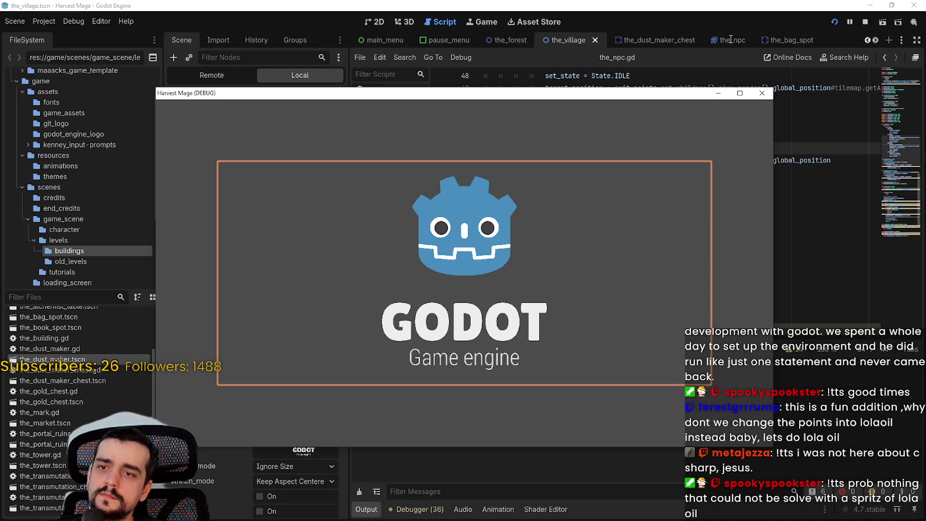
- Open the running game and start a New Game from the main menu
{"action": "left_click", "coordinate": [486, 22]}
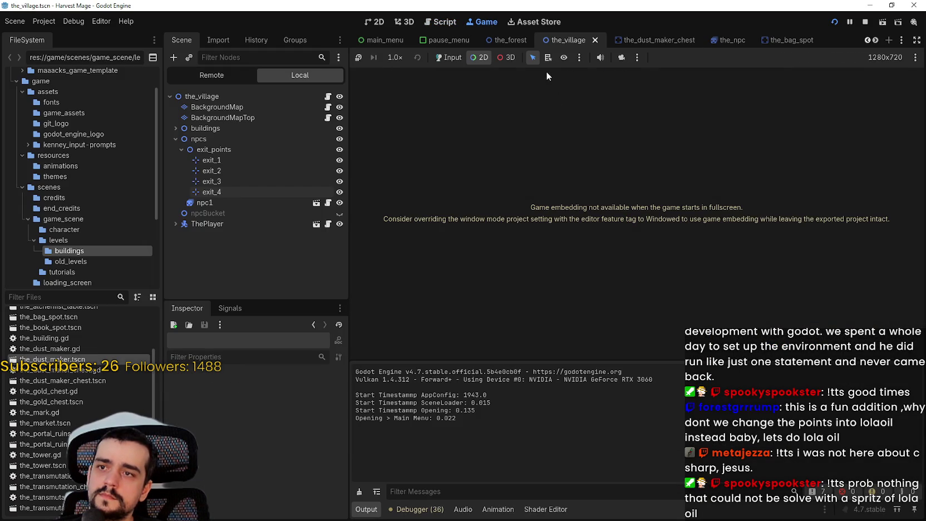
{"action": "left_click", "coordinate": [456, 58]}
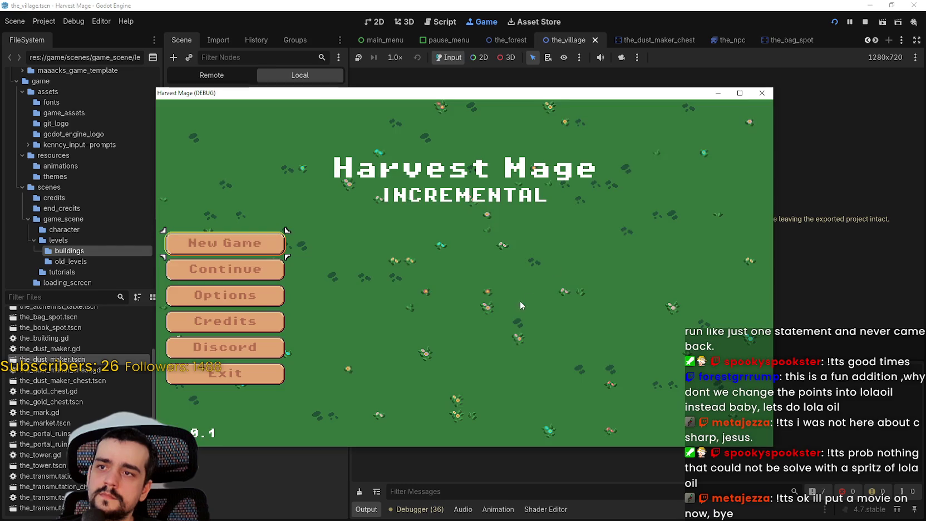
{"action": "left_click", "coordinate": [236, 275]}
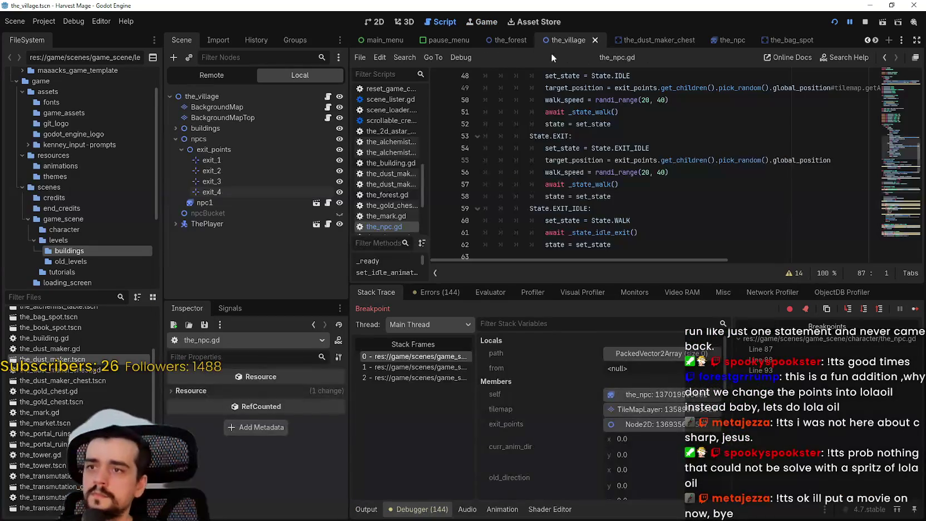
{"action": "left_click", "coordinate": [496, 25]}
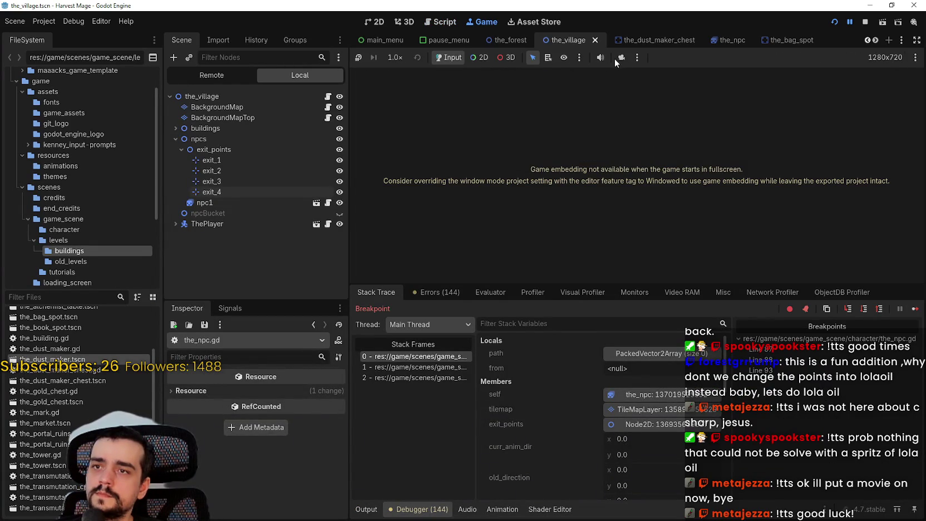
{"action": "left_click", "coordinate": [480, 58]}
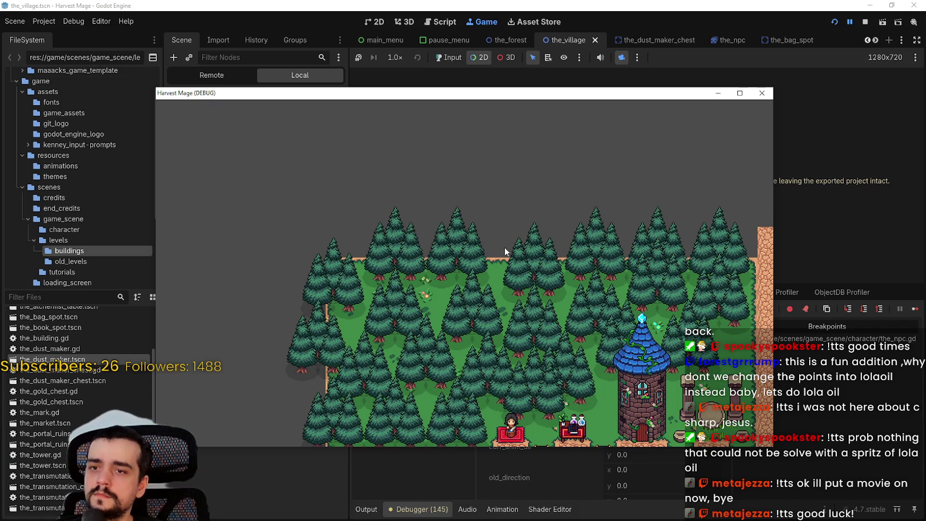
- Resume past the line 87 and 88 breakpoints until the village is running
{"action": "left_click", "coordinate": [915, 309]}
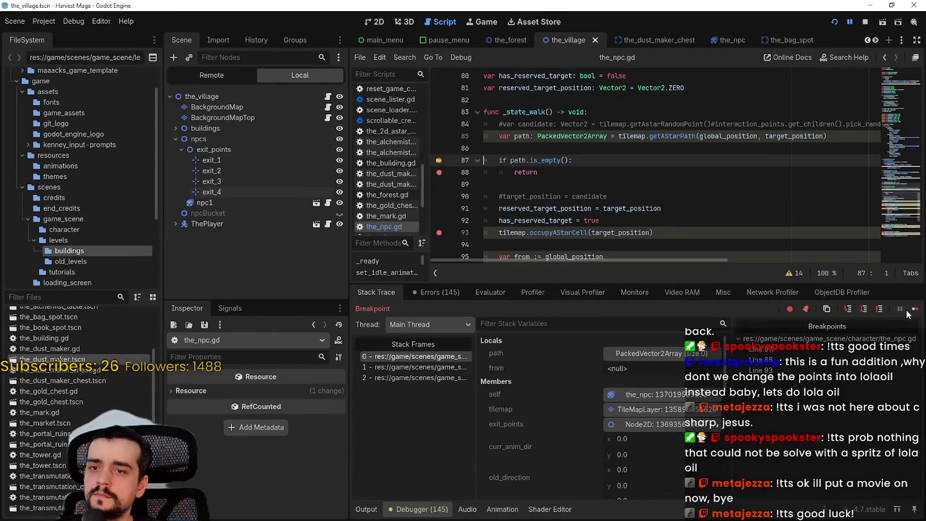
{"action": "left_click", "coordinate": [914, 309]}
{"action": "left_click", "coordinate": [915, 310]}
{"action": "left_click", "coordinate": [914, 309]}
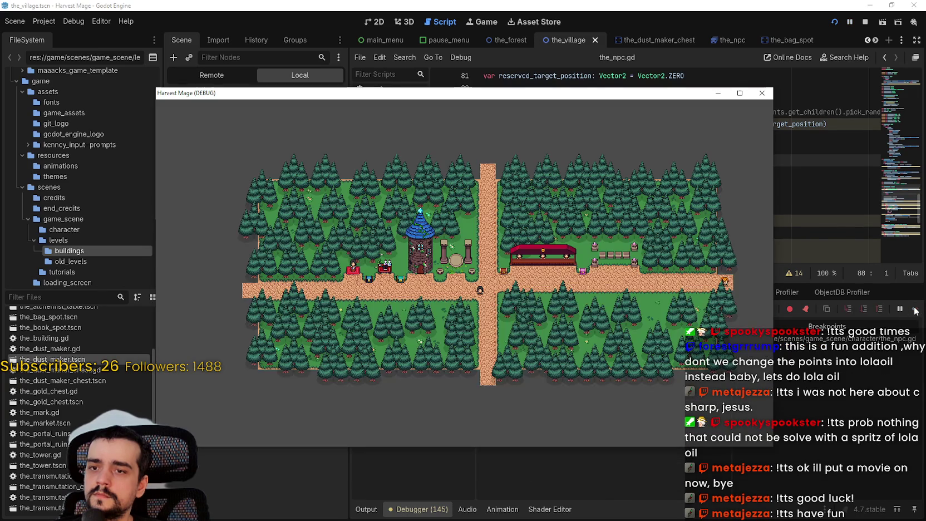
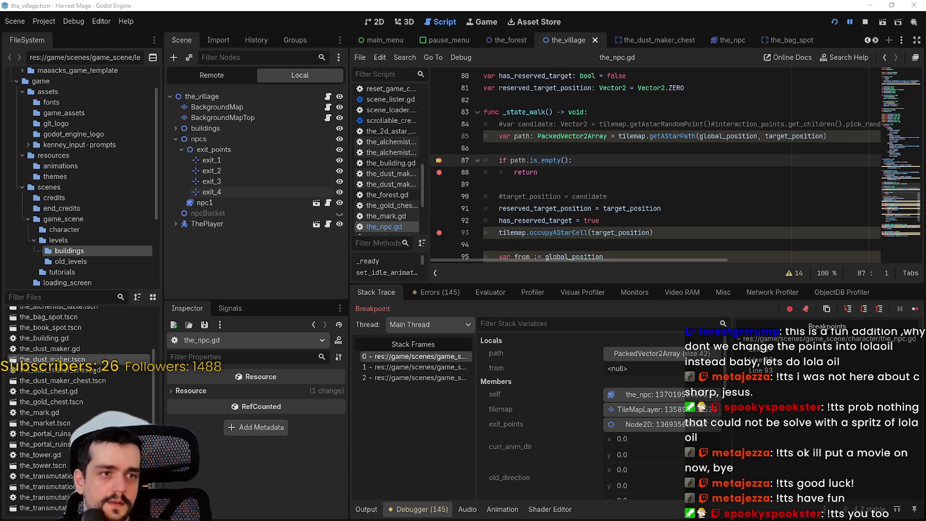
- Resume once, then inspect lines 89–95 of the_npc.gd around the has_reserved_target check
{"action": "key", "text": "F12"}
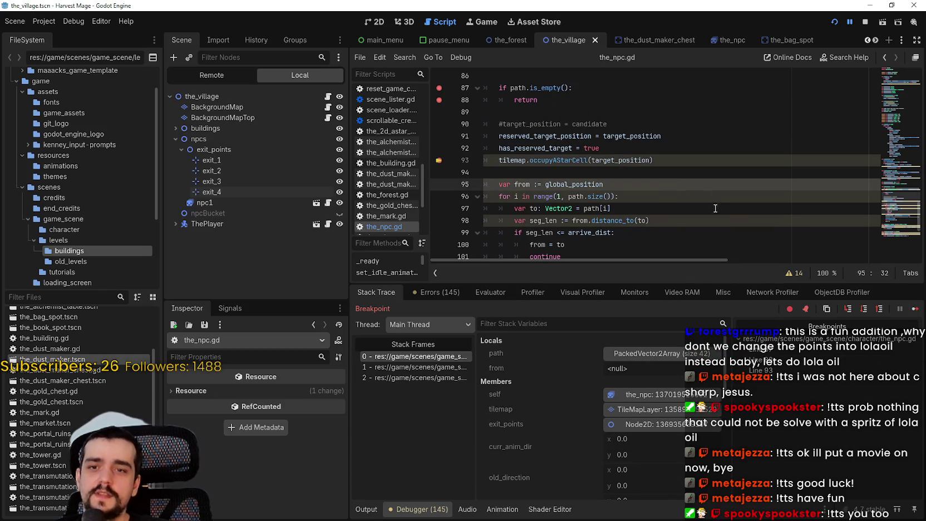
{"action": "left_click", "coordinate": [648, 160]}
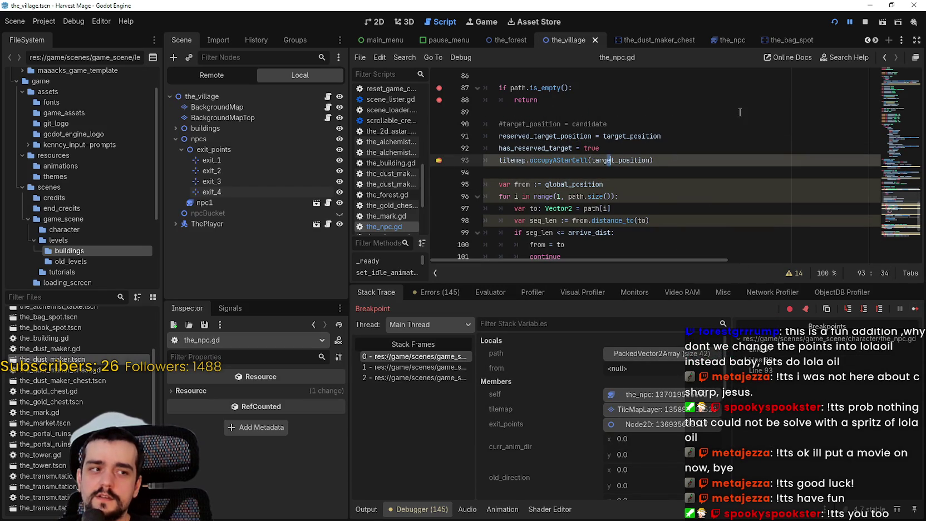
{"action": "key", "text": "Up"}
{"action": "key", "text": "Up"}
{"action": "key", "text": "Up"}
{"action": "left_click", "coordinate": [645, 149]}
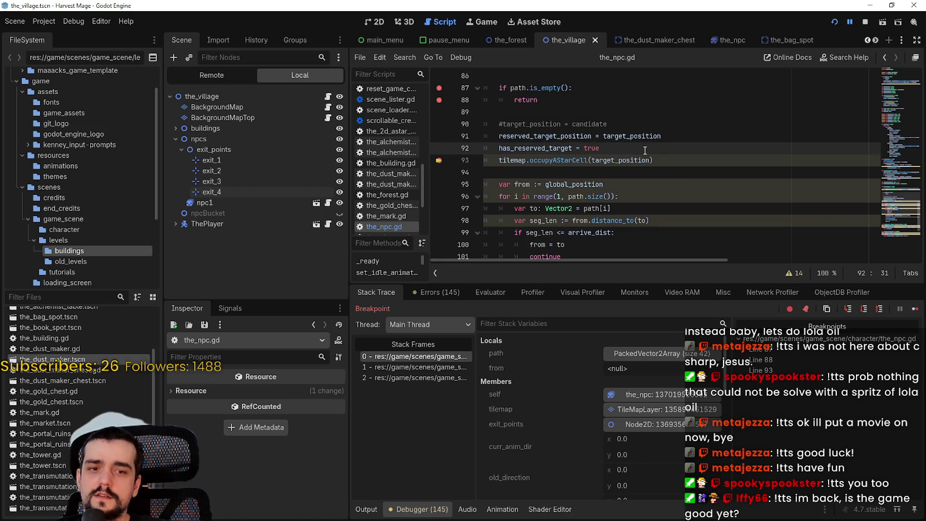
{"action": "triple_click", "coordinate": [591, 148]}
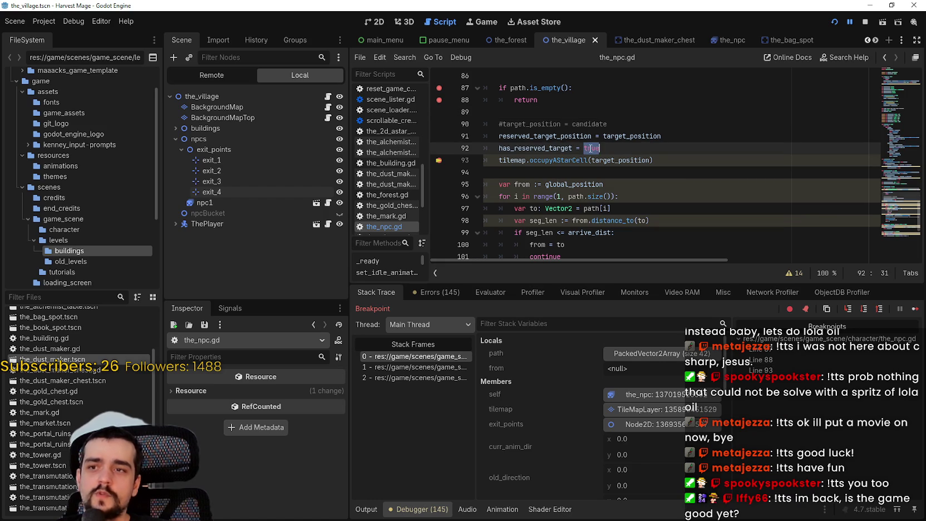
{"action": "left_click", "coordinate": [615, 171]}
{"action": "left_click", "coordinate": [688, 144]}
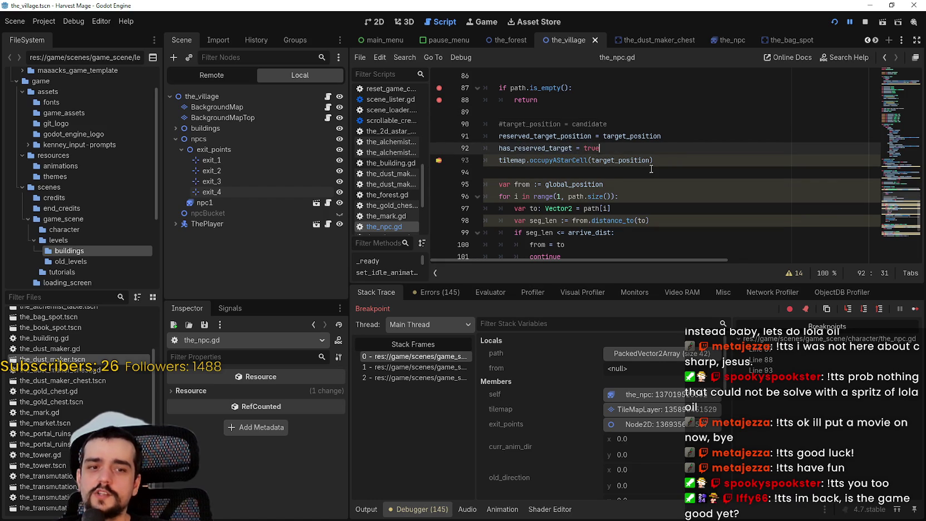
- Continue past the walk-state breakpoint until the village game runs again
{"action": "left_click", "coordinate": [915, 310]}
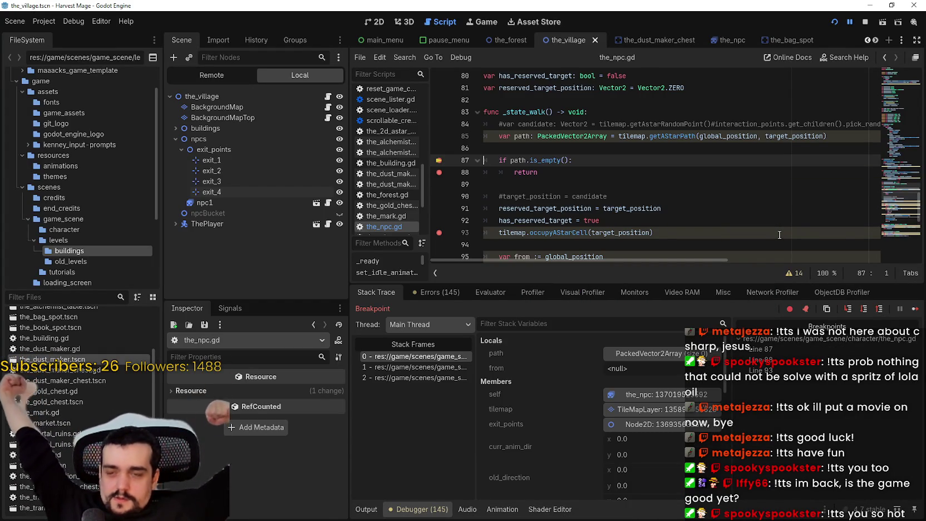
{"action": "left_click", "coordinate": [914, 304]}
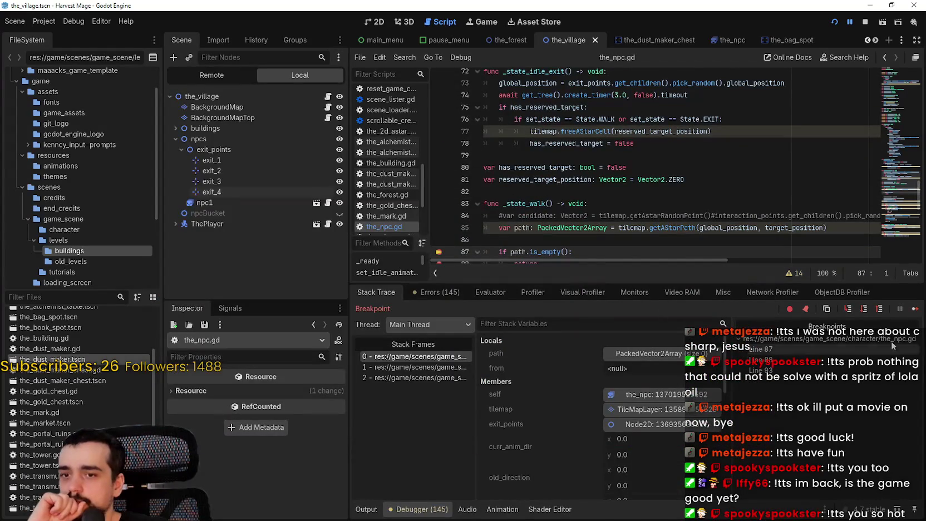
{"action": "left_click", "coordinate": [914, 306]}
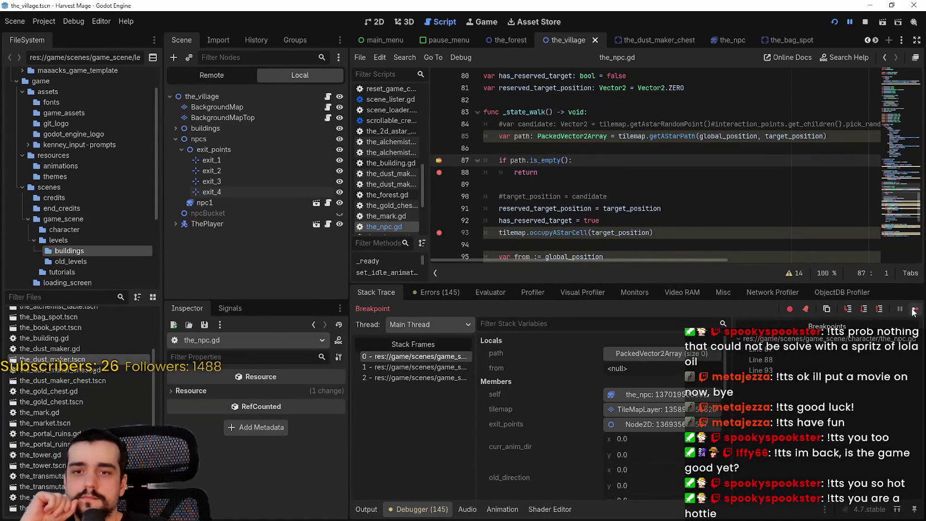
- Continue and step through the NPC breakpoints at line 88 and line 93
{"action": "left_click", "coordinate": [914, 309]}
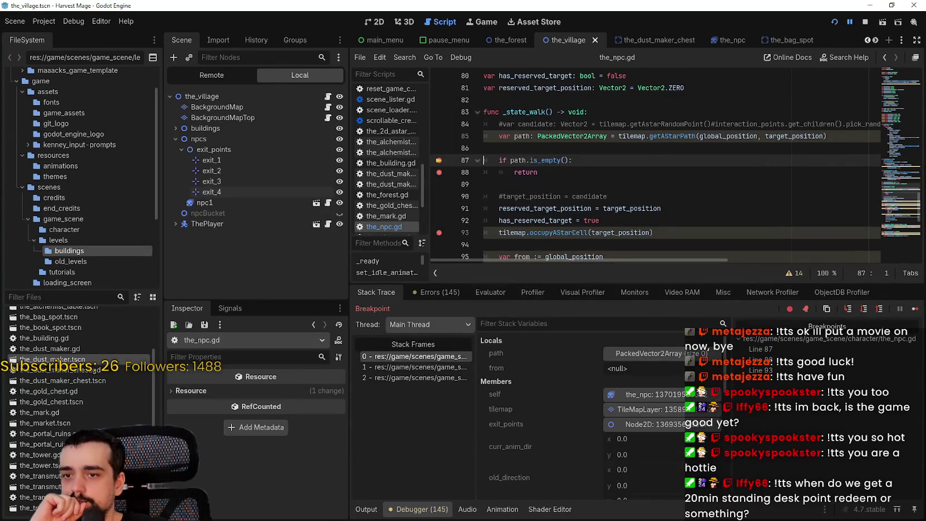
{"action": "left_click", "coordinate": [910, 311]}
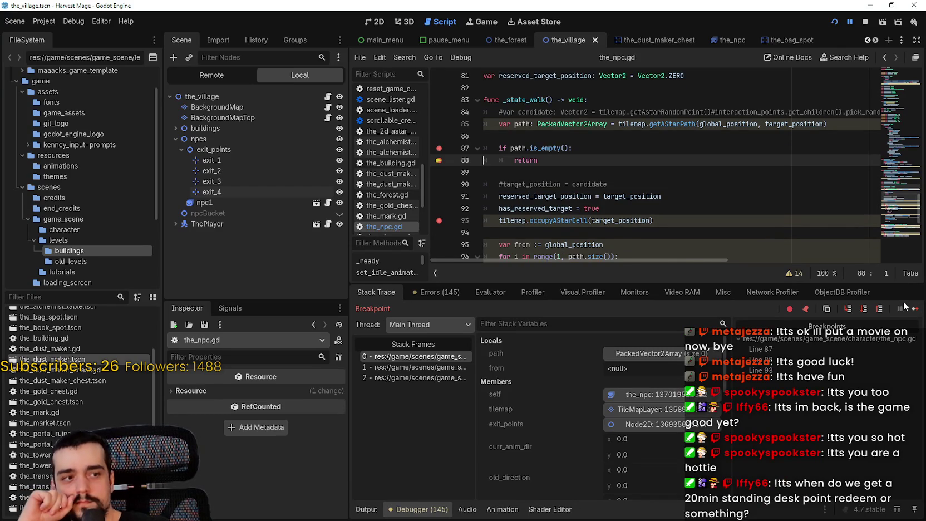
{"action": "left_click", "coordinate": [911, 310]}
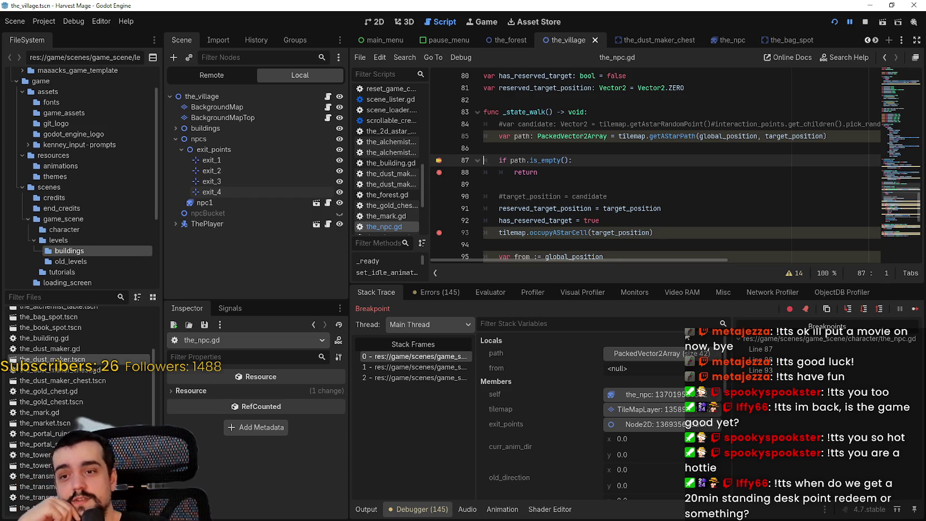
{"action": "left_click", "coordinate": [914, 313]}
{"action": "left_click", "coordinate": [914, 313]}
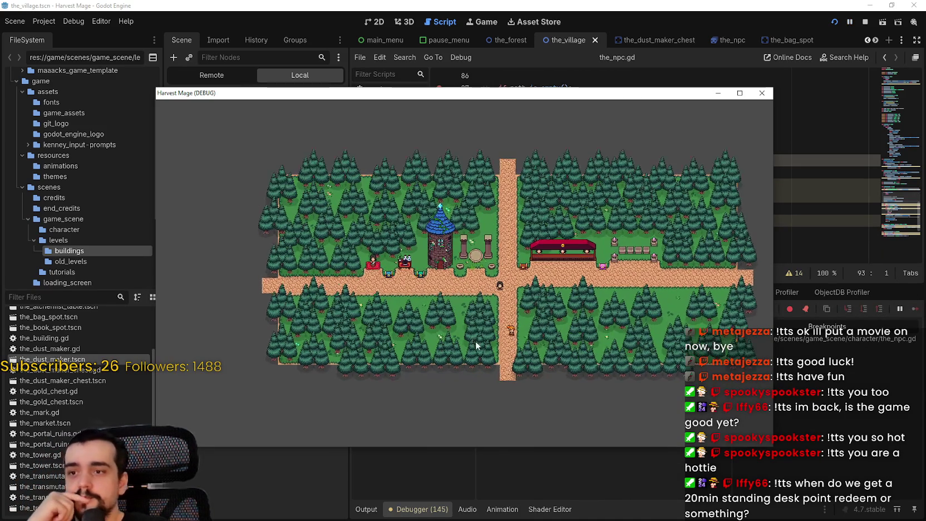
- Zoom and pan the game view to watch the NPC on the village's east side
{"action": "scroll", "coordinate": [550, 356], "scroll_direction": "up", "scroll_amount": 3}
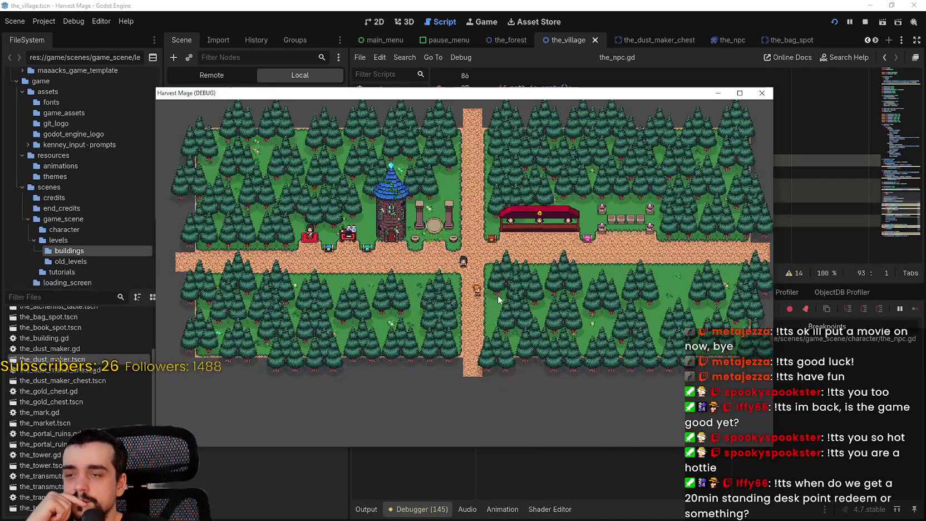
{"action": "scroll", "coordinate": [514, 330], "scroll_direction": "down", "scroll_amount": 2}
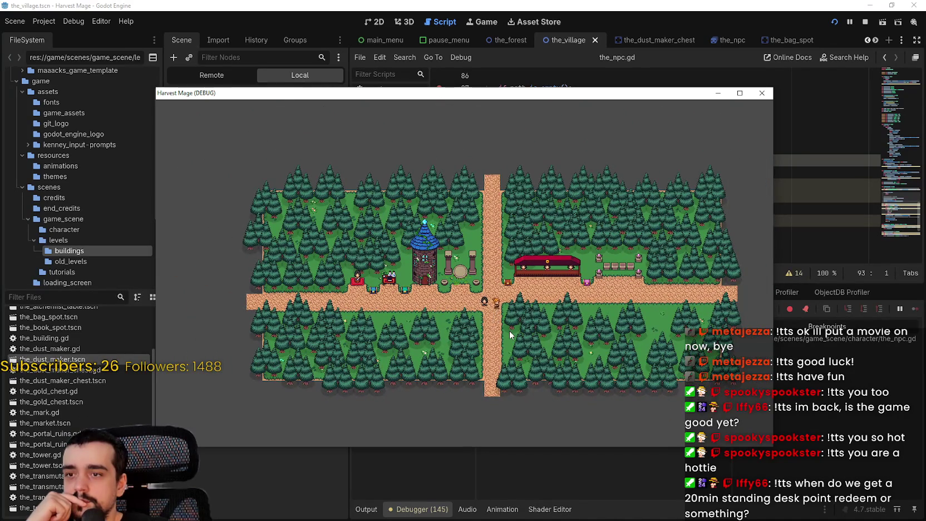
{"action": "scroll", "coordinate": [509, 330], "scroll_direction": "up", "scroll_amount": 1}
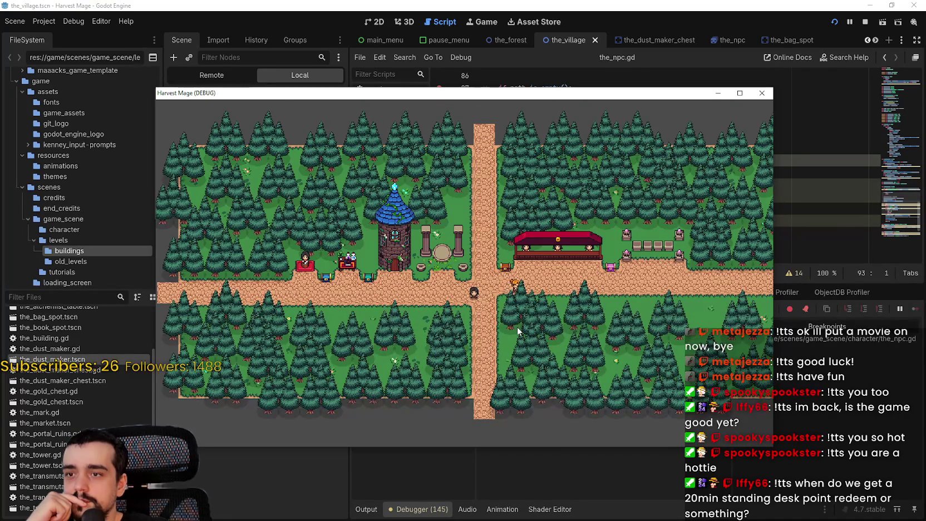
{"action": "scroll", "coordinate": [517, 328], "scroll_direction": "down", "scroll_amount": 1}
{"action": "scroll", "coordinate": [515, 319], "scroll_direction": "up", "scroll_amount": 1}
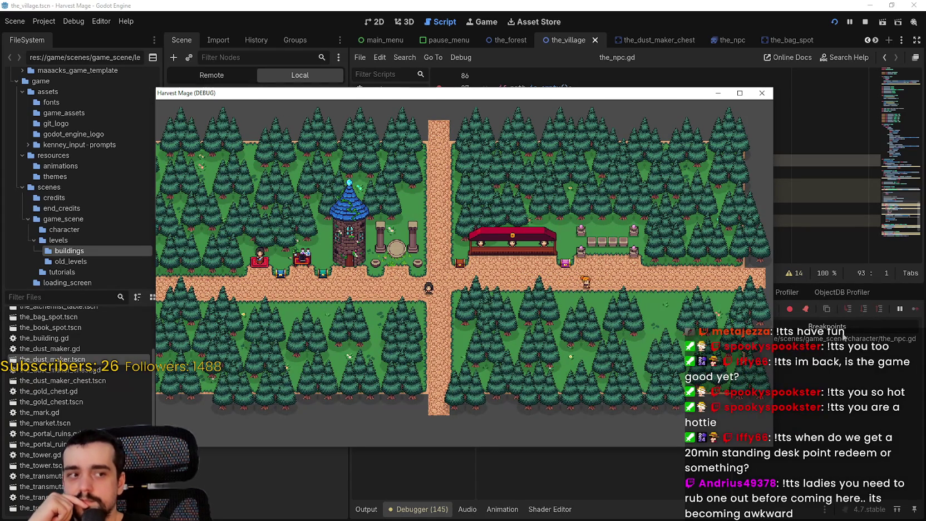
{"action": "left_click_drag", "start_coordinate": [701, 292], "coordinate": [643, 295]}
{"action": "scroll", "coordinate": [640, 301], "scroll_direction": "up", "scroll_amount": 3}
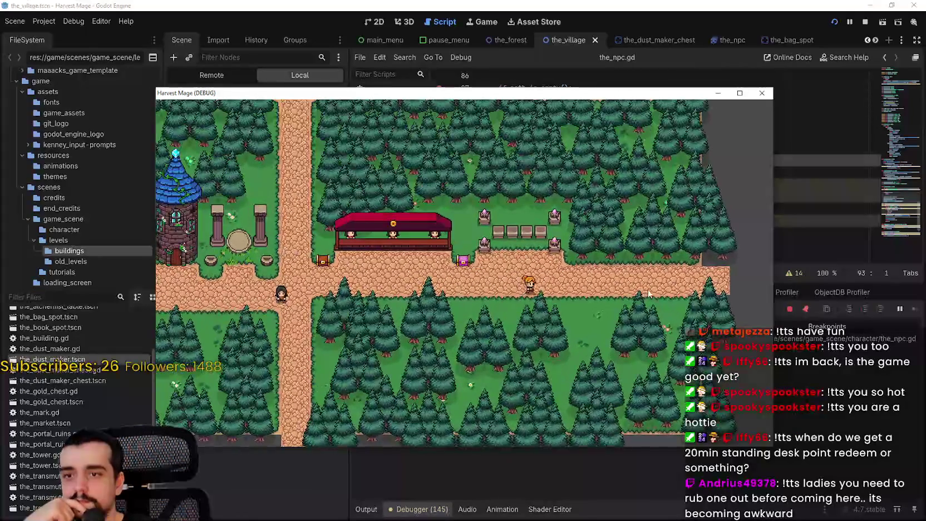
{"action": "scroll", "coordinate": [628, 312], "scroll_direction": "down", "scroll_amount": 3}
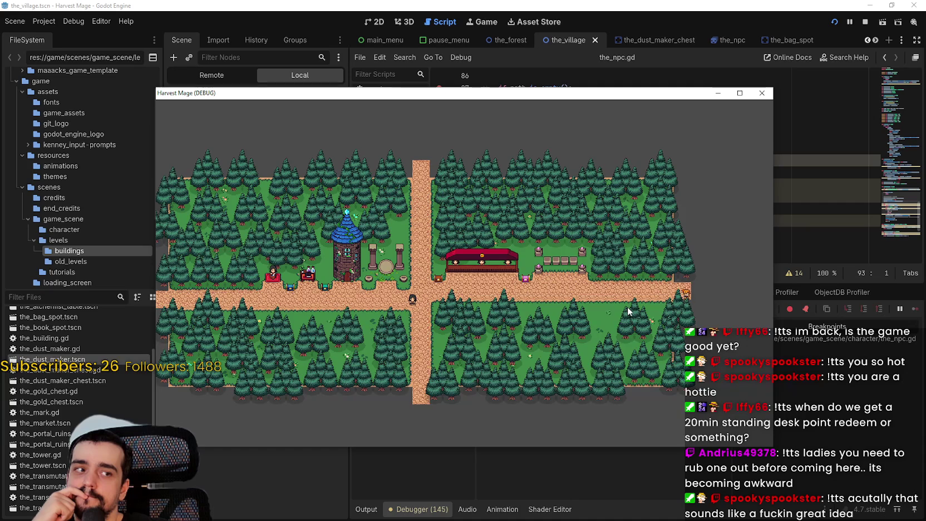
{"action": "scroll", "coordinate": [628, 310], "scroll_direction": "down", "scroll_amount": 2}
{"action": "scroll", "coordinate": [629, 312], "scroll_direction": "up", "scroll_amount": 3}
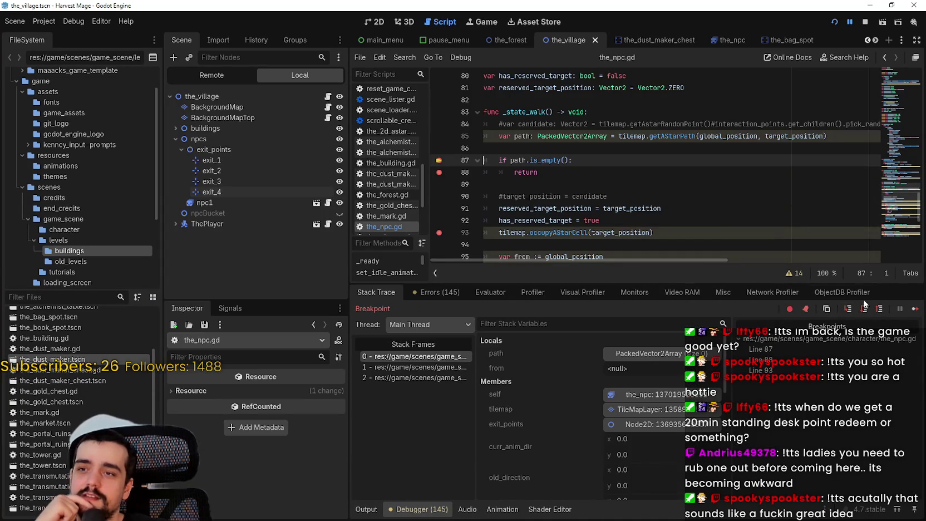
- Resume once more, stop the game, and show the_village in the 2D editor
{"action": "left_click", "coordinate": [915, 312]}
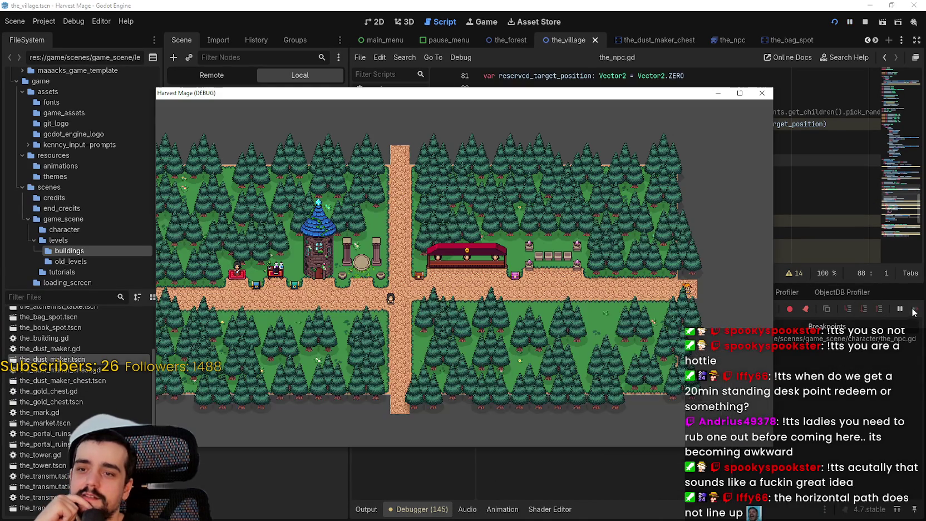
{"action": "left_click", "coordinate": [865, 24]}
{"action": "left_click", "coordinate": [376, 23]}
{"action": "scroll", "coordinate": [568, 81], "scroll_direction": "down", "scroll_amount": 3}
{"action": "left_click", "coordinate": [562, 58]}
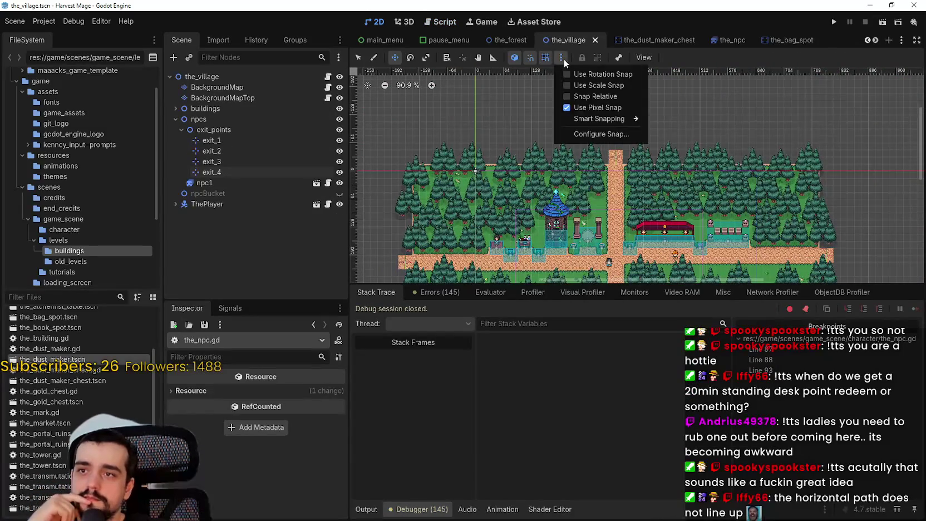
- Set the 2D grid snap step to 8 px by 8 px
{"action": "left_click", "coordinate": [624, 134]}
{"action": "left_click", "coordinate": [467, 221]}
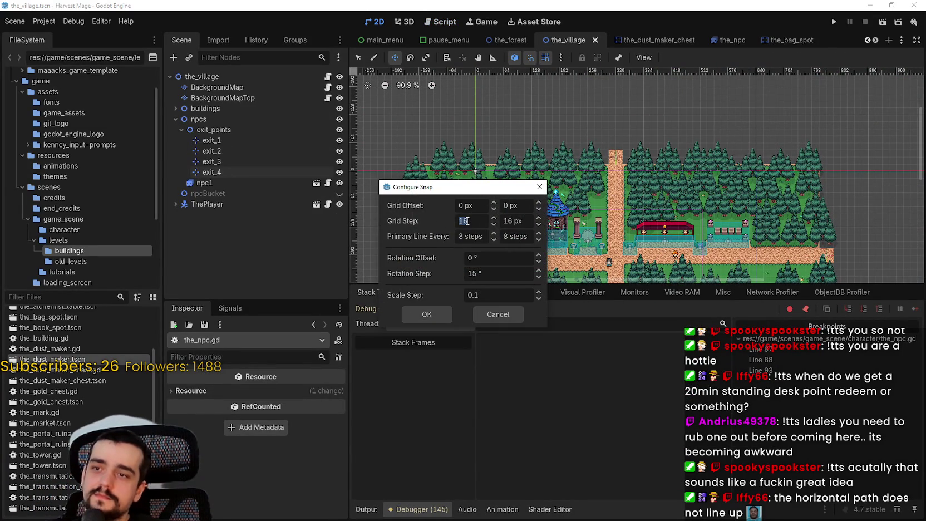
{"action": "type", "text": "8"}
{"action": "left_click", "coordinate": [526, 217]}
{"action": "type", "text": "8"}
{"action": "left_click", "coordinate": [427, 315]}
- Select the exit_points group under npcs in the Scene tree
{"action": "scroll", "coordinate": [633, 155], "scroll_direction": "up", "scroll_amount": 9}
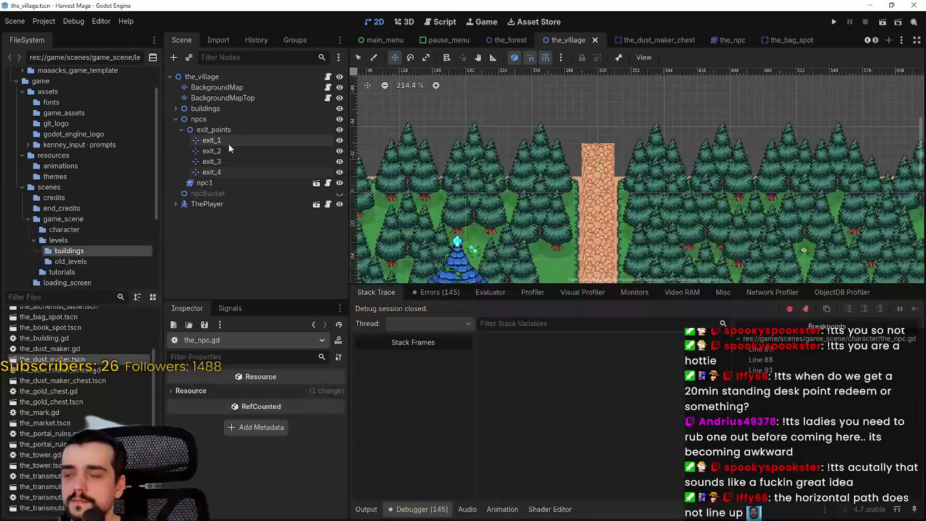
{"action": "left_click", "coordinate": [214, 130]}
{"action": "scroll", "coordinate": [580, 153], "scroll_direction": "down", "scroll_amount": 2}
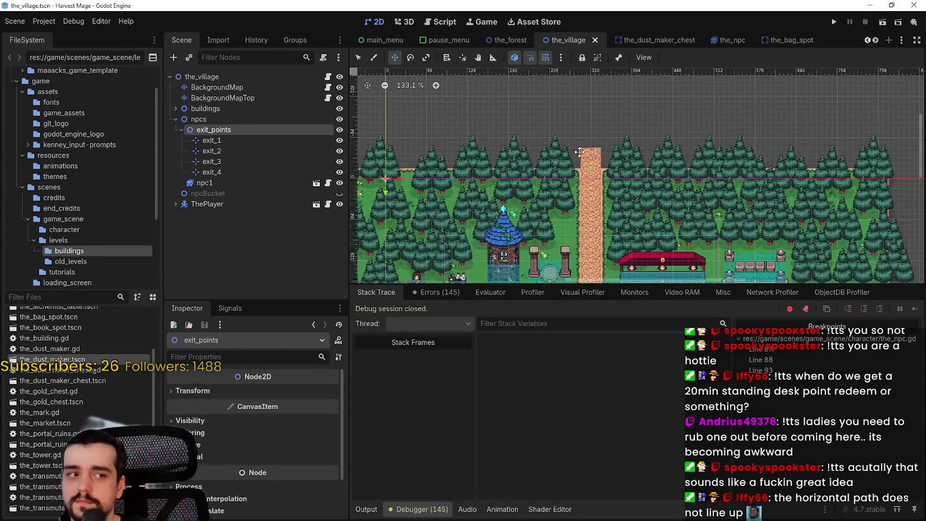
{"action": "scroll", "coordinate": [579, 152], "scroll_direction": "down", "scroll_amount": 4}
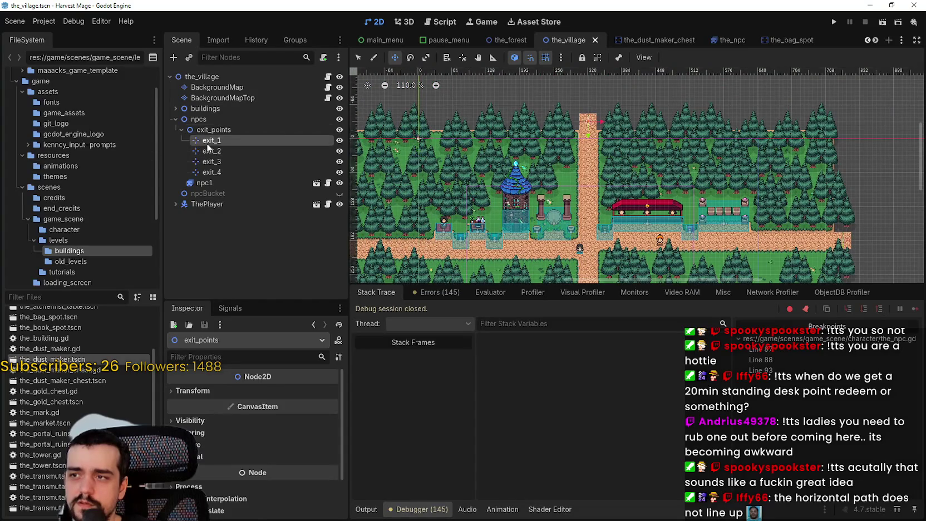
- Move the exit_1 marker up onto the path at x 312
{"action": "left_click", "coordinate": [207, 141]}
{"action": "scroll", "coordinate": [588, 139], "scroll_direction": "up", "scroll_amount": 3}
{"action": "scroll", "coordinate": [588, 139], "scroll_direction": "up", "scroll_amount": 5}
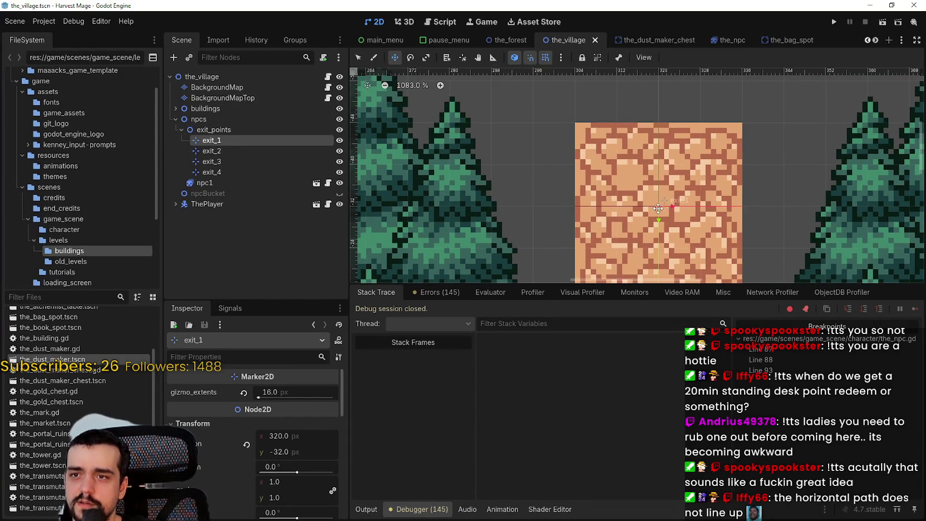
{"action": "scroll", "coordinate": [658, 207], "scroll_direction": "down", "scroll_amount": 1}
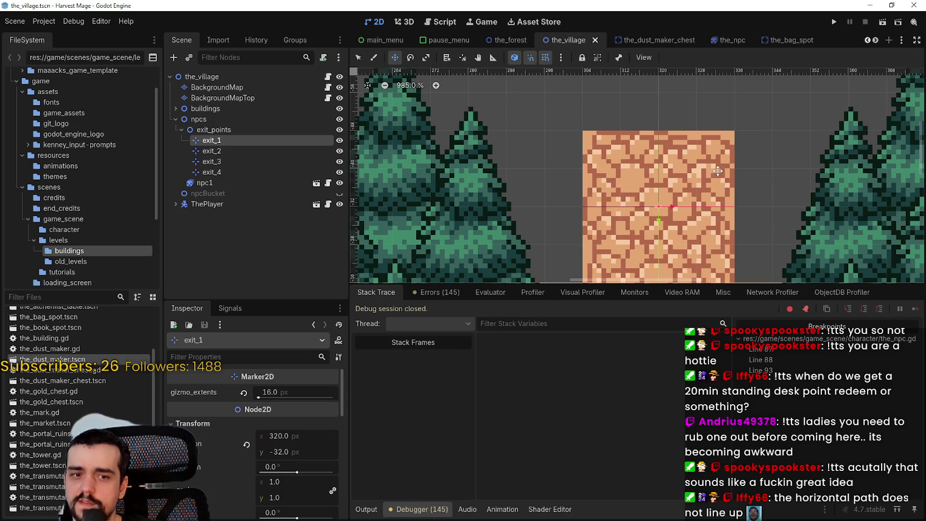
{"action": "left_click_drag", "start_coordinate": [674, 191], "coordinate": [715, 168]}
{"action": "mouse_move", "coordinate": [644, 164]}
{"action": "left_mouse_down"}
{"action": "mouse_move", "coordinate": [704, 173]}
{"action": "mouse_move", "coordinate": [636, 167]}
{"action": "left_mouse_up"}
{"action": "scroll", "coordinate": [631, 170], "scroll_direction": "up", "scroll_amount": 4}
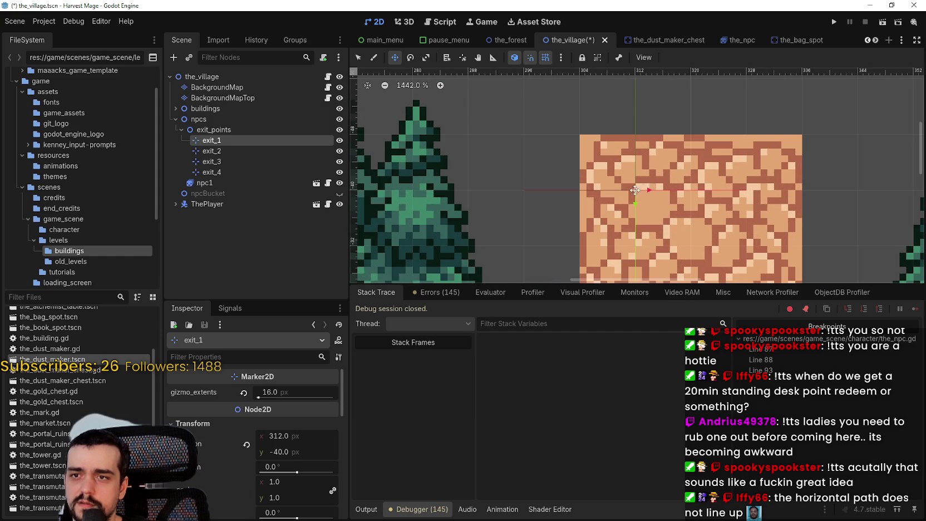
{"action": "scroll", "coordinate": [635, 192], "scroll_direction": "down", "scroll_amount": 12}
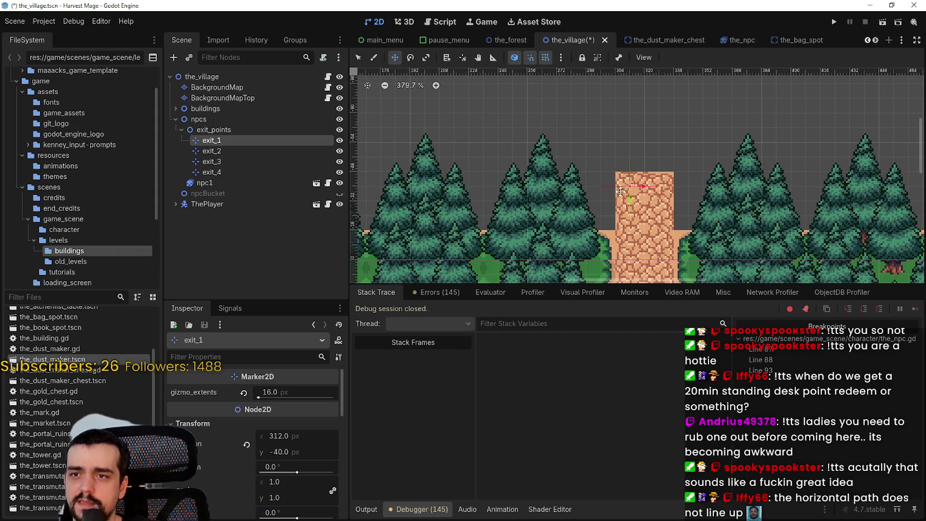
{"action": "scroll", "coordinate": [627, 166], "scroll_direction": "down", "scroll_amount": 15}
{"action": "scroll", "coordinate": [752, 201], "scroll_direction": "up", "scroll_amount": 5}
- Move the exit_2 marker onto the path tiles and nudge it up a pixel
{"action": "left_click", "coordinate": [229, 151]}
{"action": "scroll", "coordinate": [733, 207], "scroll_direction": "up", "scroll_amount": 3}
{"action": "scroll", "coordinate": [562, 192], "scroll_direction": "up", "scroll_amount": 17}
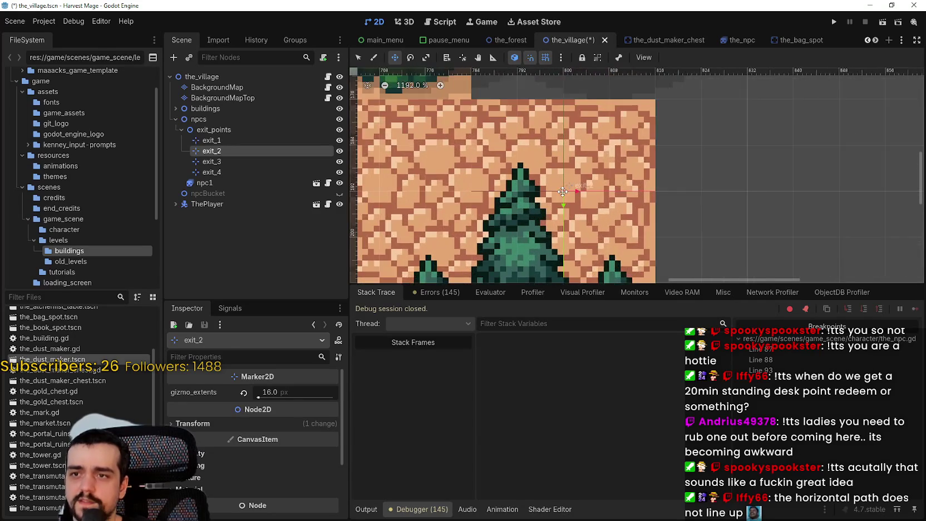
{"action": "scroll", "coordinate": [563, 192], "scroll_direction": "up", "scroll_amount": 3}
{"action": "left_click_drag", "start_coordinate": [563, 192], "coordinate": [602, 168]}
{"action": "scroll", "coordinate": [634, 136], "scroll_direction": "down", "scroll_amount": 3}
{"action": "left_click_drag", "start_coordinate": [638, 142], "coordinate": [630, 125]}
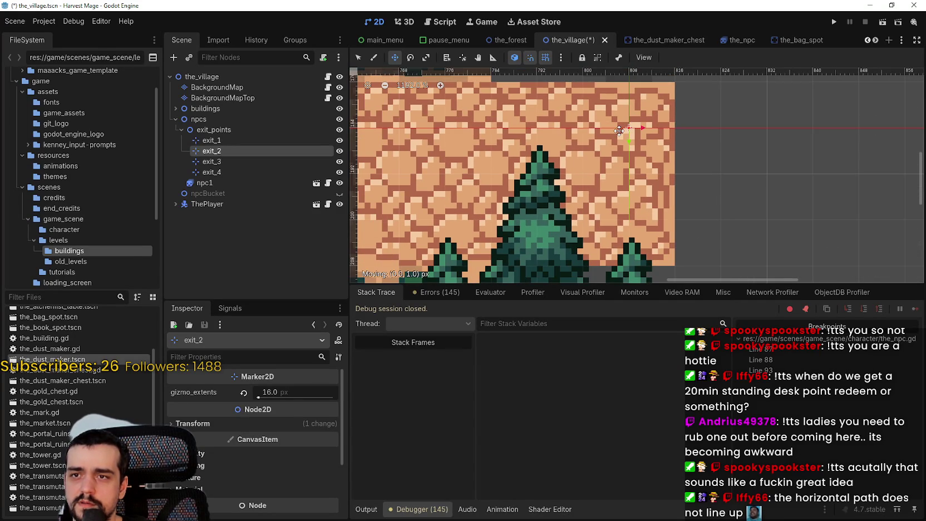
{"action": "scroll", "coordinate": [638, 132], "scroll_direction": "down", "scroll_amount": 15}
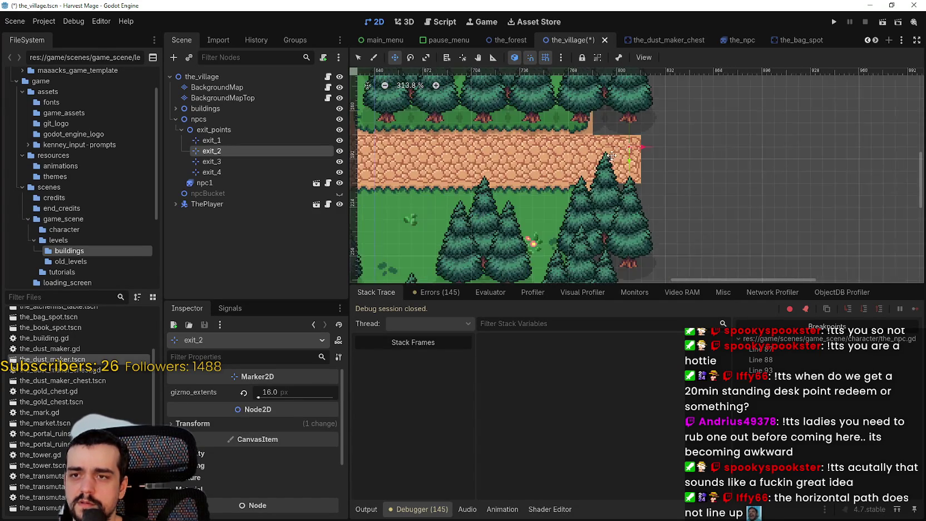
{"action": "scroll", "coordinate": [584, 169], "scroll_direction": "down", "scroll_amount": 3}
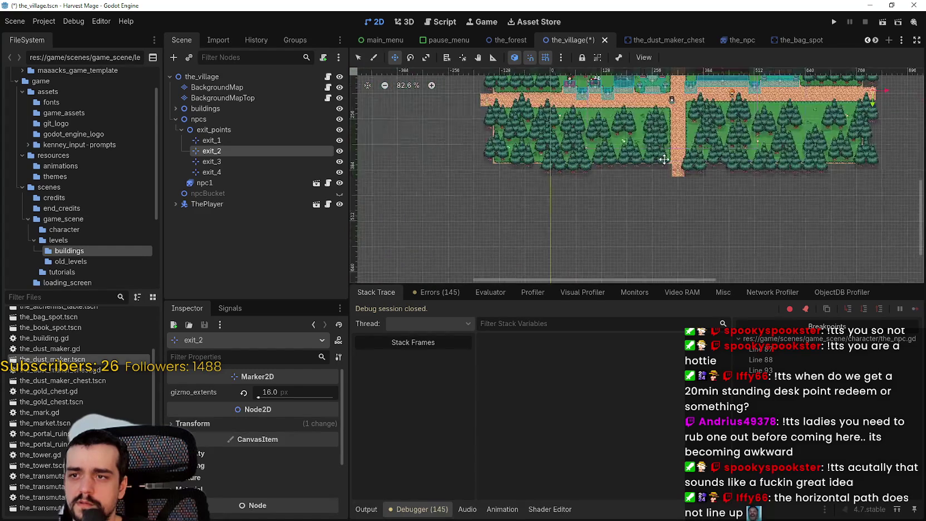
{"action": "scroll", "coordinate": [683, 167], "scroll_direction": "up", "scroll_amount": 3}
- Move the exit_3 marker 8 px left and down onto the path
{"action": "left_click", "coordinate": [279, 161]}
{"action": "scroll", "coordinate": [675, 187], "scroll_direction": "up", "scroll_amount": 7}
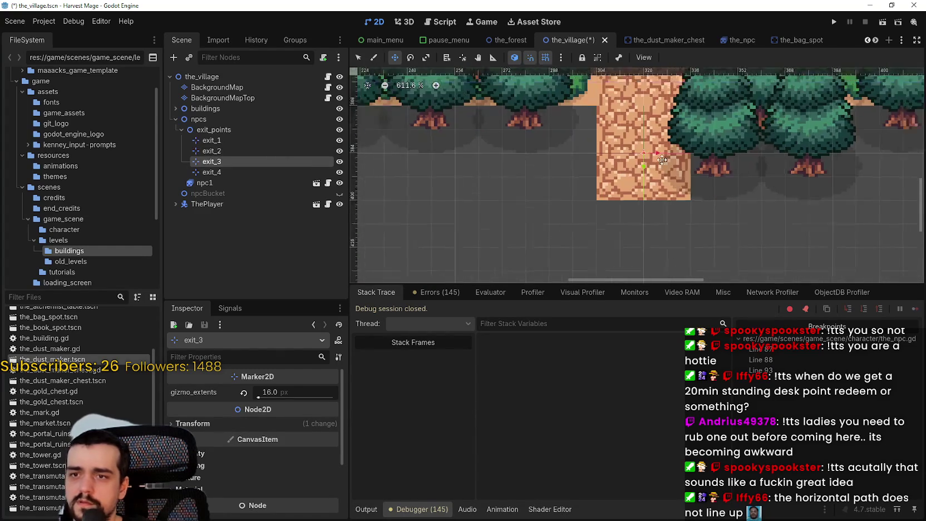
{"action": "scroll", "coordinate": [639, 157], "scroll_direction": "up", "scroll_amount": 1}
{"action": "left_click_drag", "start_coordinate": [635, 160], "coordinate": [614, 177]}
{"action": "scroll", "coordinate": [545, 168], "scroll_direction": "down", "scroll_amount": 7}
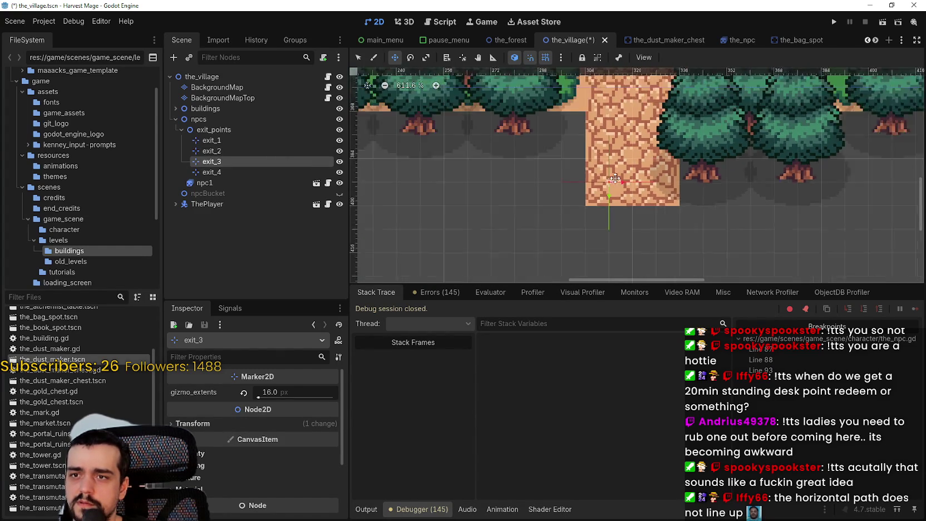
{"action": "scroll", "coordinate": [545, 168], "scroll_direction": "up", "scroll_amount": 3}
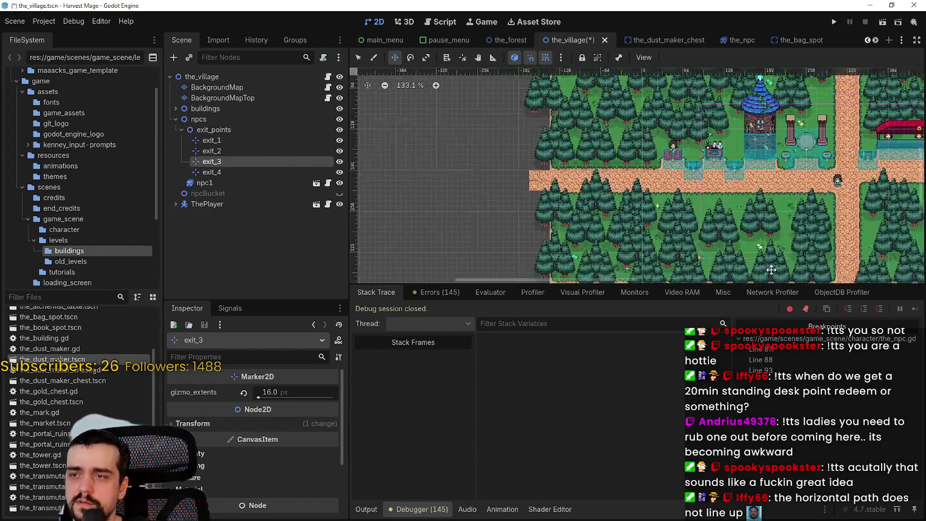
- Move the exit_4 marker 8 px up onto the path
{"action": "left_click", "coordinate": [223, 172]}
{"action": "scroll", "coordinate": [585, 206], "scroll_direction": "up", "scroll_amount": 13}
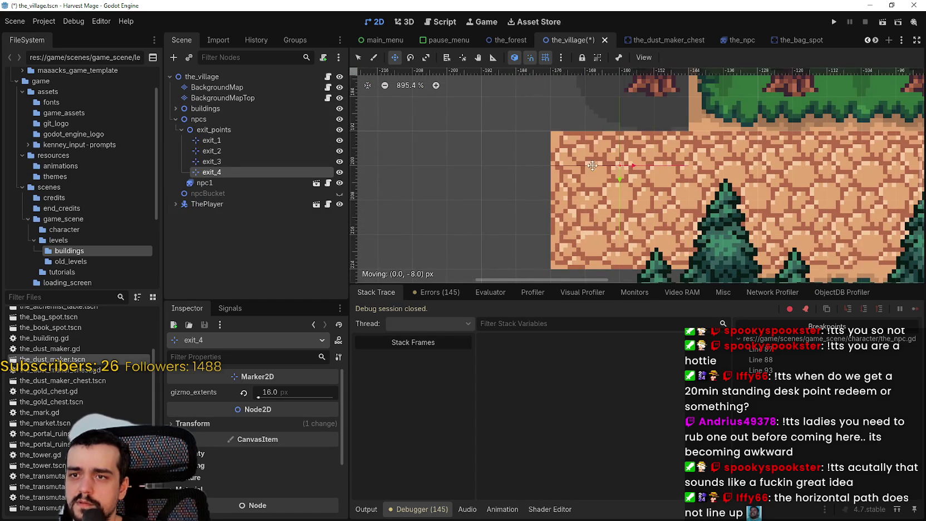
{"action": "left_click_drag", "start_coordinate": [596, 165], "coordinate": [596, 165]}
{"action": "scroll", "coordinate": [687, 171], "scroll_direction": "down", "scroll_amount": 13}
{"action": "scroll", "coordinate": [687, 171], "scroll_direction": "down", "scroll_amount": 14}
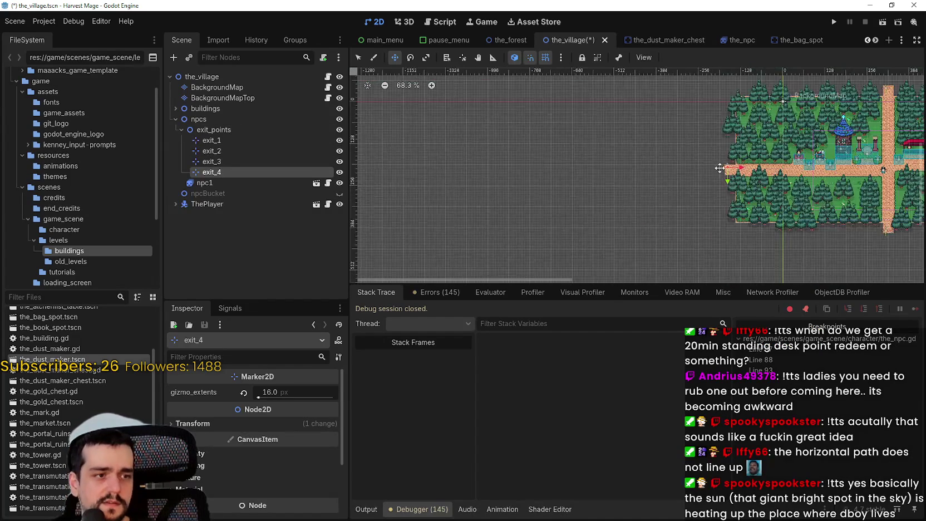
- Save the village scene and centre the map in the viewport
{"action": "key", "text": "ctrl+s"}
{"action": "scroll", "coordinate": [653, 148], "scroll_direction": "down", "scroll_amount": 2}
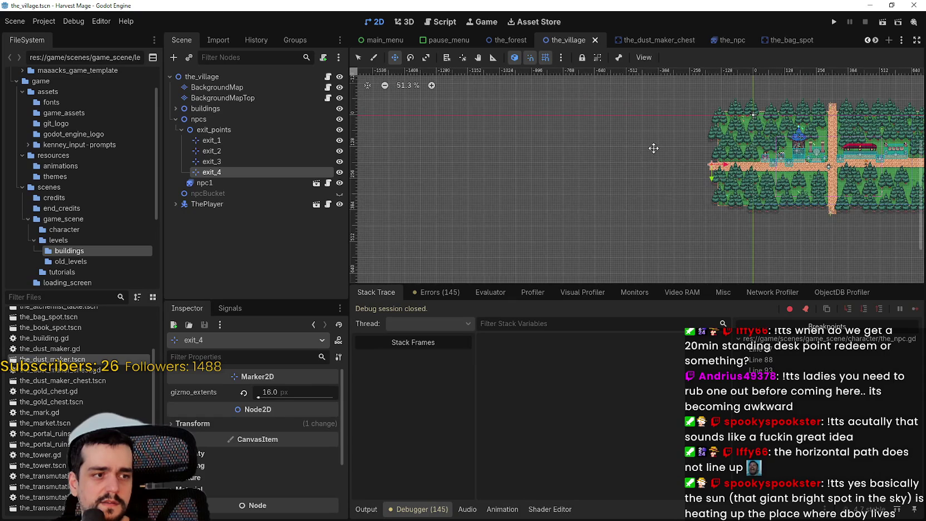
{"action": "left_click_drag", "start_coordinate": [654, 148], "coordinate": [480, 167]}
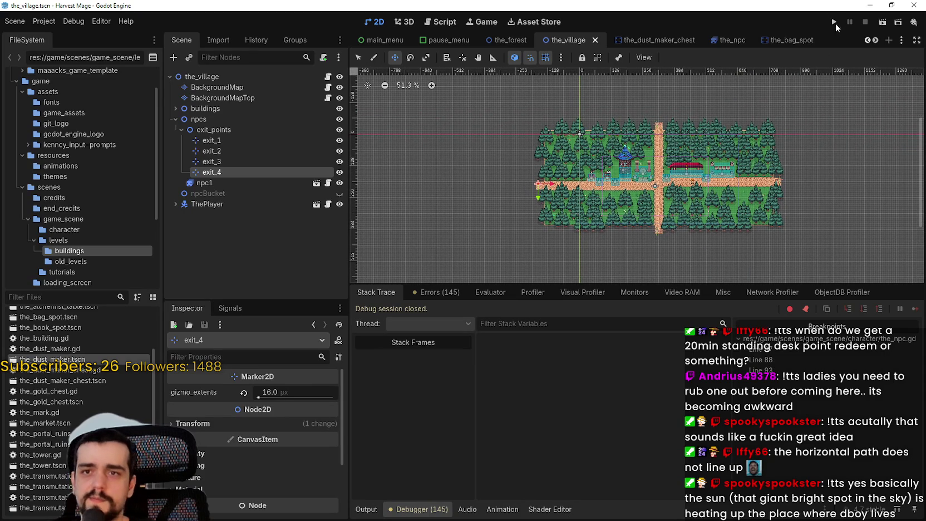
- Run Harvest Mage with input passed to the game and start a New Game
{"action": "left_click", "coordinate": [834, 22]}
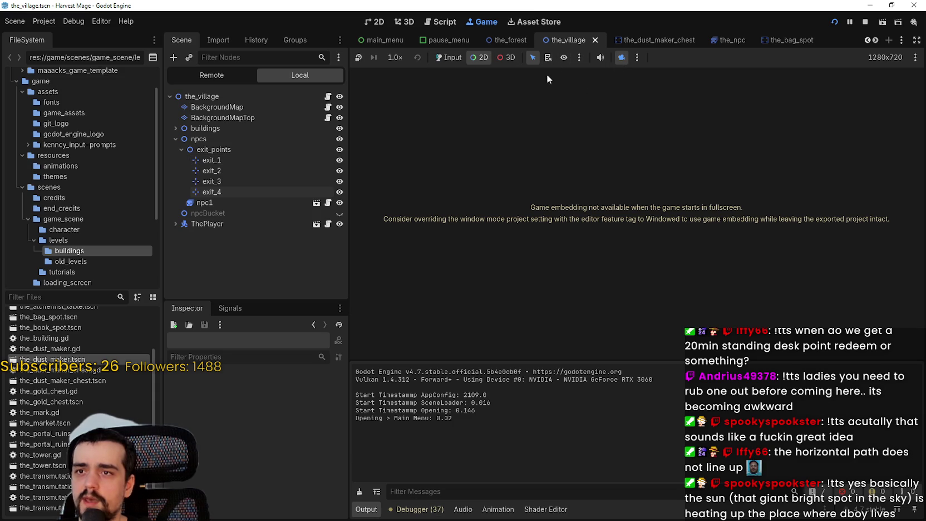
{"action": "left_click", "coordinate": [448, 57]}
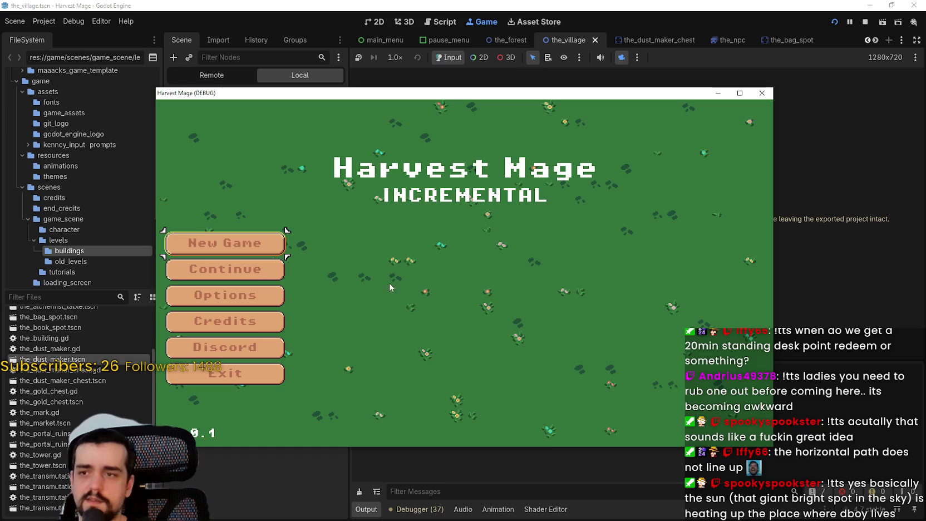
{"action": "left_click", "coordinate": [252, 273]}
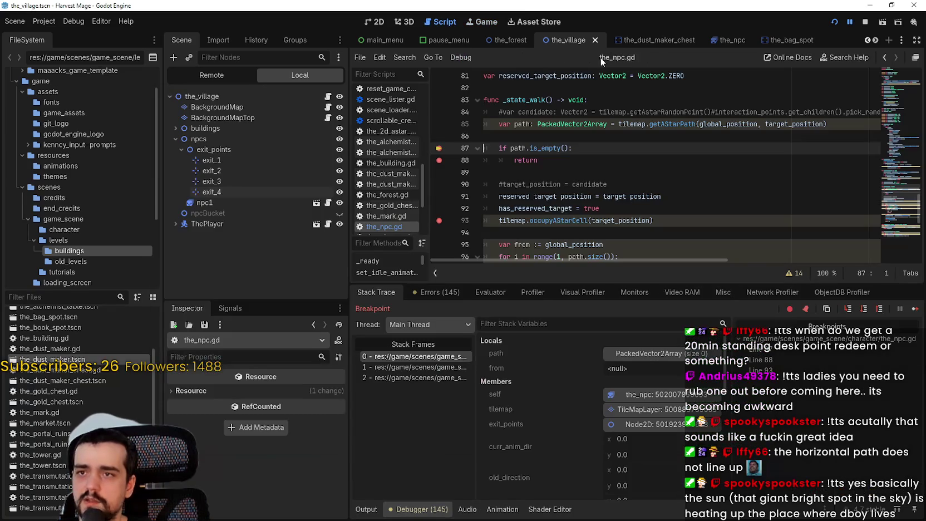
- Switch the Game workspace to 2D and continue past two NPC breakpoints
{"action": "left_click", "coordinate": [492, 21]}
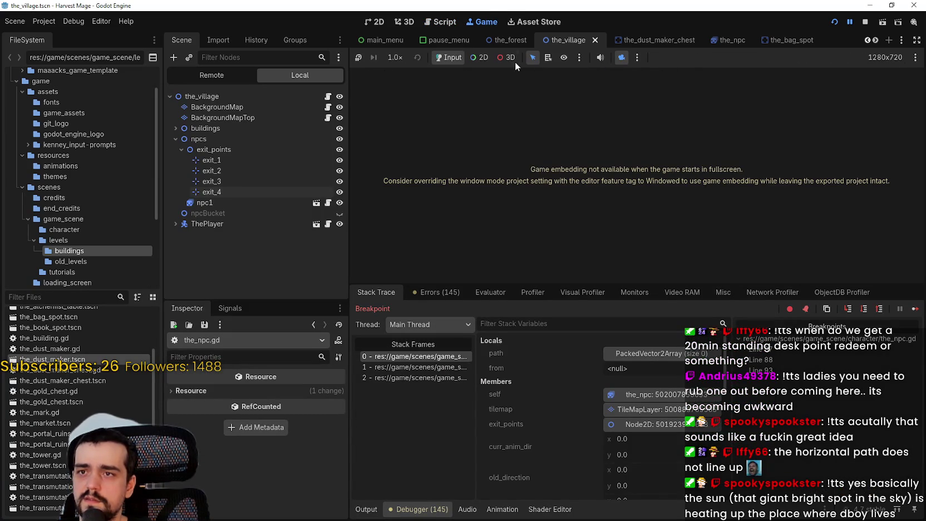
{"action": "left_click", "coordinate": [480, 58]}
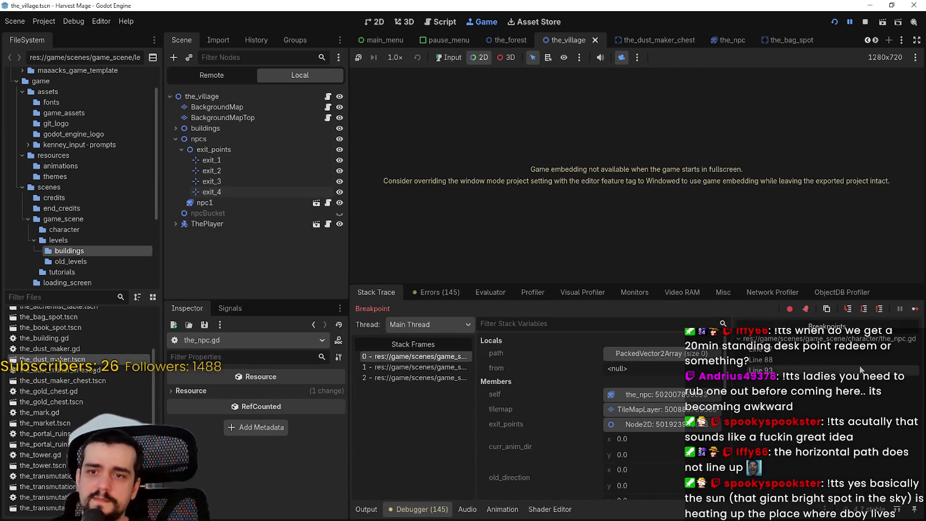
{"action": "left_click", "coordinate": [915, 309]}
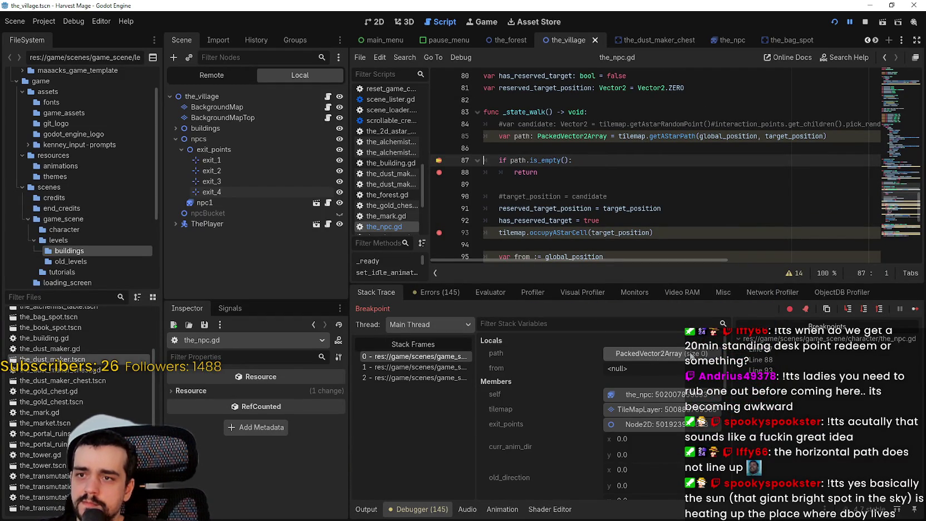
{"action": "left_click", "coordinate": [915, 310]}
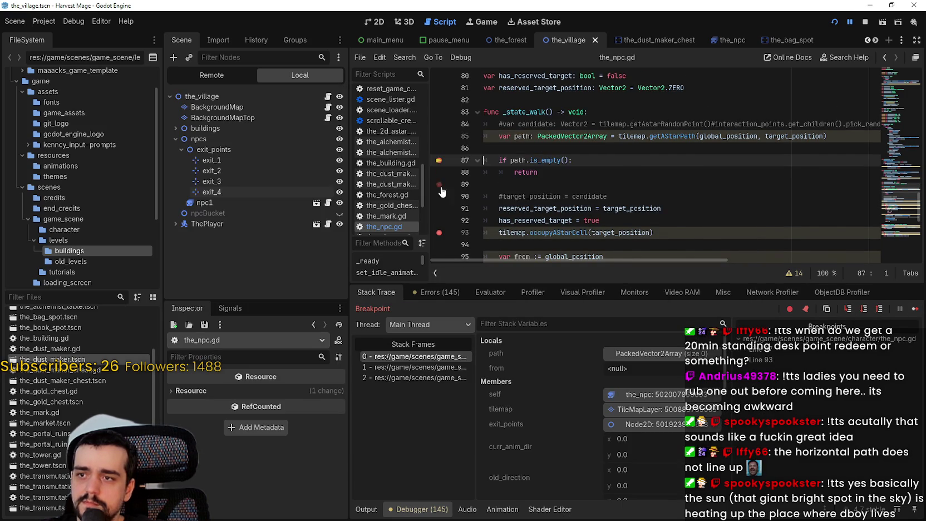
- Remove the line 93 breakpoint, continue, inspect the empty path, then open background_map.gd
{"action": "left_click", "coordinate": [439, 233]}
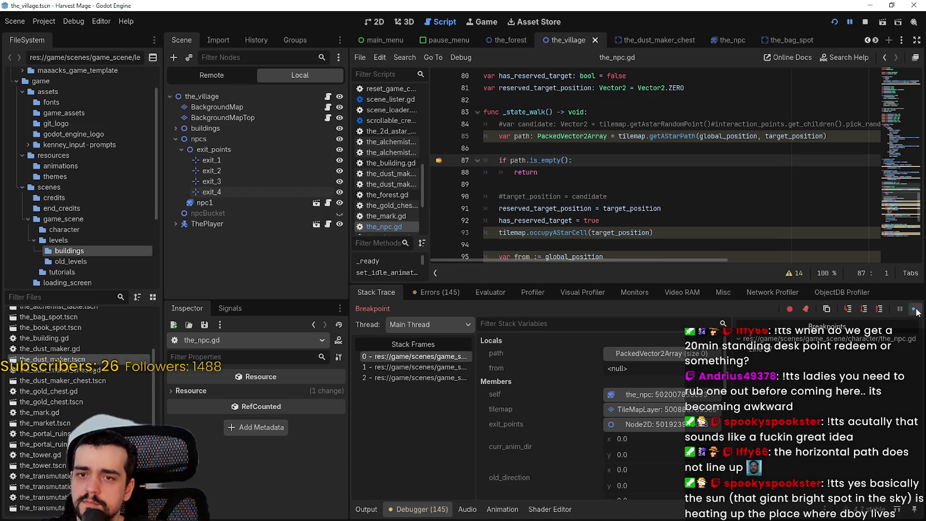
{"action": "left_click", "coordinate": [914, 310]}
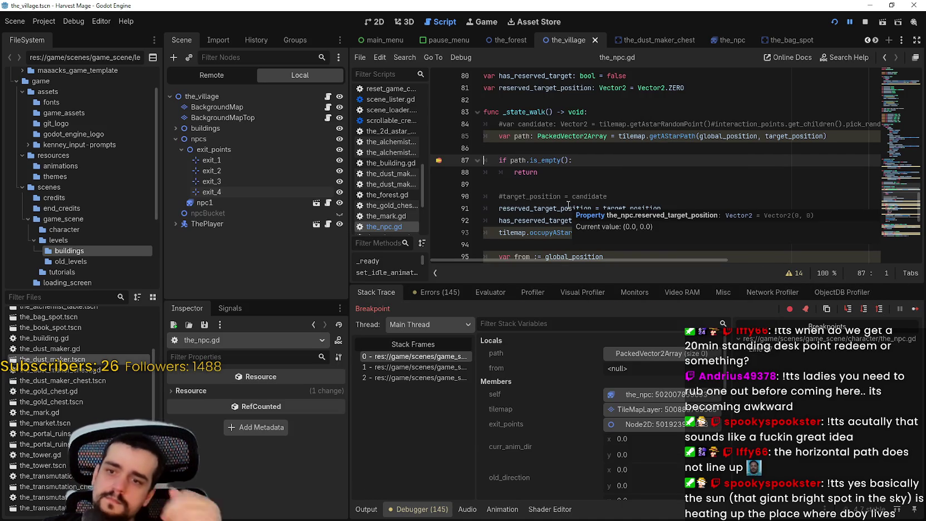
{"action": "left_click", "coordinate": [914, 310]}
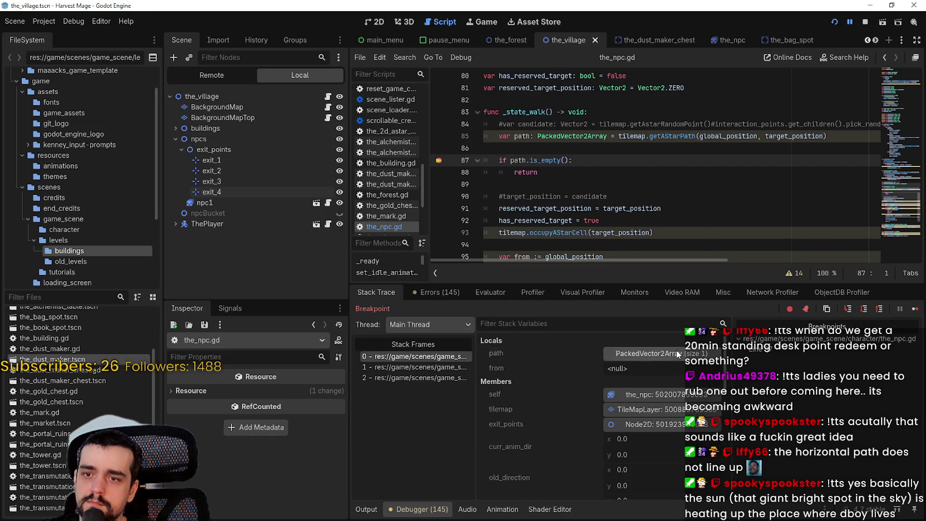
{"action": "left_click", "coordinate": [678, 354]}
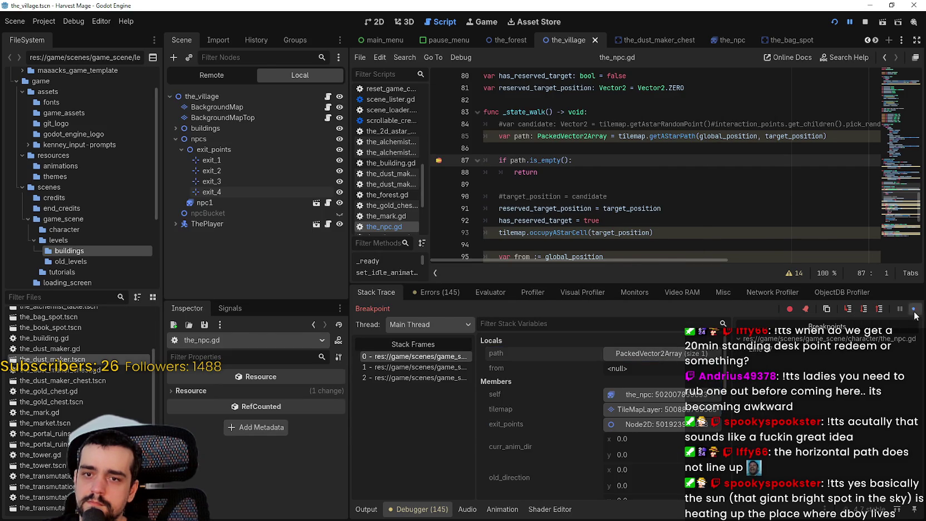
{"action": "left_click", "coordinate": [916, 309]}
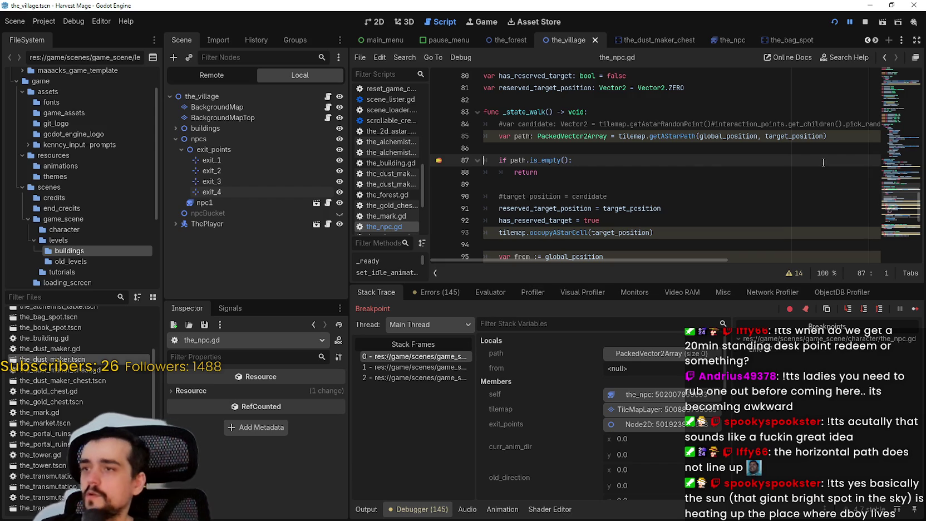
{"action": "left_click", "coordinate": [328, 107]}
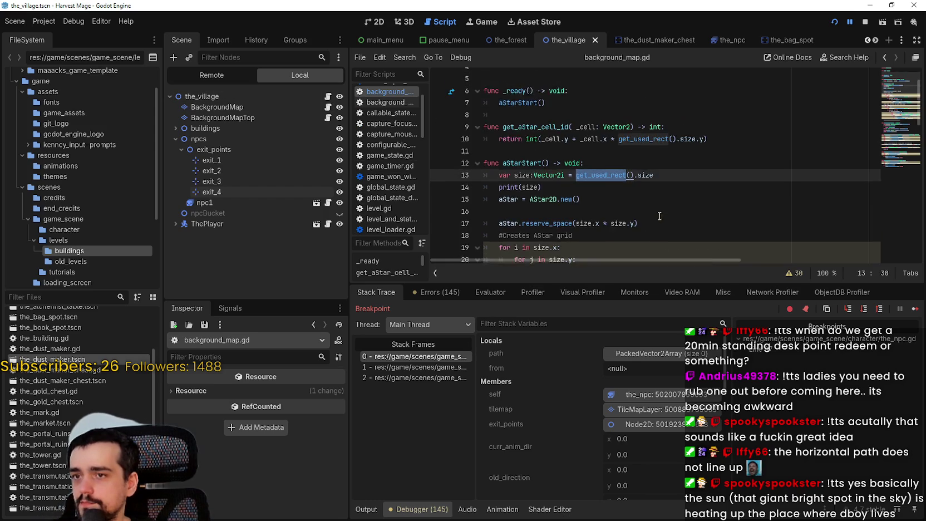
- Comment out lines 21–23 and dedent lines 24–25 so every cell gets an A* point
{"action": "scroll", "coordinate": [642, 196], "scroll_direction": "down", "scroll_amount": 5}
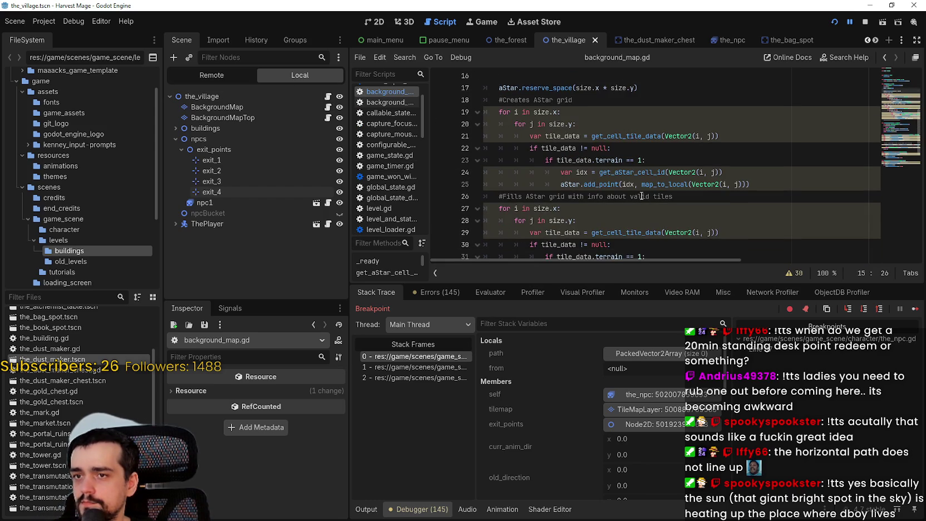
{"action": "left_click", "coordinate": [529, 136]}
{"action": "type", "text": "#"}
{"action": "left_click", "coordinate": [529, 148]}
{"action": "type", "text": "#"}
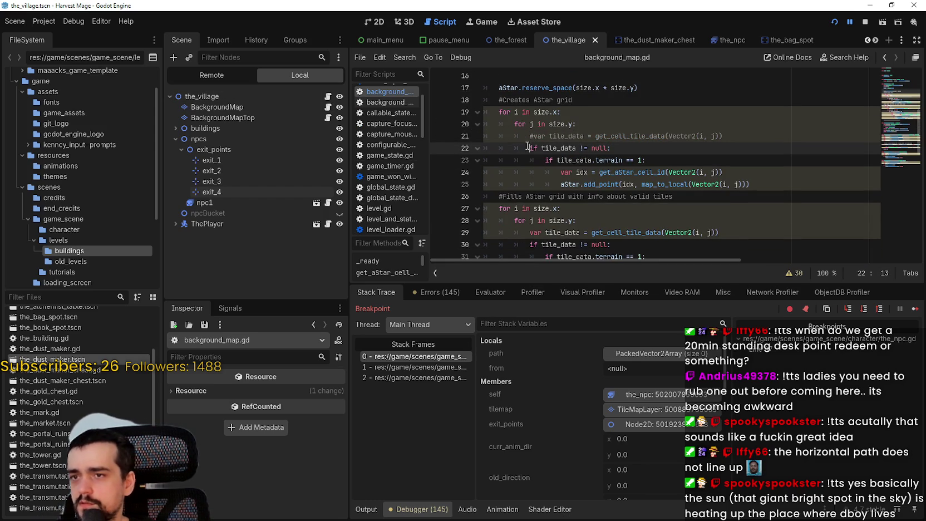
{"action": "left_click", "coordinate": [532, 160]}
{"action": "type", "text": "#"}
{"action": "left_click", "coordinate": [549, 183]}
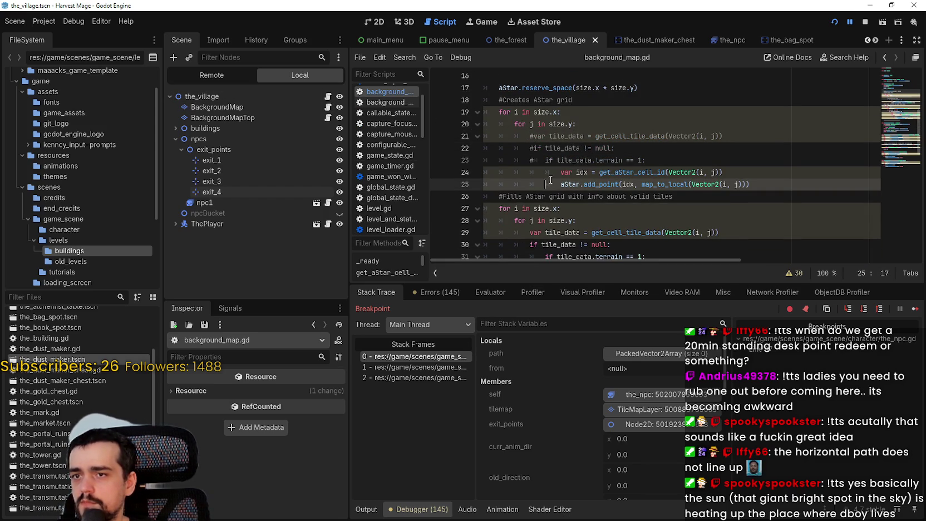
{"action": "key", "text": "BackSpace"}
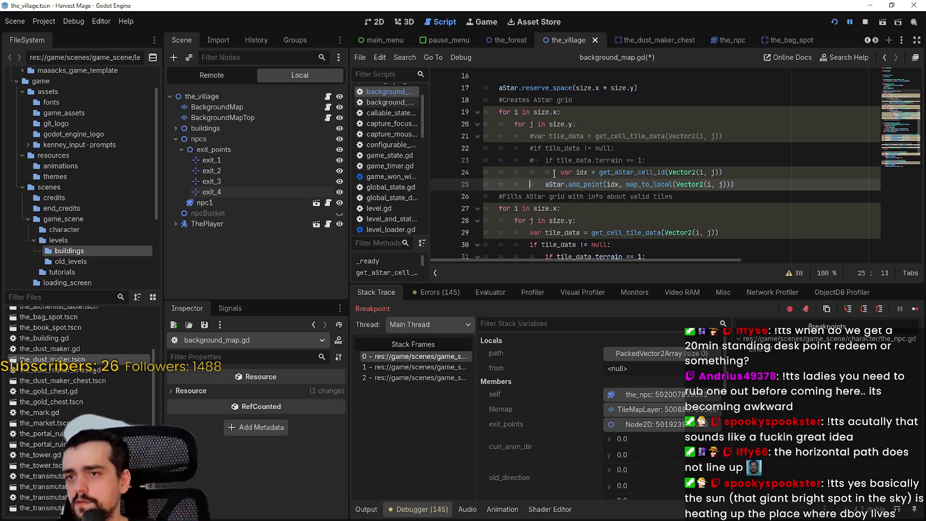
{"action": "left_click", "coordinate": [555, 174]}
{"action": "key", "text": "BackSpace"}
{"action": "key", "text": "BackSpace"}
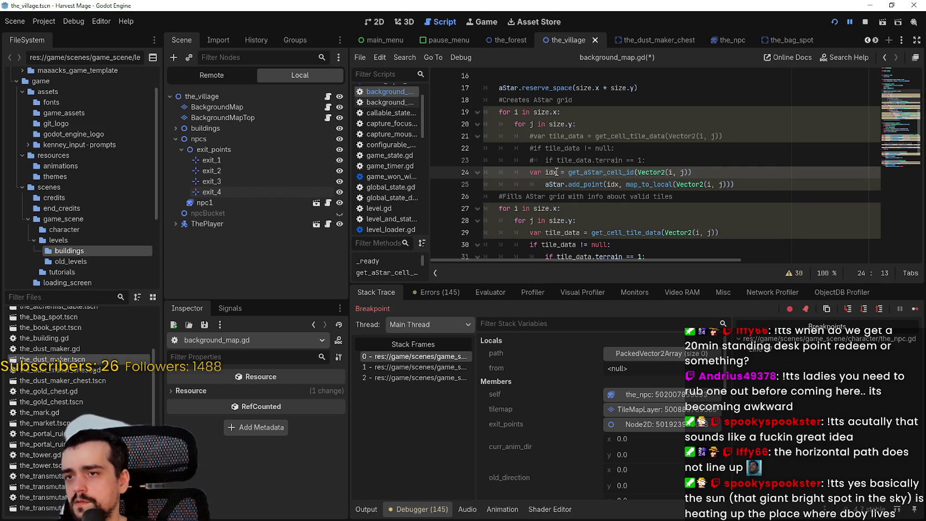
{"action": "left_click", "coordinate": [546, 182]}
{"action": "key", "text": "BackSpace"}
- Save background_map.gd, stop the game and relaunch it
{"action": "key", "text": "ctrl+s"}
{"action": "key", "text": "F8"}
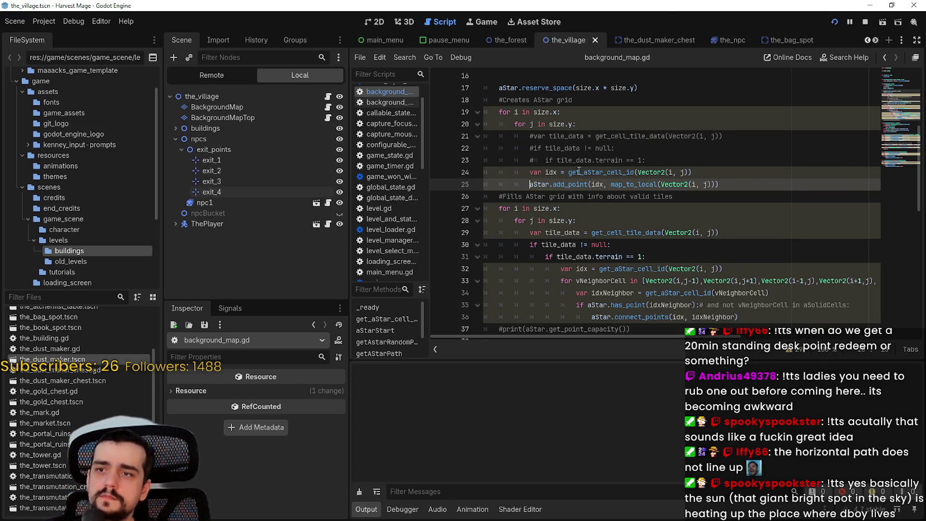
{"action": "key", "text": "F5"}
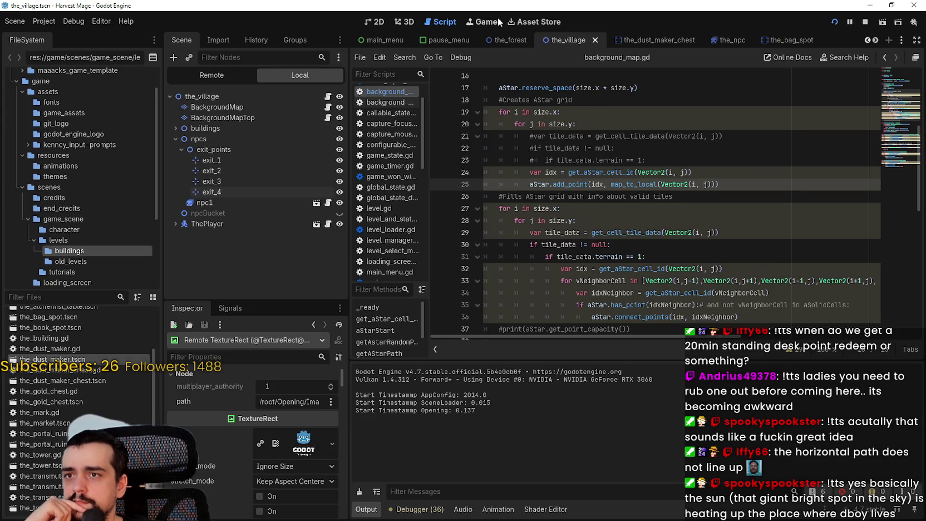
- Widen the Game view by narrowing the scene dock and check the embedding options
{"action": "left_click", "coordinate": [482, 22]}
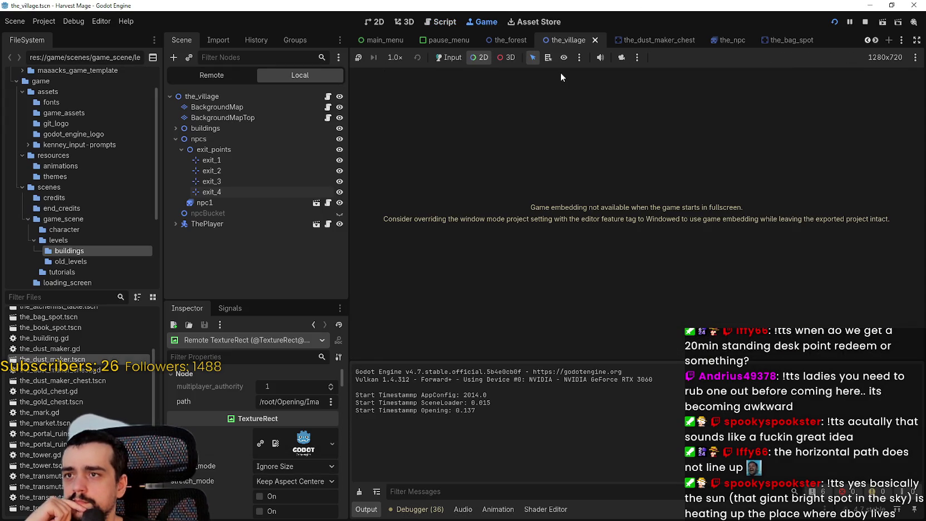
{"action": "left_click_drag", "start_coordinate": [349, 120], "coordinate": [304, 120]}
{"action": "left_click", "coordinate": [593, 58]}
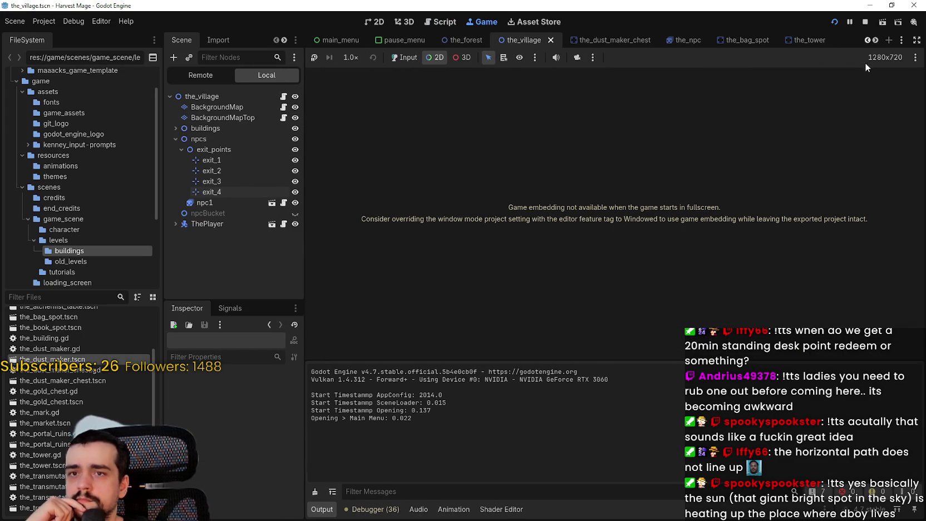
{"action": "left_click", "coordinate": [915, 57]}
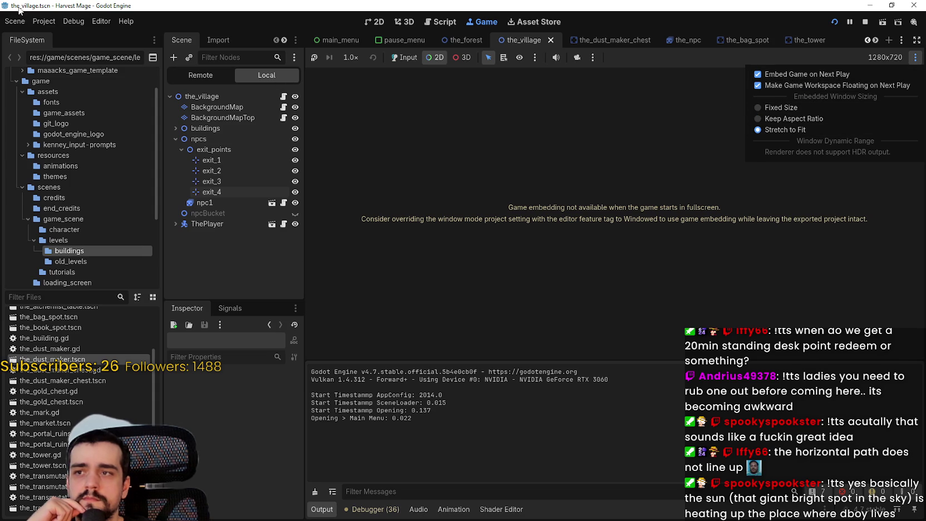
- Set Display > Window mode to Windowed in Project Settings and relaunch the game
{"action": "left_click", "coordinate": [44, 21]}
{"action": "left_click", "coordinate": [44, 21]}
{"action": "left_click", "coordinate": [61, 37]}
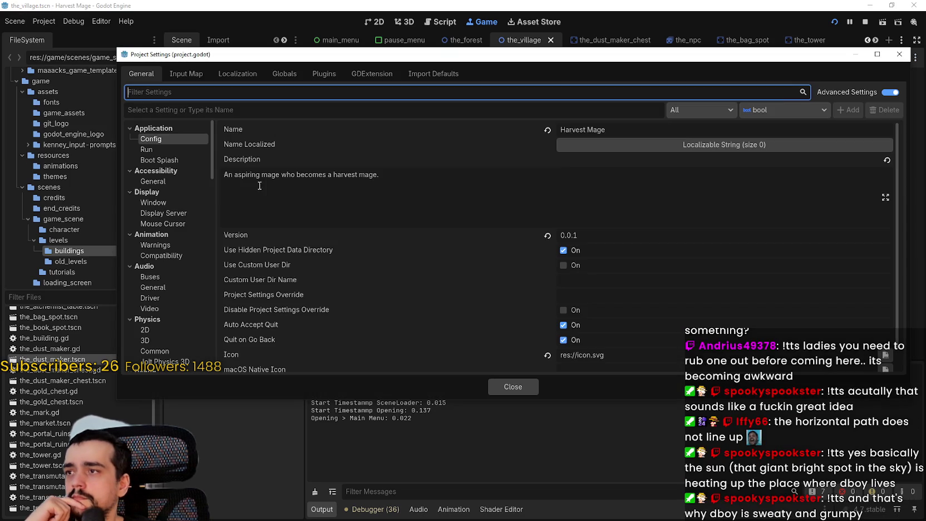
{"action": "left_click", "coordinate": [169, 150]}
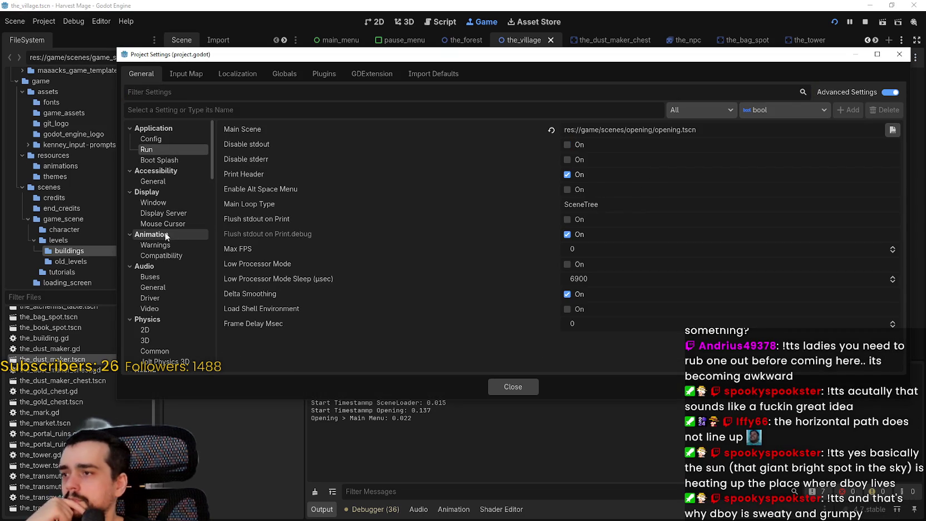
{"action": "left_click", "coordinate": [163, 203]}
{"action": "left_click", "coordinate": [639, 170]}
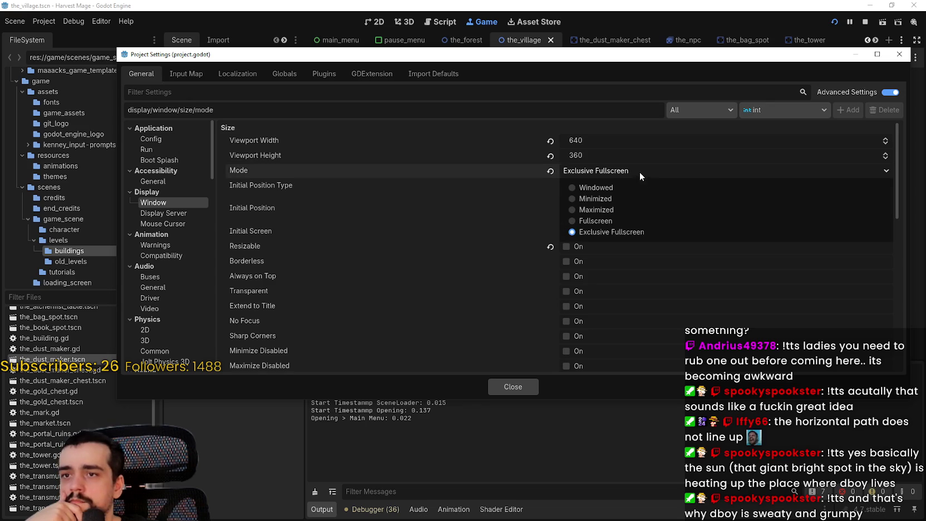
{"action": "left_click", "coordinate": [614, 190]}
{"action": "left_click", "coordinate": [504, 386]}
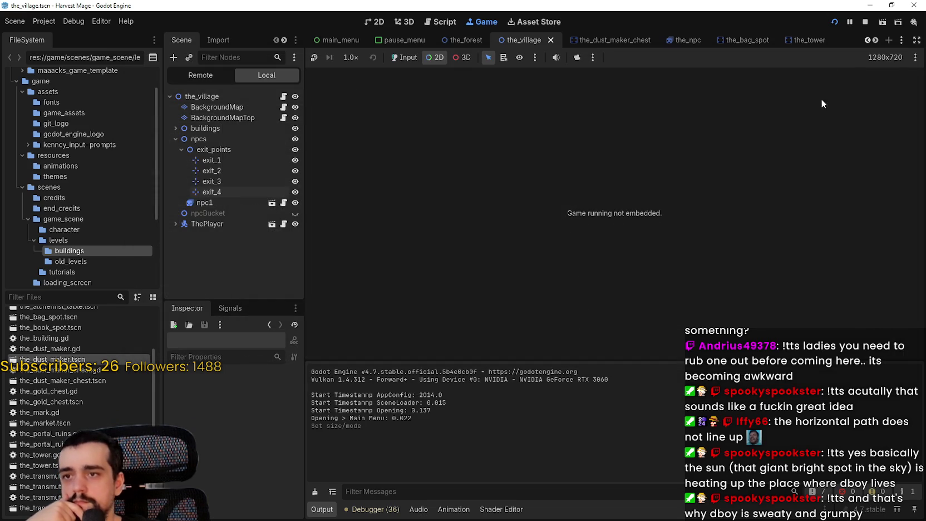
{"action": "left_click", "coordinate": [861, 22]}
{"action": "key", "text": "F5"}
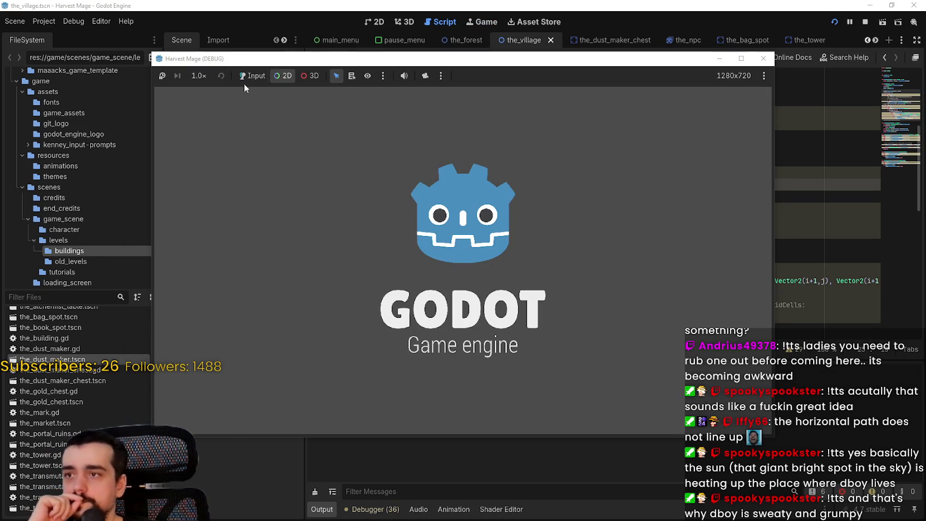
- Start a New Game into the village and continue past the breakpoint
{"action": "left_click", "coordinate": [247, 75]}
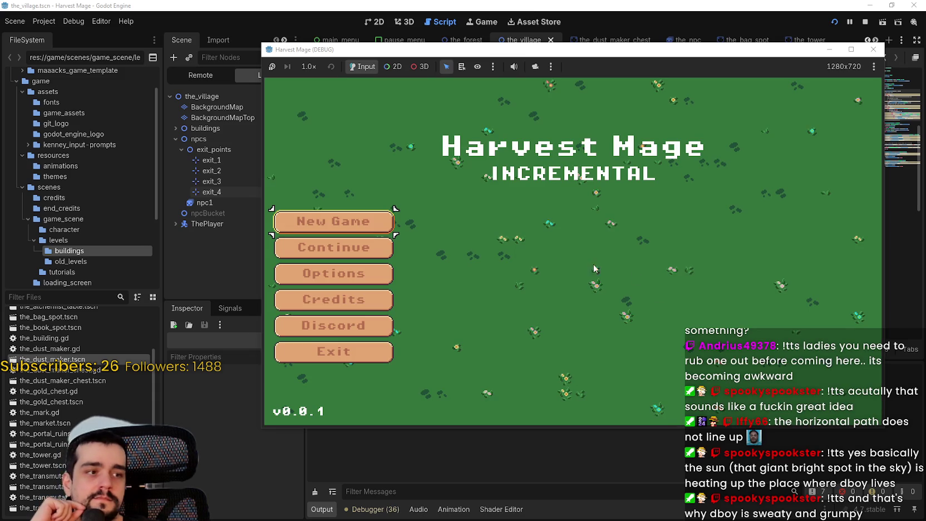
{"action": "left_click", "coordinate": [352, 244]}
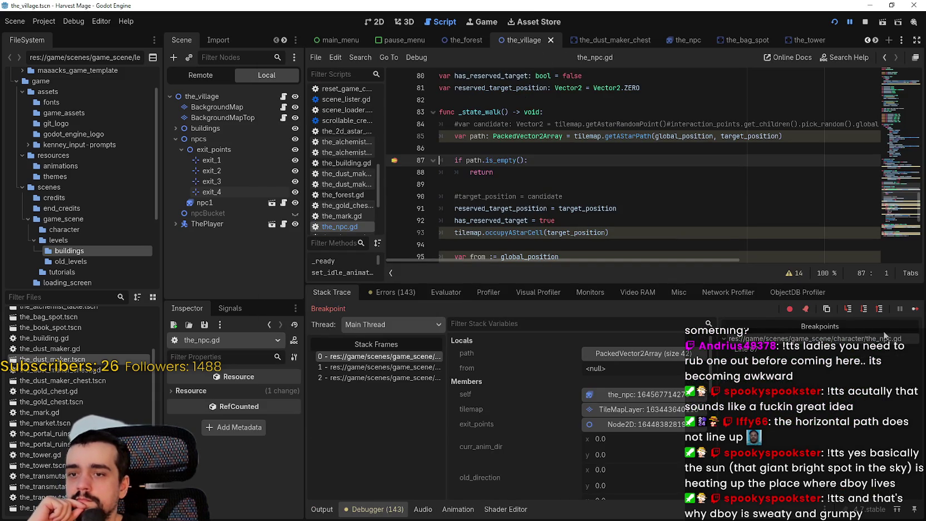
{"action": "left_click", "coordinate": [915, 309]}
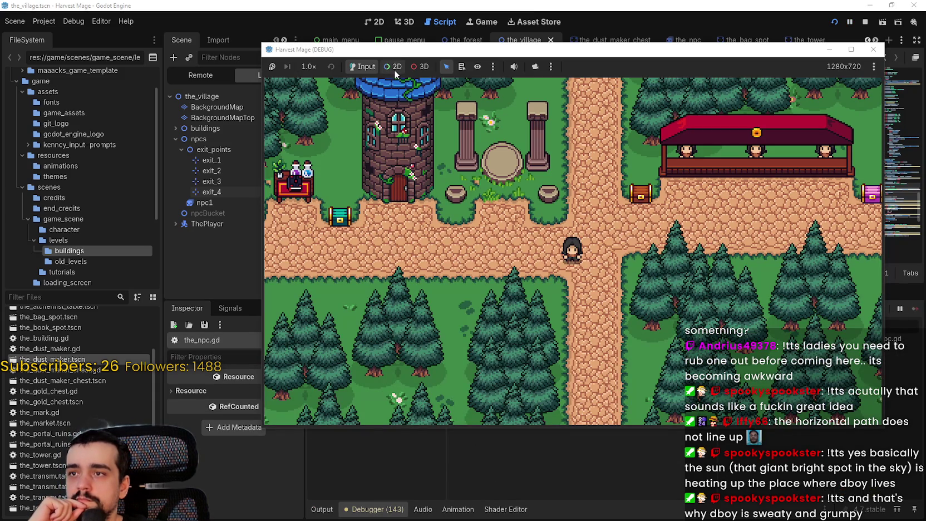
- Override the game camera in 2D, zoom out over the whole village, then stop the game
{"action": "left_click", "coordinate": [394, 67]}
{"action": "left_click", "coordinate": [535, 66]}
{"action": "scroll", "coordinate": [549, 101], "scroll_direction": "down", "scroll_amount": 2}
{"action": "scroll", "coordinate": [549, 102], "scroll_direction": "down", "scroll_amount": 3}
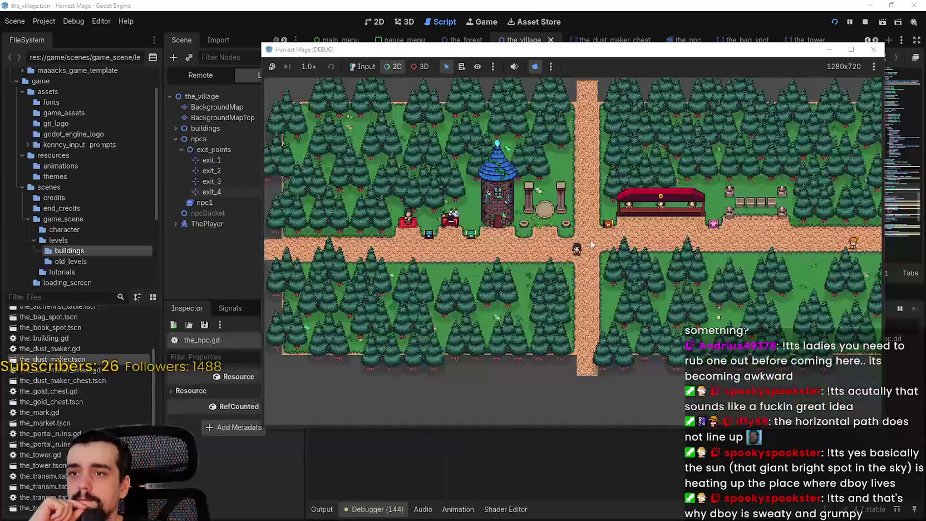
{"action": "left_click_drag", "start_coordinate": [687, 257], "coordinate": [594, 261]}
{"action": "scroll", "coordinate": [595, 262], "scroll_direction": "down", "scroll_amount": 1}
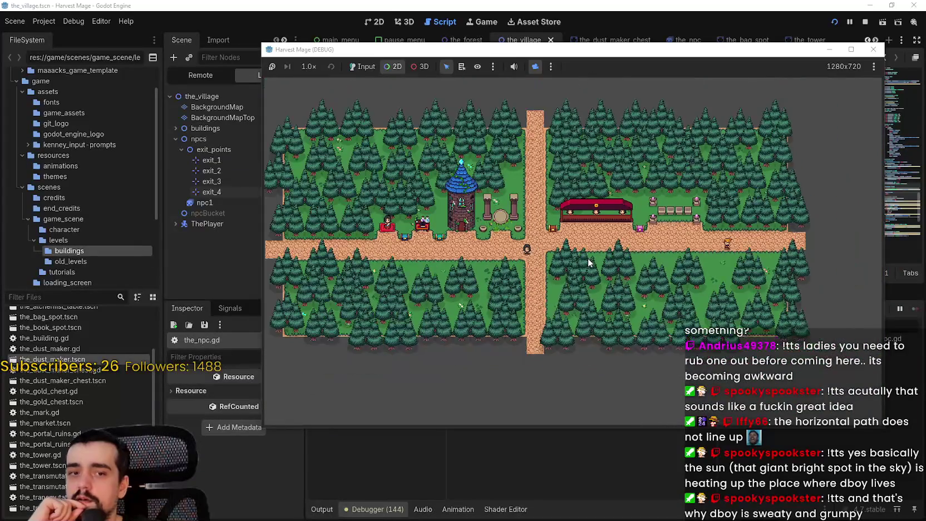
{"action": "scroll", "coordinate": [675, 266], "scroll_direction": "up", "scroll_amount": 2}
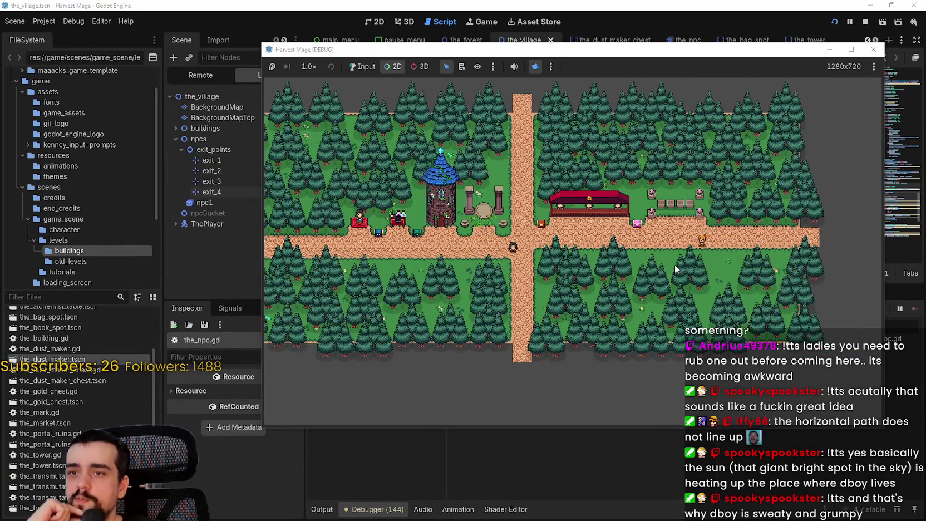
{"action": "scroll", "coordinate": [670, 261], "scroll_direction": "down", "scroll_amount": 2}
{"action": "left_click", "coordinate": [865, 22]}
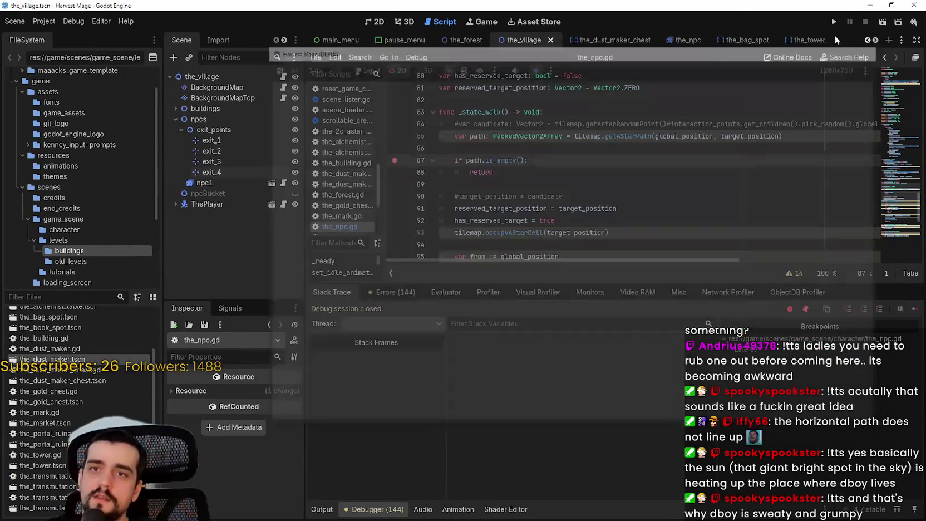
{"action": "left_click", "coordinate": [380, 24]}
- Move the exit_2 marker onto the end of the horizontal path
{"action": "scroll", "coordinate": [438, 149], "scroll_direction": "down", "scroll_amount": 2}
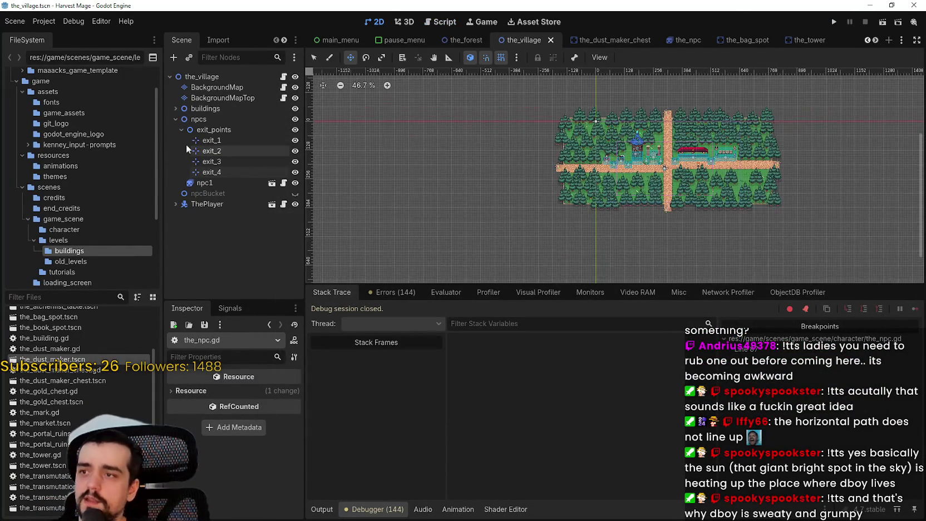
{"action": "left_click", "coordinate": [211, 140]}
{"action": "scroll", "coordinate": [676, 107], "scroll_direction": "up", "scroll_amount": 6}
{"action": "scroll", "coordinate": [676, 107], "scroll_direction": "up", "scroll_amount": 20}
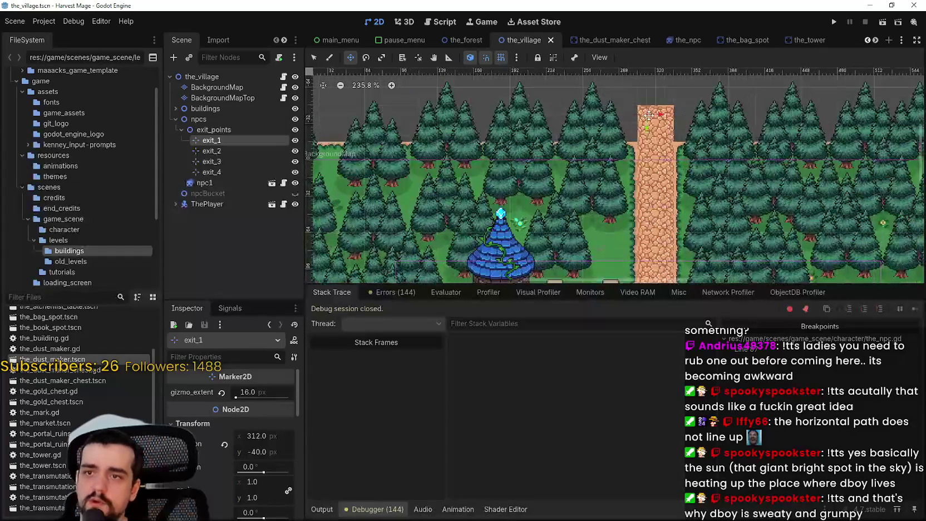
{"action": "scroll", "coordinate": [675, 111], "scroll_direction": "down", "scroll_amount": 6}
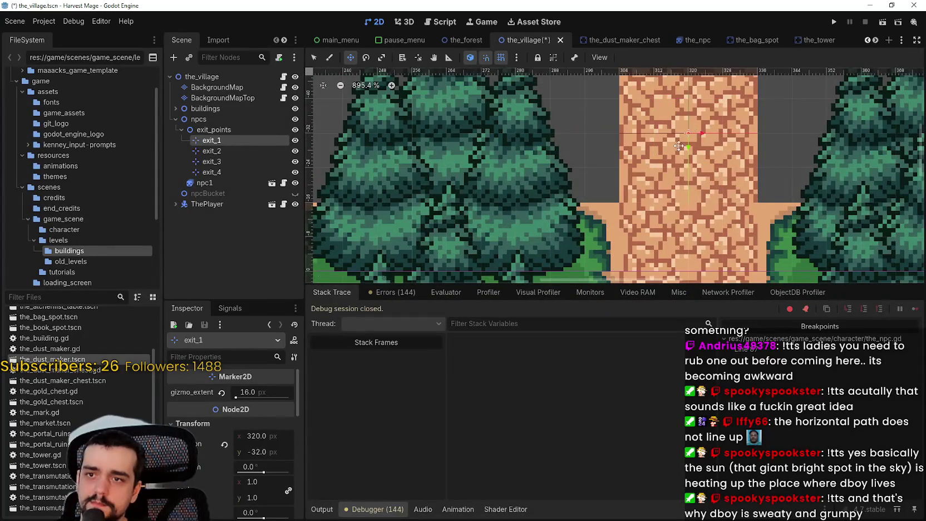
{"action": "left_click", "coordinate": [591, 174]}
{"action": "scroll", "coordinate": [591, 174], "scroll_direction": "down", "scroll_amount": 1}
{"action": "scroll", "coordinate": [572, 119], "scroll_direction": "right", "scroll_amount": 10}
{"action": "scroll", "coordinate": [674, 215], "scroll_direction": "up", "scroll_amount": 5}
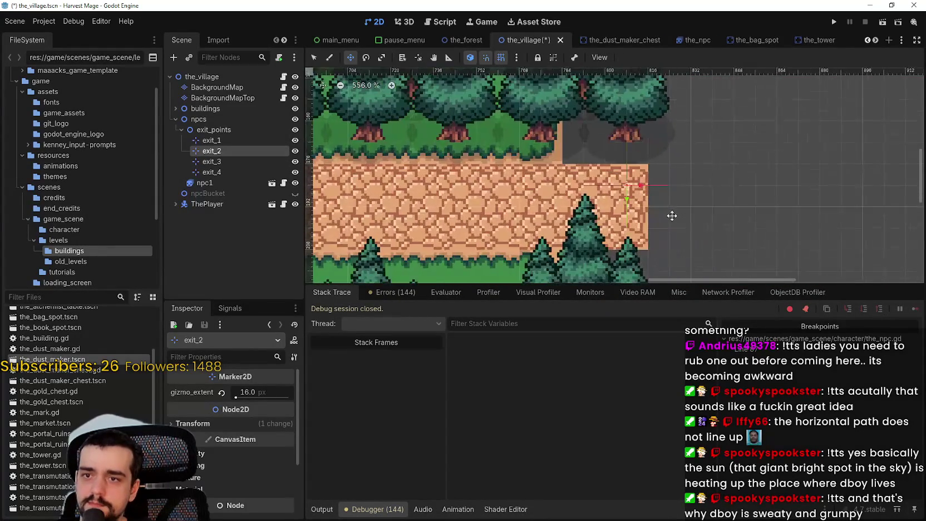
{"action": "left_click_drag", "start_coordinate": [625, 218], "coordinate": [621, 208]}
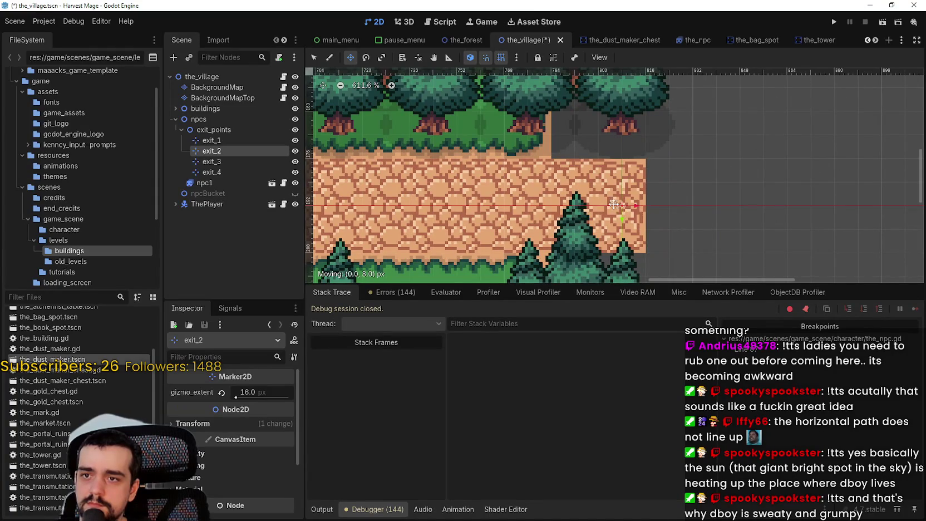
- Move exit_4 onto the path's left end, save the_village, and run the project
{"action": "scroll", "coordinate": [607, 208], "scroll_direction": "down", "scroll_amount": 10}
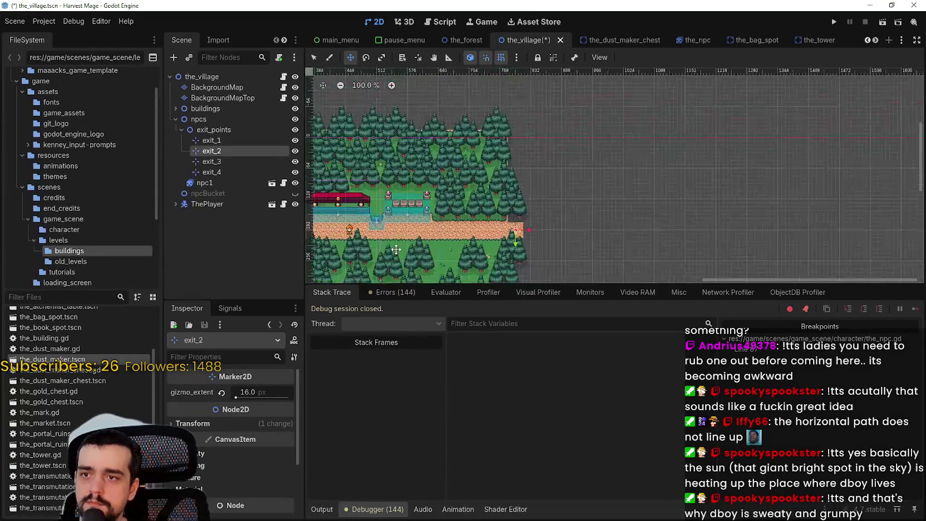
{"action": "left_click", "coordinate": [238, 161]}
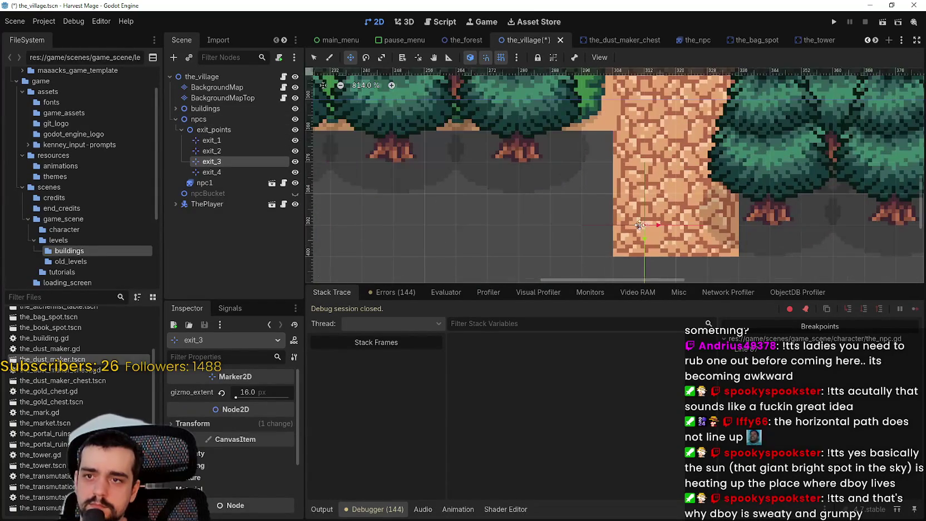
{"action": "scroll", "coordinate": [668, 193], "scroll_direction": "down", "scroll_amount": 9}
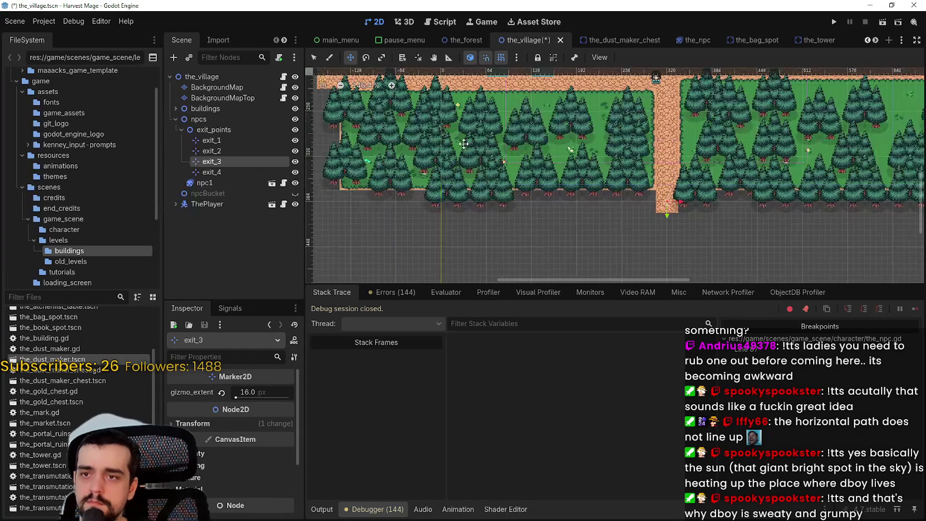
{"action": "left_click", "coordinate": [211, 172]}
{"action": "scroll", "coordinate": [549, 206], "scroll_direction": "up", "scroll_amount": 6}
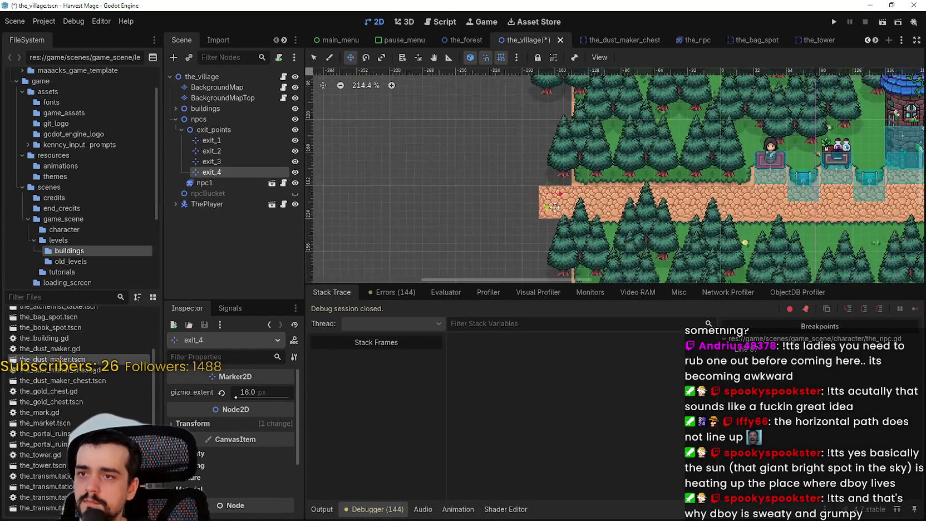
{"action": "scroll", "coordinate": [549, 206], "scroll_direction": "up", "scroll_amount": 4}
{"action": "mouse_move", "coordinate": [500, 134]}
{"action": "left_mouse_down"}
{"action": "mouse_move", "coordinate": [556, 178]}
{"action": "mouse_move", "coordinate": [593, 181]}
{"action": "left_mouse_up"}
{"action": "scroll", "coordinate": [580, 178], "scroll_direction": "down", "scroll_amount": 5}
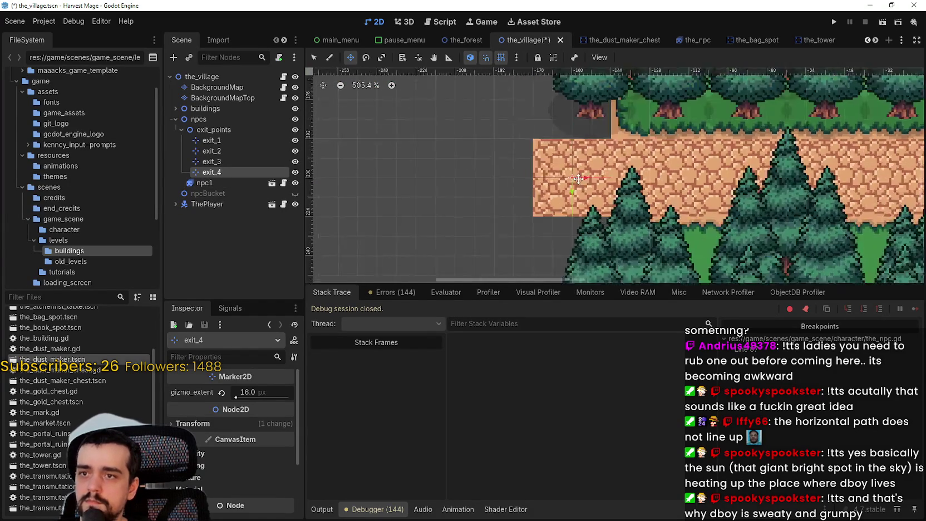
{"action": "scroll", "coordinate": [580, 178], "scroll_direction": "down", "scroll_amount": 9}
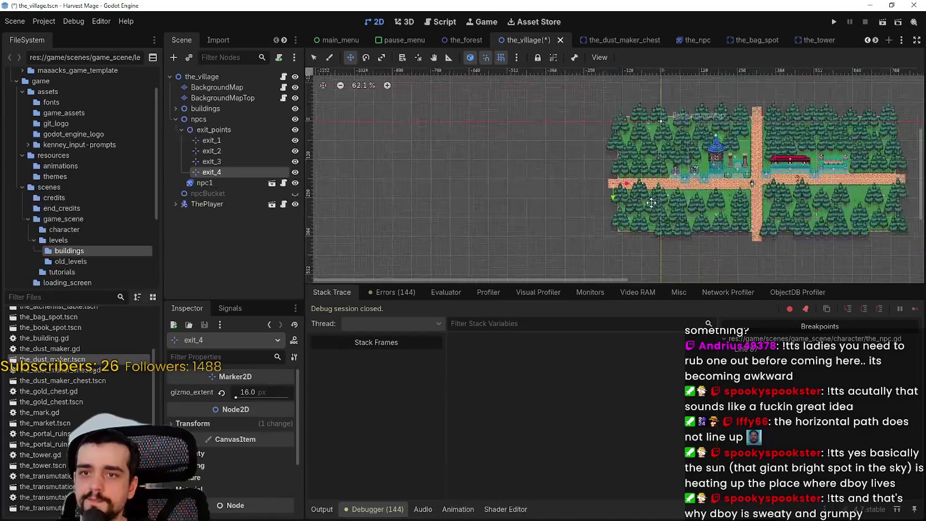
{"action": "key", "text": "ctrl+s"}
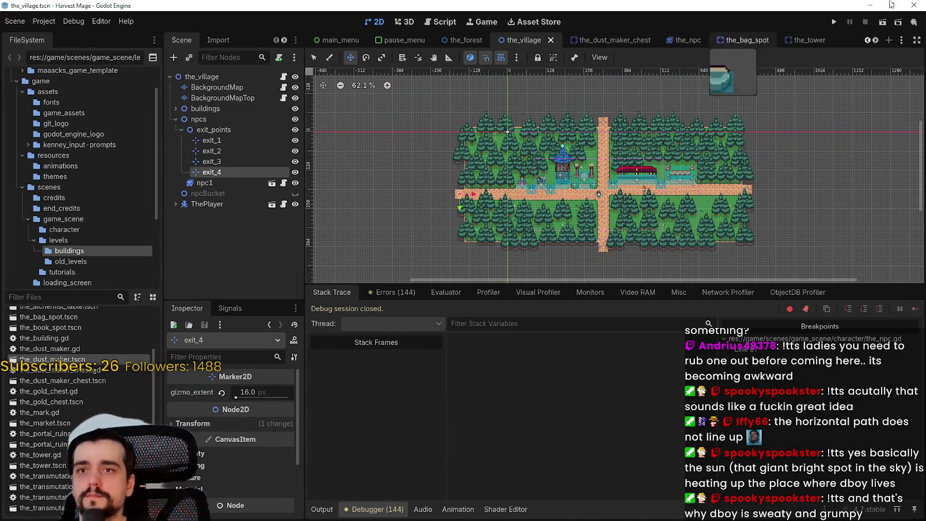
{"action": "left_click", "coordinate": [835, 23]}
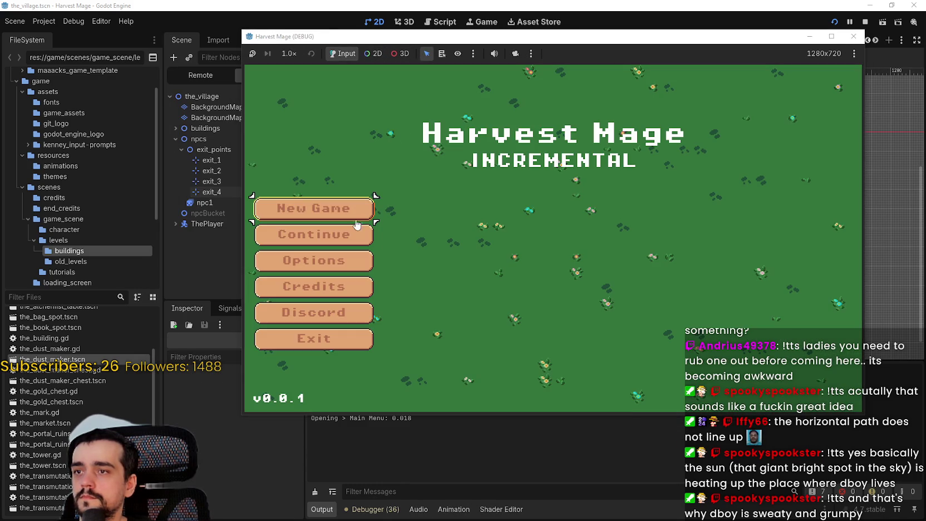
- Start a new game, continue past the breakpoint three times, then stop it and return to the script
{"action": "left_click", "coordinate": [353, 217]}
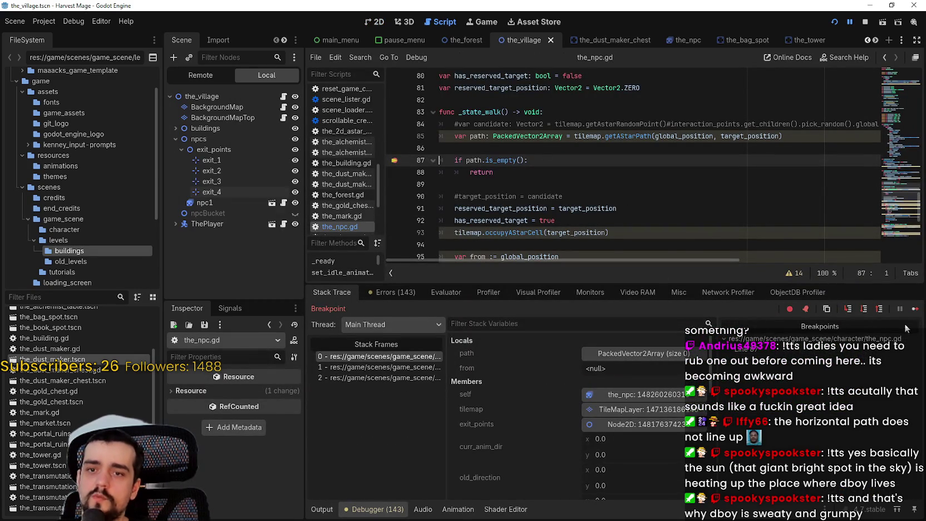
{"action": "left_click", "coordinate": [916, 309]}
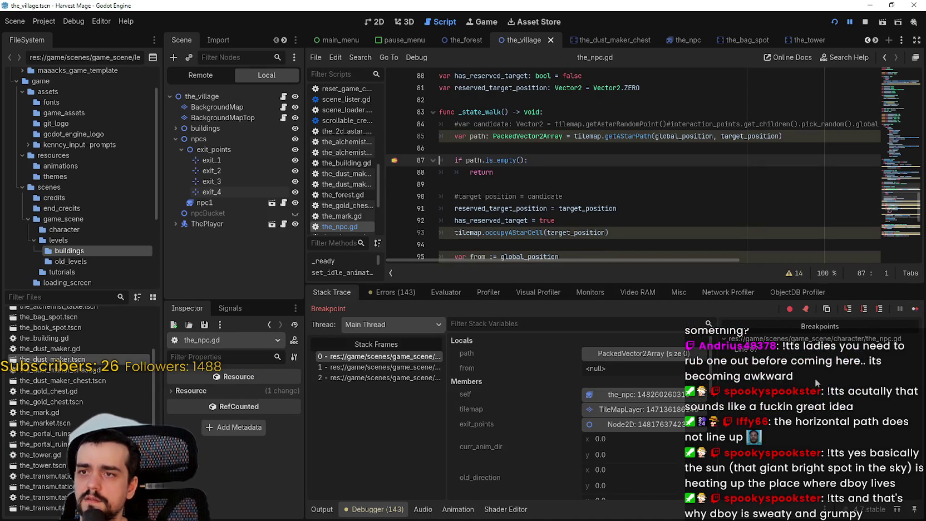
{"action": "left_click", "coordinate": [914, 309]}
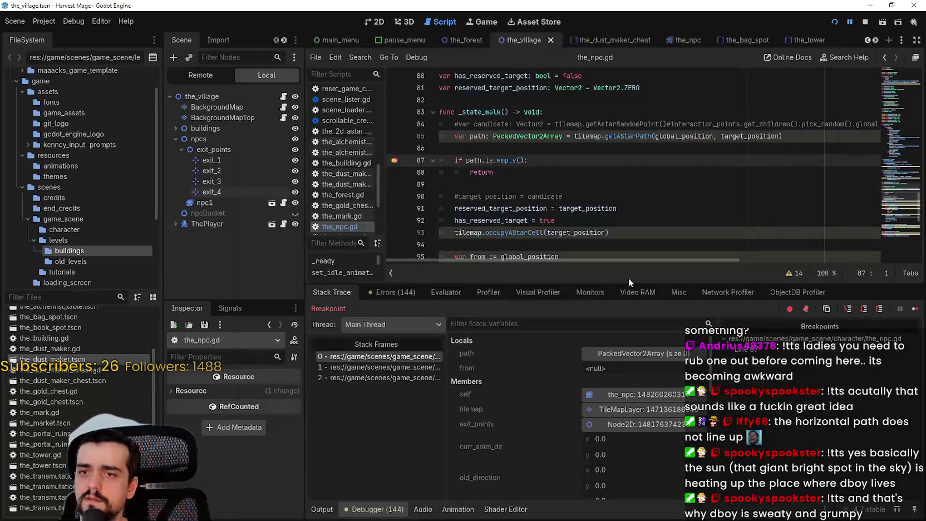
{"action": "left_click", "coordinate": [914, 309]}
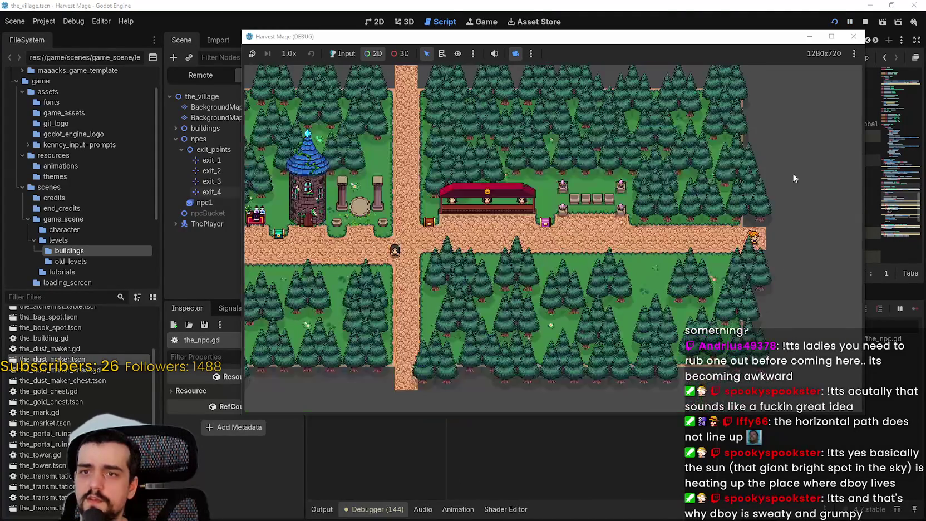
{"action": "left_click", "coordinate": [834, 21]}
{"action": "left_click", "coordinate": [482, 172]}
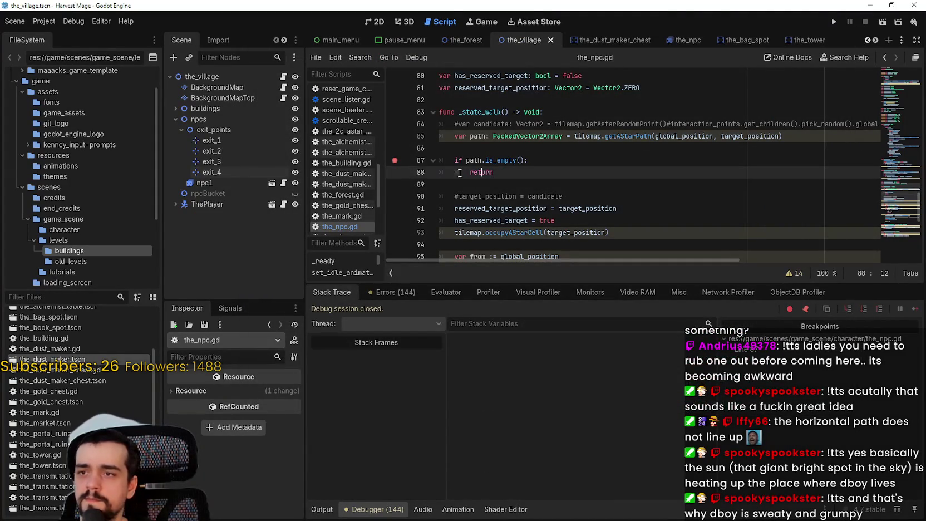
- Inspect the right end of the village path in the 2D view, then save and run the game
{"action": "left_click", "coordinate": [379, 21]}
{"action": "scroll", "coordinate": [740, 203], "scroll_direction": "down", "scroll_amount": 5}
{"action": "scroll", "coordinate": [776, 234], "scroll_direction": "up", "scroll_amount": 3}
{"action": "scroll", "coordinate": [685, 217], "scroll_direction": "up", "scroll_amount": 5}
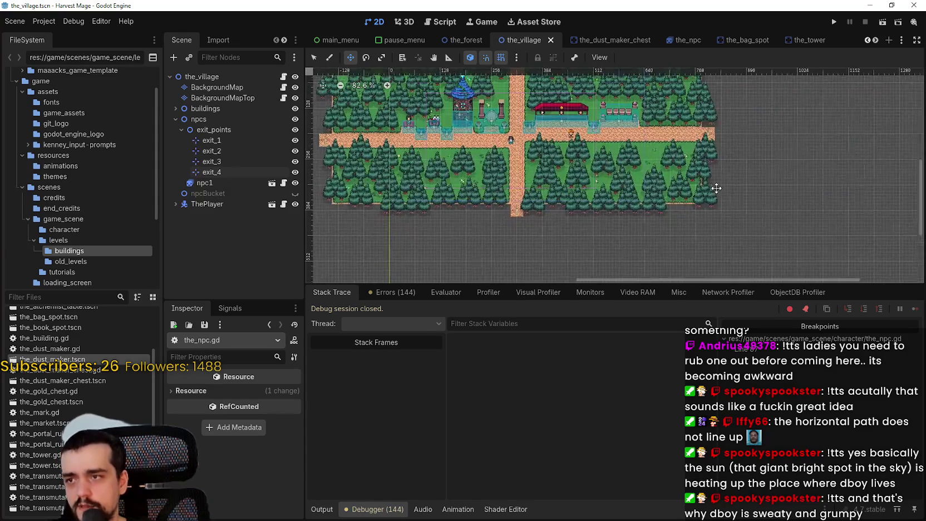
{"action": "scroll", "coordinate": [575, 218], "scroll_direction": "up", "scroll_amount": 8}
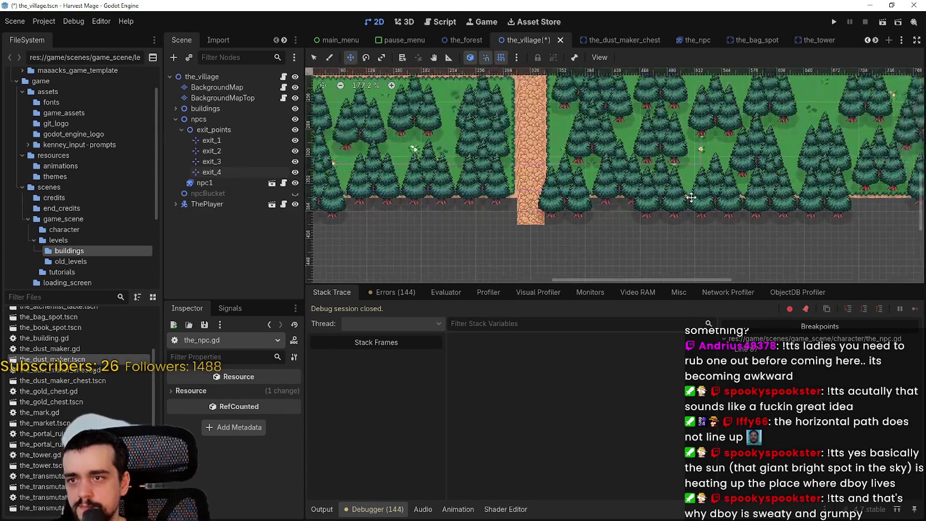
{"action": "scroll", "coordinate": [575, 217], "scroll_direction": "down", "scroll_amount": 8}
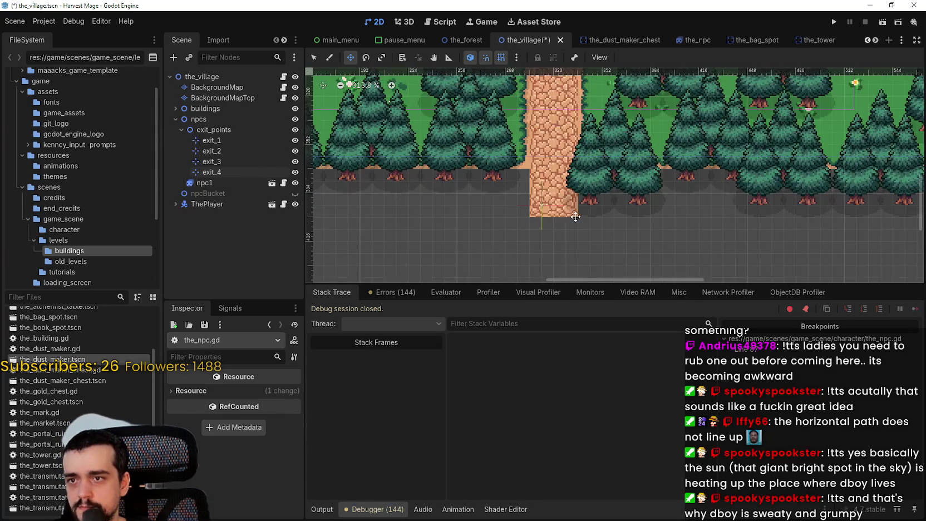
{"action": "scroll", "coordinate": [660, 100], "scroll_direction": "up", "scroll_amount": 3}
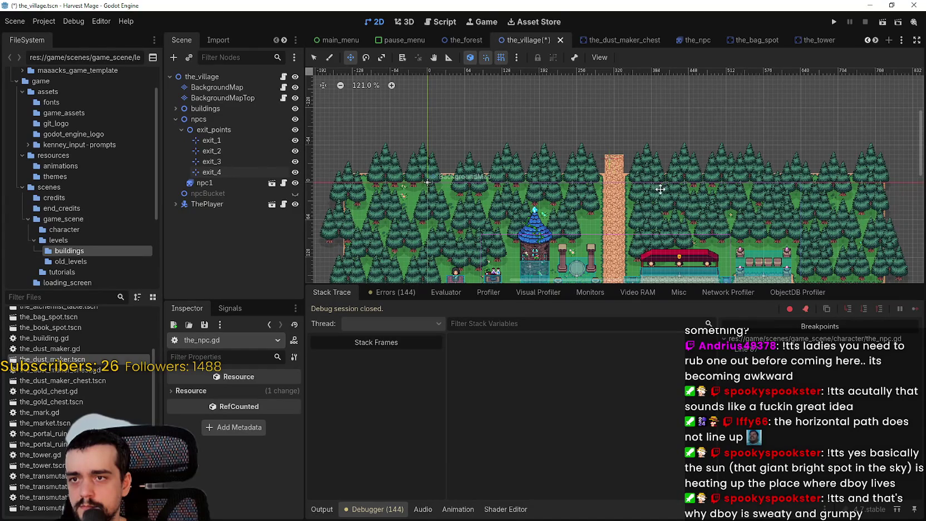
{"action": "scroll", "coordinate": [796, 122], "scroll_direction": "down", "scroll_amount": 1}
{"action": "scroll", "coordinate": [792, 134], "scroll_direction": "right", "scroll_amount": 5}
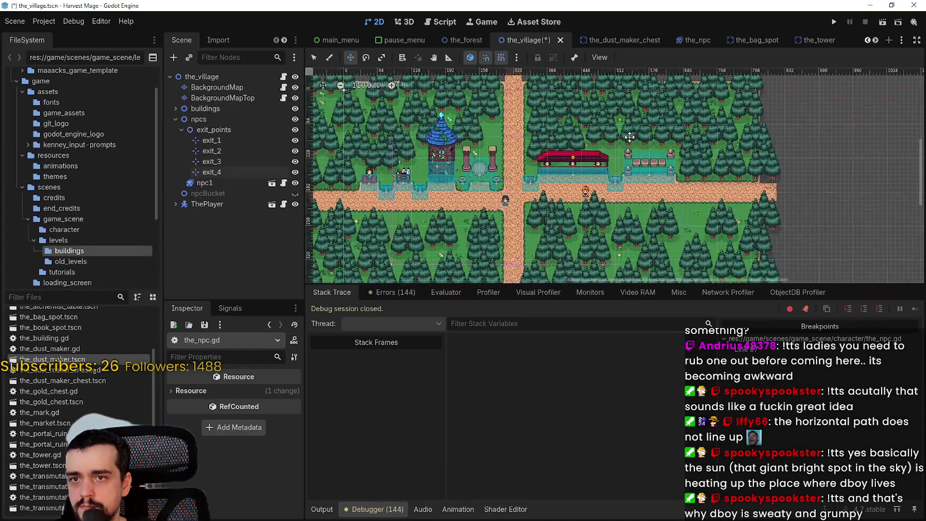
{"action": "scroll", "coordinate": [787, 190], "scroll_direction": "up", "scroll_amount": 8}
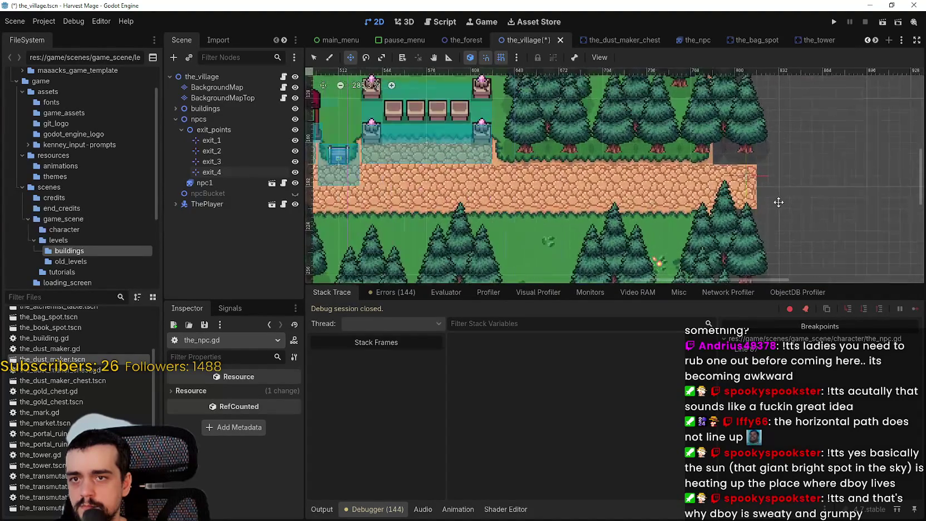
{"action": "scroll", "coordinate": [772, 178], "scroll_direction": "up", "scroll_amount": 2}
{"action": "left_click", "coordinate": [833, 22]}
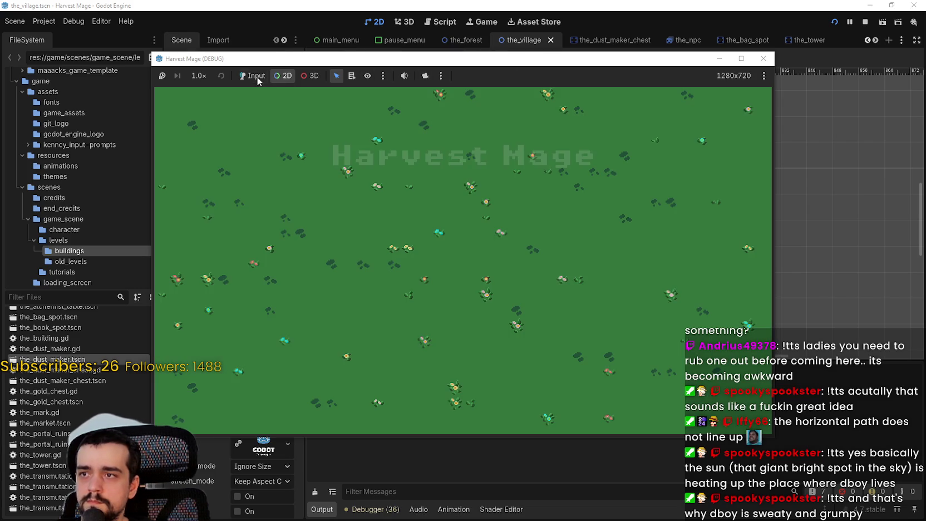
- Enable game input, continue the saved game, and resume past the debugger breakpoint
{"action": "left_click", "coordinate": [257, 76]}
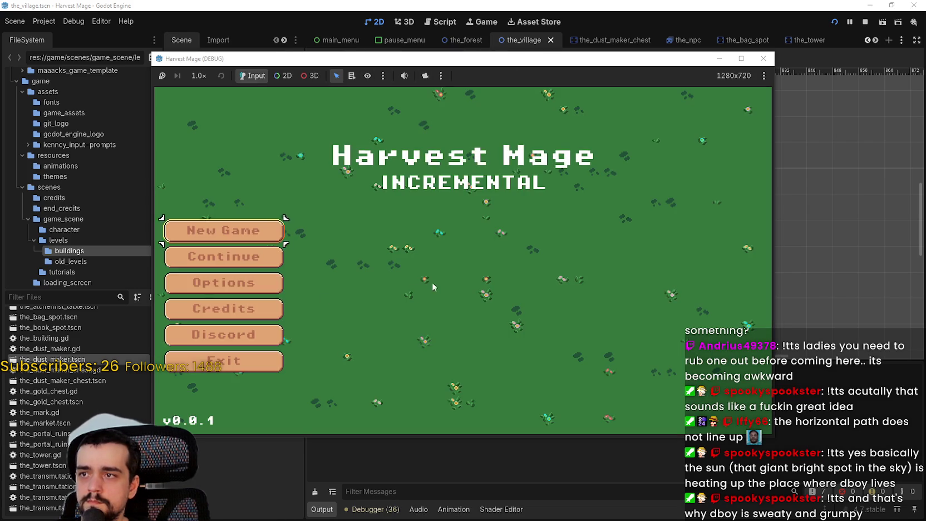
{"action": "left_click", "coordinate": [228, 265]}
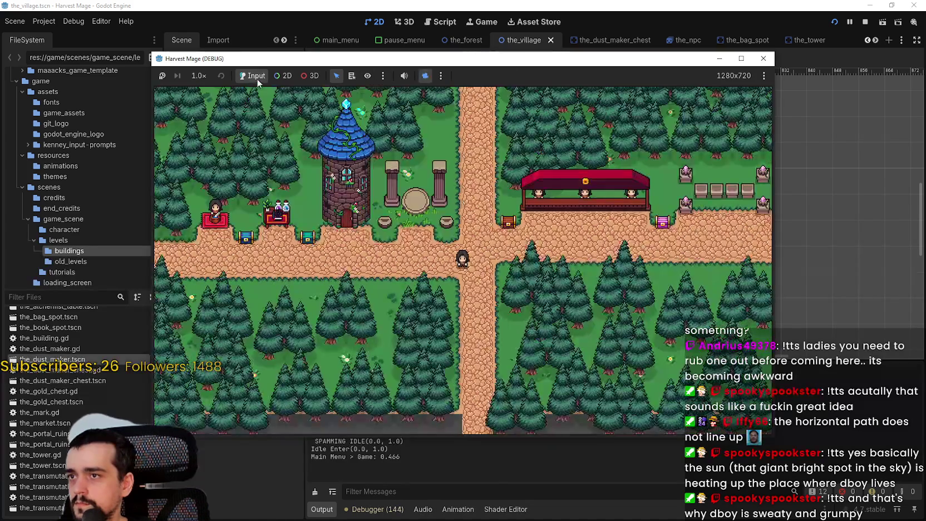
{"action": "scroll", "coordinate": [407, 210], "scroll_direction": "down", "scroll_amount": 1}
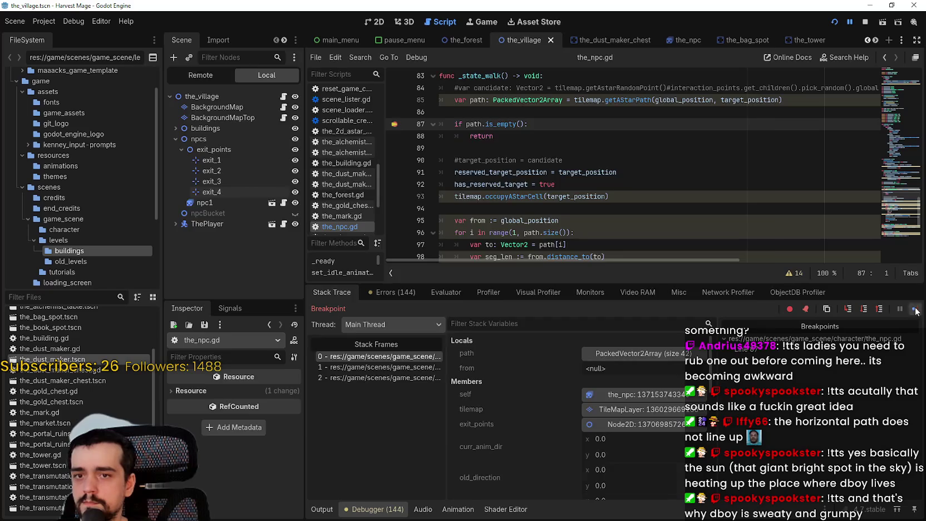
{"action": "left_click", "coordinate": [916, 310]}
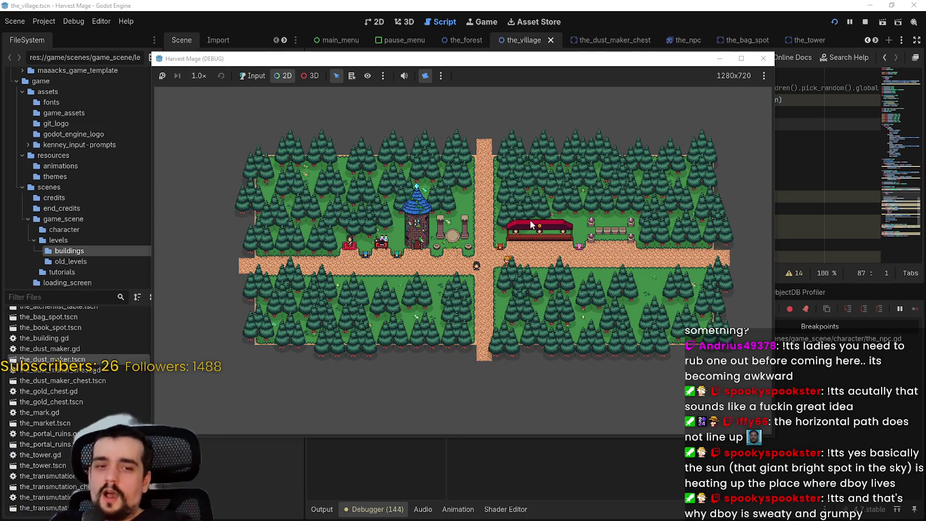
- Walk the player down to the bottom edge of the vertical path
{"action": "scroll", "coordinate": [502, 330], "scroll_direction": "up", "scroll_amount": 5}
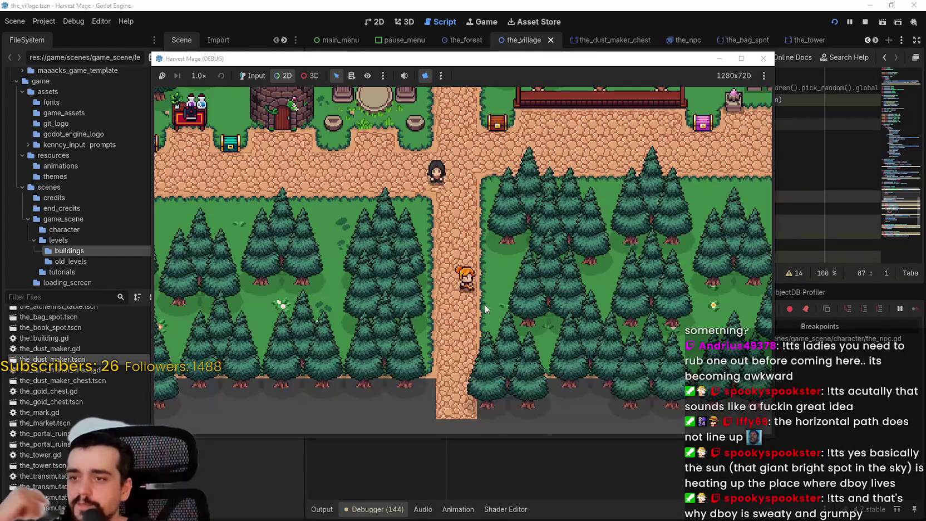
{"action": "key", "text": "Down"}
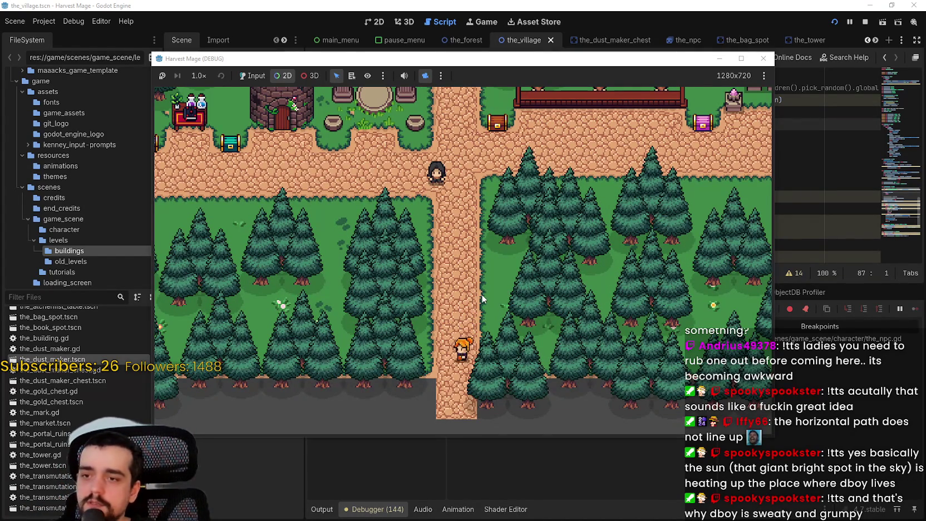
{"action": "scroll", "coordinate": [481, 295], "scroll_direction": "down", "scroll_amount": 3}
{"action": "key", "text": "Down"}
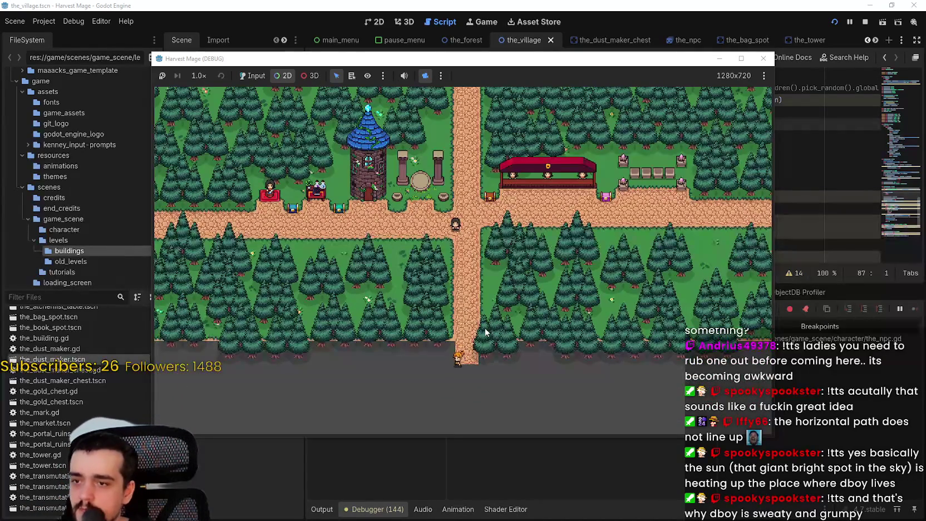
{"action": "scroll", "coordinate": [484, 345], "scroll_direction": "down", "scroll_amount": 2}
{"action": "scroll", "coordinate": [497, 297], "scroll_direction": "up", "scroll_amount": 5}
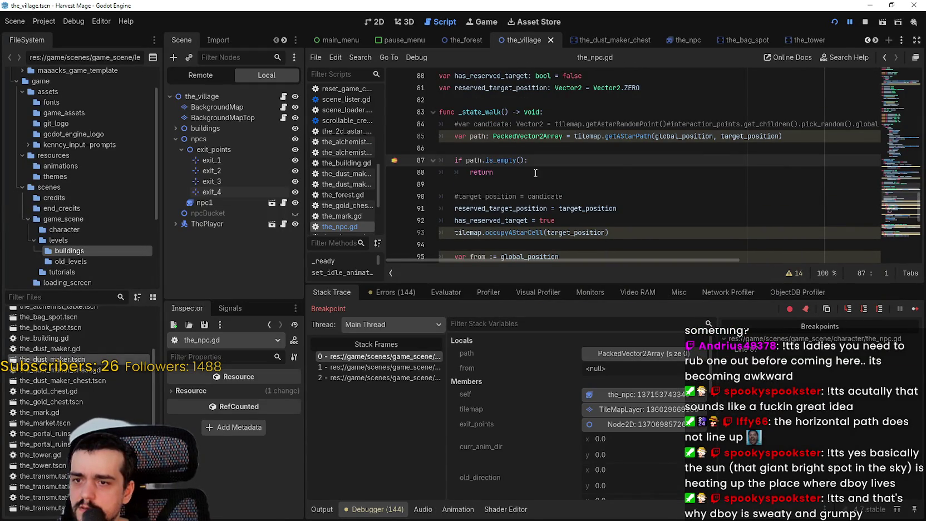
- Continue past the line-87 breakpoint in the_npc.gd eight times
{"action": "left_click", "coordinate": [915, 310]}
{"action": "scroll", "coordinate": [522, 242], "scroll_direction": "down", "scroll_amount": 4}
{"action": "scroll", "coordinate": [500, 211], "scroll_direction": "down", "scroll_amount": 3}
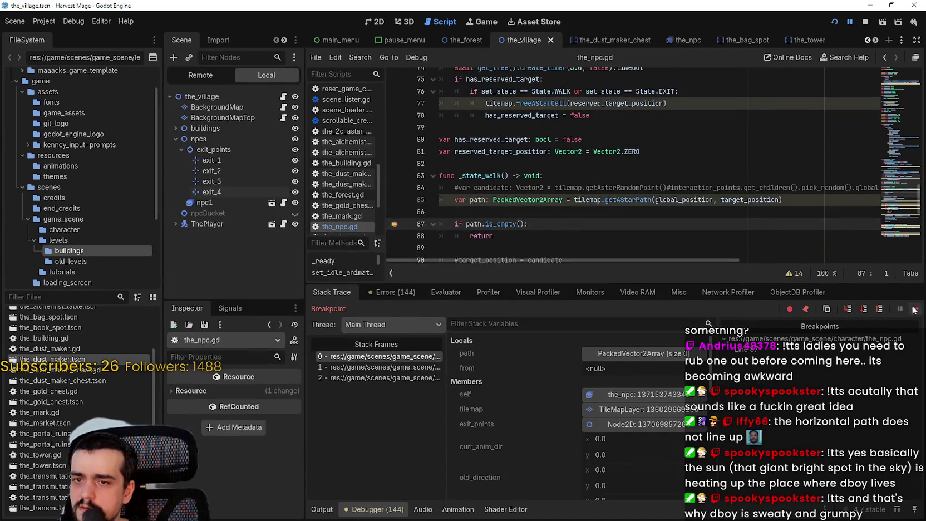
{"action": "left_click", "coordinate": [914, 310]}
{"action": "scroll", "coordinate": [419, 215], "scroll_direction": "up", "scroll_amount": 6}
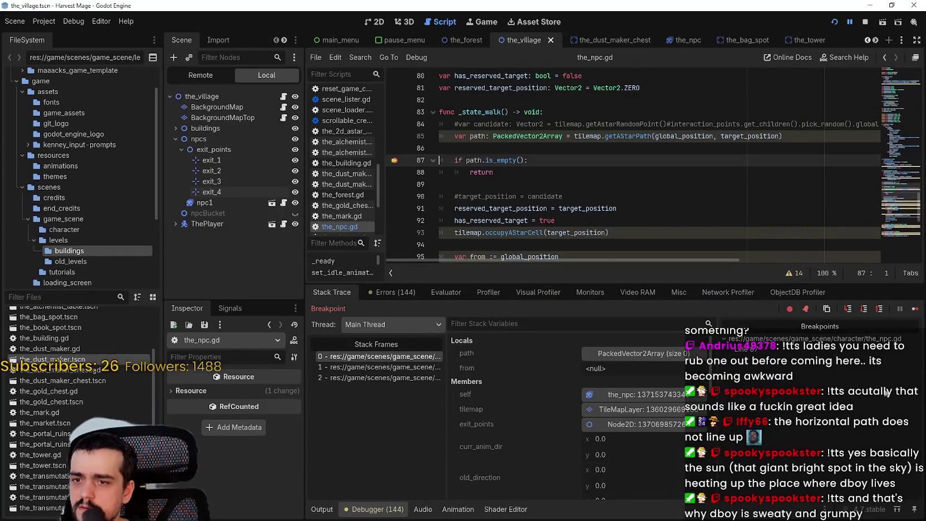
{"action": "left_click", "coordinate": [913, 312]}
{"action": "scroll", "coordinate": [415, 256], "scroll_direction": "down", "scroll_amount": 6}
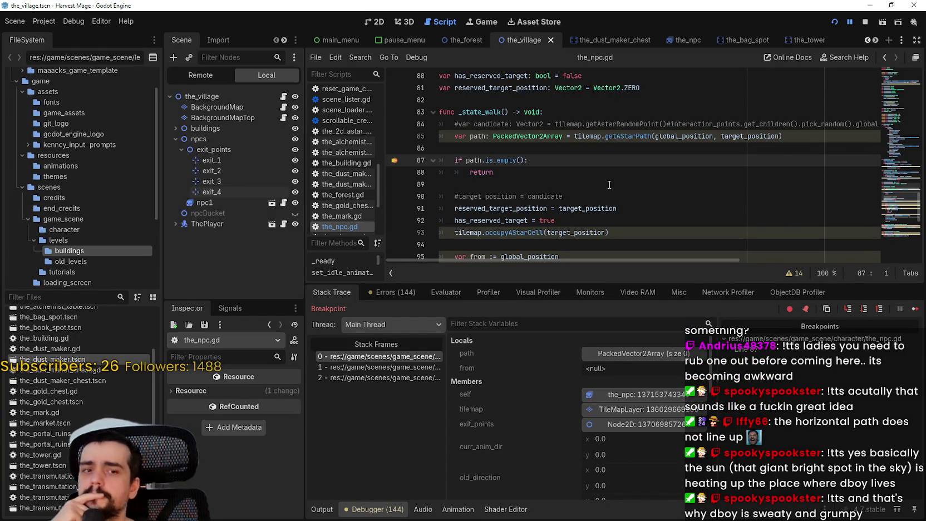
{"action": "left_click", "coordinate": [912, 309]}
{"action": "scroll", "coordinate": [399, 250], "scroll_direction": "up", "scroll_amount": 10}
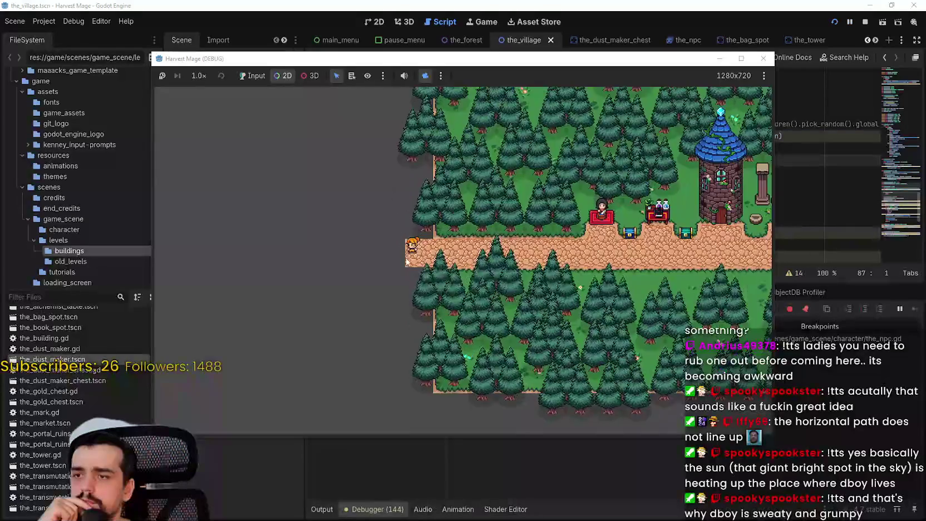
{"action": "scroll", "coordinate": [414, 237], "scroll_direction": "down", "scroll_amount": 10}
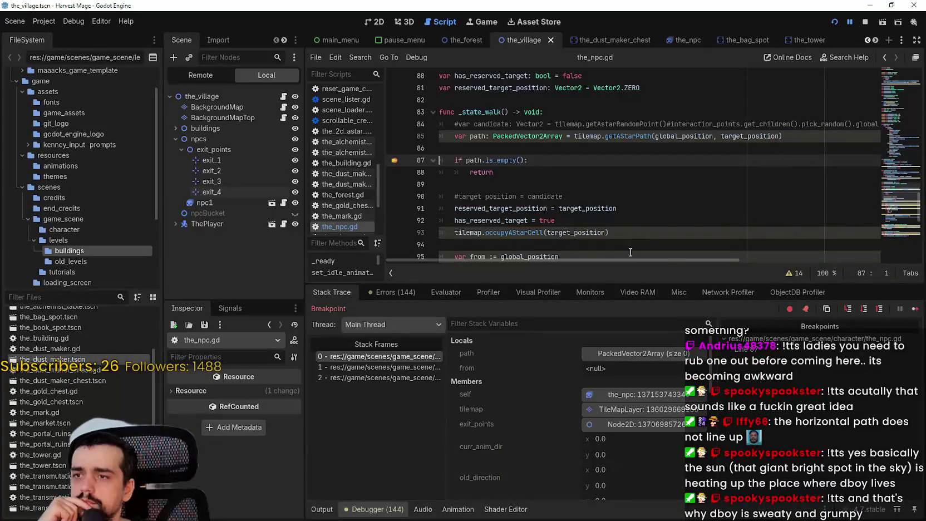
{"action": "left_click", "coordinate": [914, 310]}
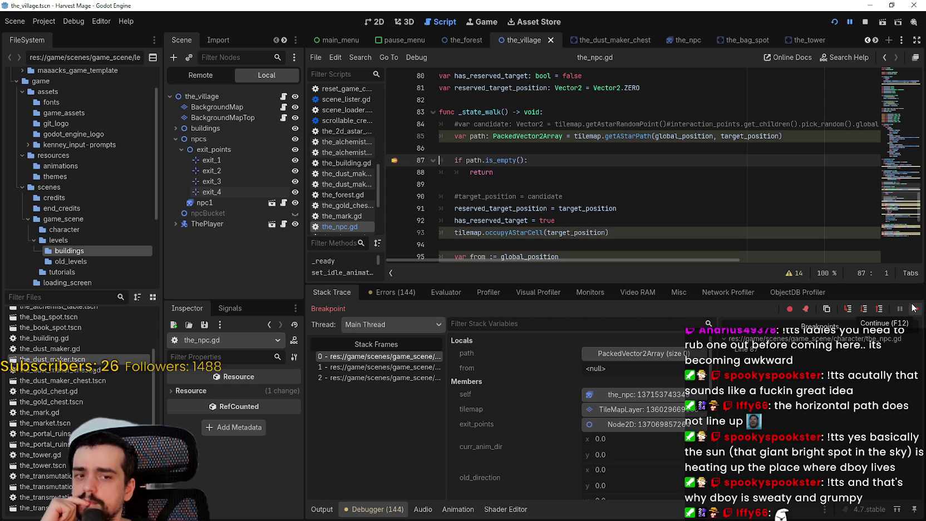
{"action": "left_click", "coordinate": [913, 308]}
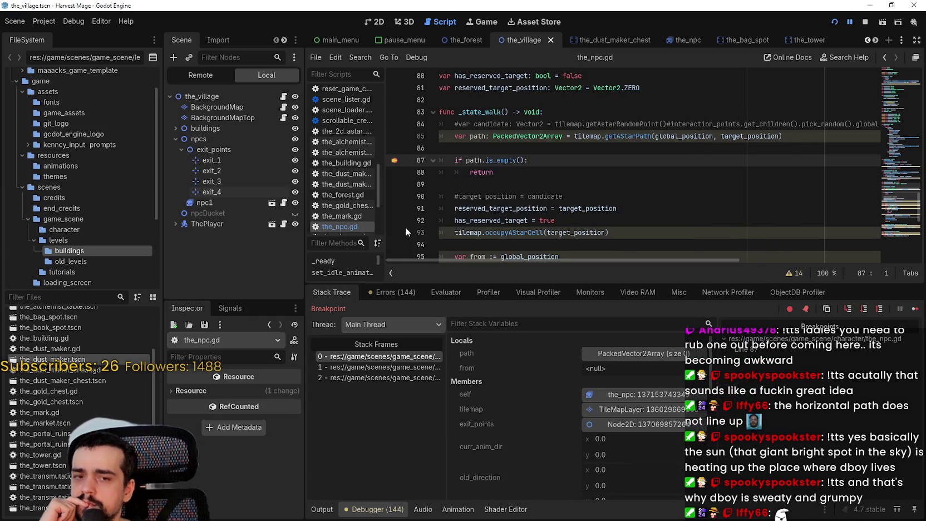
{"action": "left_click", "coordinate": [914, 310]}
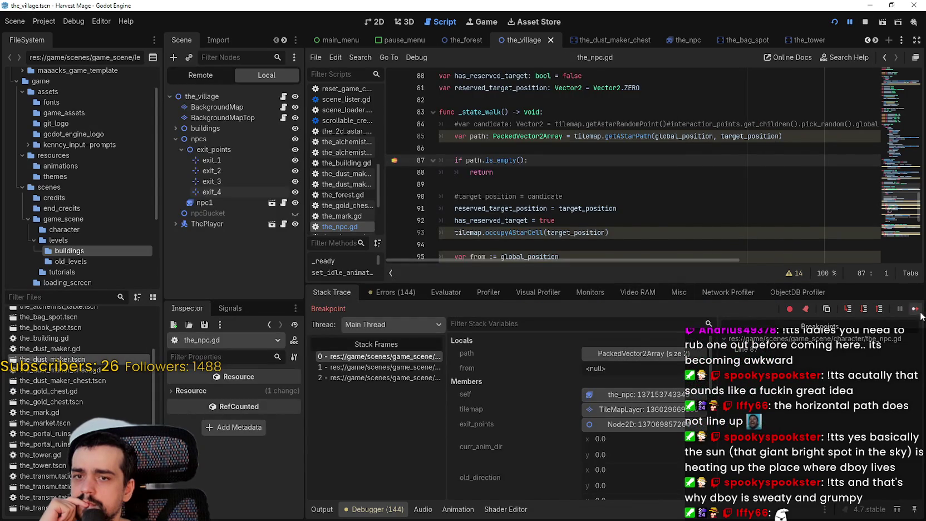
{"action": "left_click", "coordinate": [918, 313]}
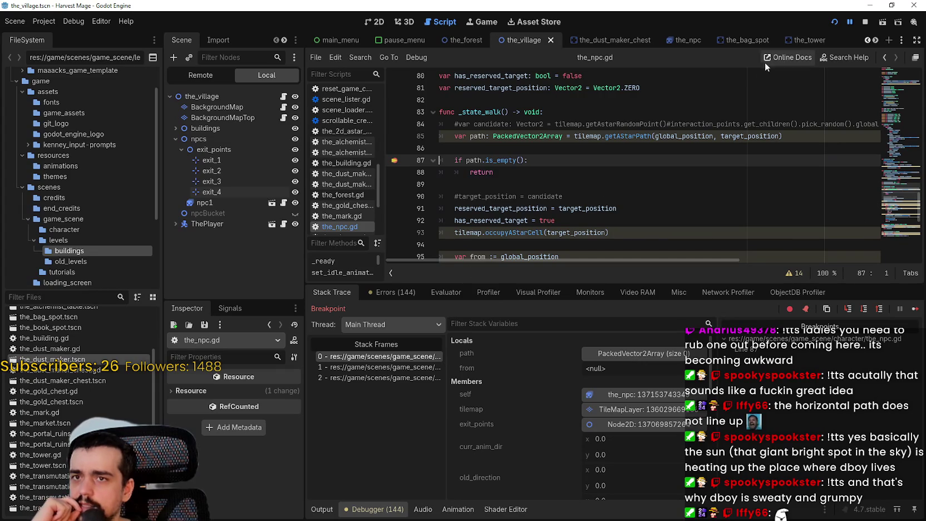
- Return to the village scene's 2D view and select npc1
{"action": "left_click", "coordinate": [363, 21]}
{"action": "left_click", "coordinate": [212, 202]}
{"action": "scroll", "coordinate": [499, 206], "scroll_direction": "up", "scroll_amount": 2}
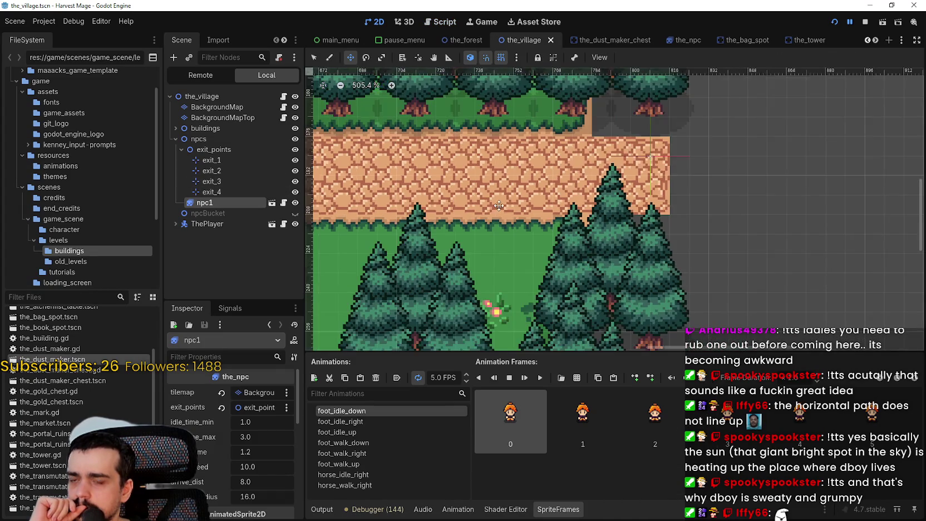
- Drag npc1 to just below the vertical path's end and make it idle facing right
{"action": "scroll", "coordinate": [499, 206], "scroll_direction": "down", "scroll_amount": 6}
{"action": "scroll", "coordinate": [511, 222], "scroll_direction": "up", "scroll_amount": 2}
{"action": "left_click_drag", "start_coordinate": [661, 127], "coordinate": [511, 266]}
{"action": "scroll", "coordinate": [511, 266], "scroll_direction": "up", "scroll_amount": 3}
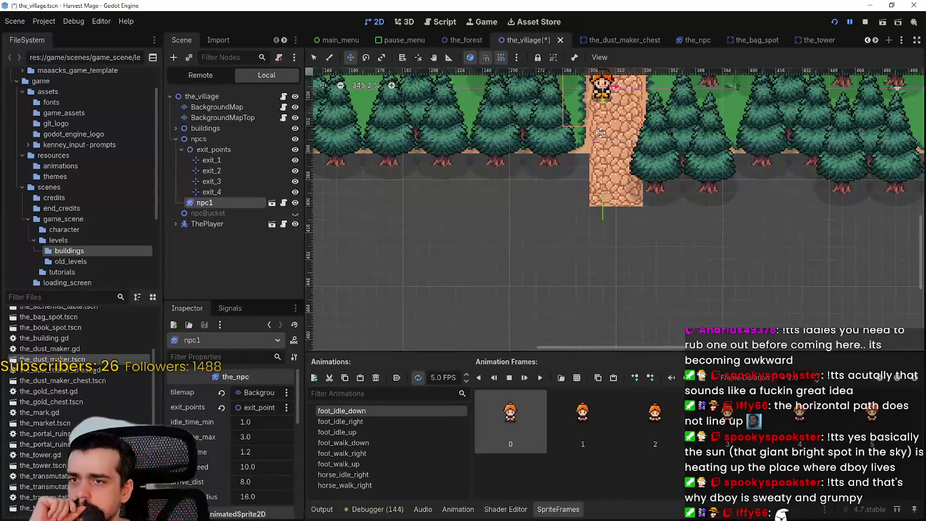
{"action": "left_click_drag", "start_coordinate": [603, 91], "coordinate": [591, 225]}
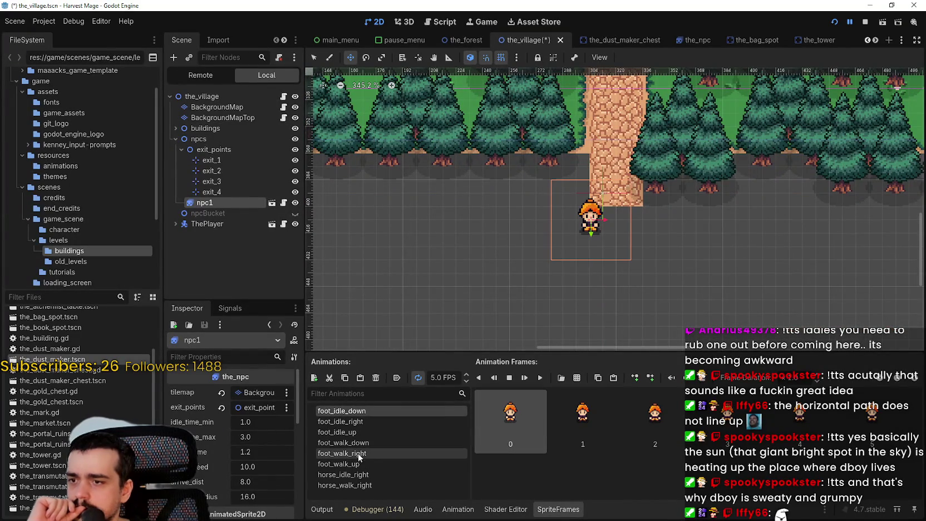
{"action": "left_click", "coordinate": [356, 423]}
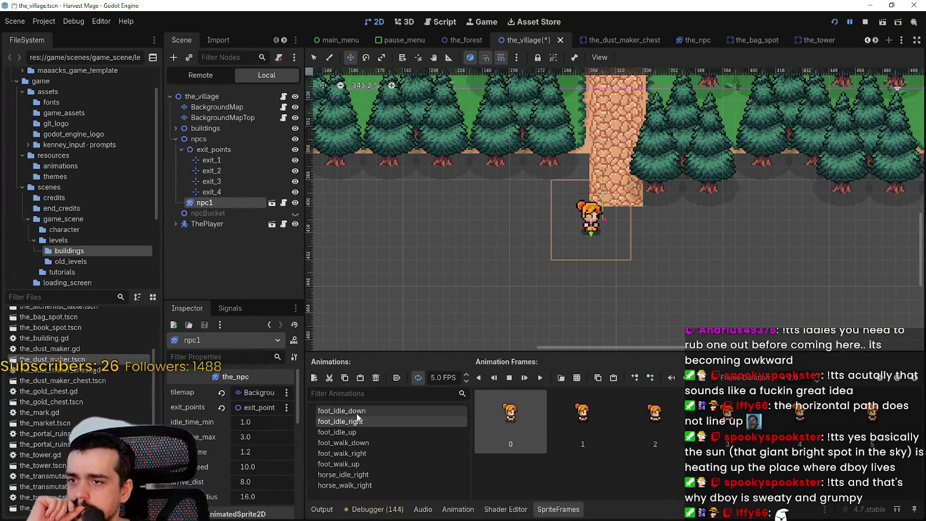
{"action": "scroll", "coordinate": [615, 208], "scroll_direction": "up", "scroll_amount": 3}
{"action": "scroll", "coordinate": [615, 208], "scroll_direction": "up", "scroll_amount": 3}
- Nudge npc1 a few pixels left and right to line it up with the path
{"action": "mouse_move", "coordinate": [595, 240]}
{"action": "left_mouse_down"}
{"action": "mouse_move", "coordinate": [568, 240]}
{"action": "mouse_move", "coordinate": [567, 269]}
{"action": "mouse_move", "coordinate": [578, 256]}
{"action": "mouse_move", "coordinate": [551, 258]}
{"action": "mouse_move", "coordinate": [582, 252]}
{"action": "mouse_move", "coordinate": [567, 253]}
{"action": "mouse_move", "coordinate": [576, 249]}
{"action": "mouse_move", "coordinate": [548, 234]}
{"action": "left_mouse_up"}
{"action": "scroll", "coordinate": [579, 252], "scroll_direction": "up", "scroll_amount": 1}
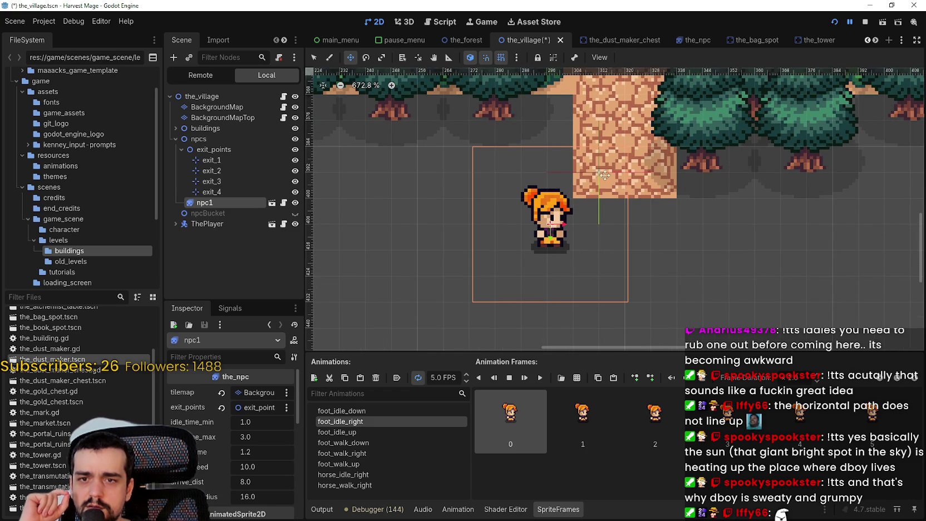
{"action": "mouse_move", "coordinate": [582, 188]}
{"action": "left_mouse_down"}
{"action": "mouse_move", "coordinate": [538, 227]}
{"action": "mouse_move", "coordinate": [563, 206]}
{"action": "left_mouse_up"}
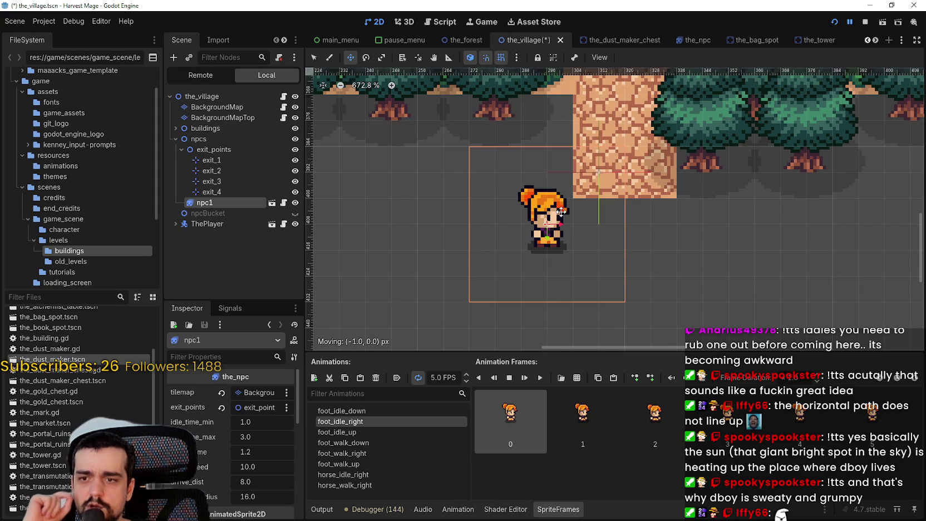
{"action": "left_click_drag", "start_coordinate": [561, 209], "coordinate": [565, 209]}
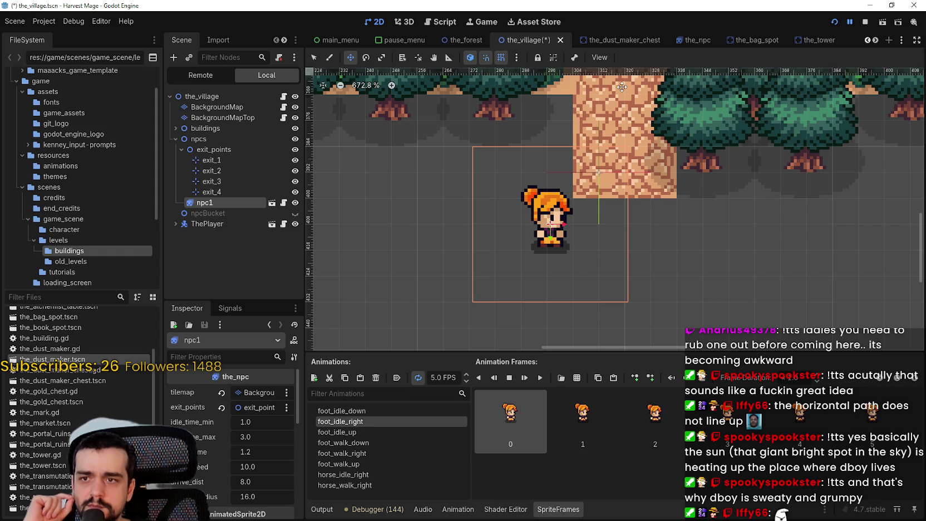
{"action": "scroll", "coordinate": [526, 226], "scroll_direction": "up", "scroll_amount": 2}
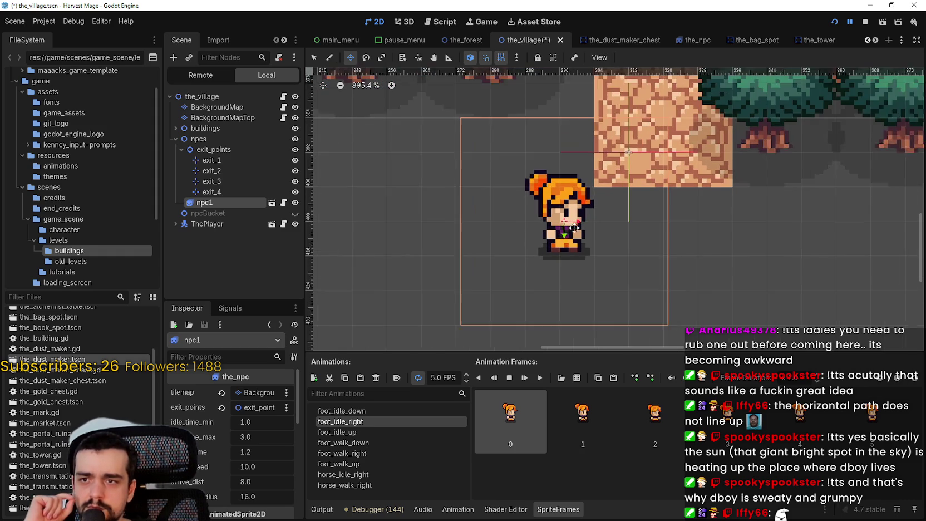
{"action": "left_click_drag", "start_coordinate": [583, 227], "coordinate": [577, 228]}
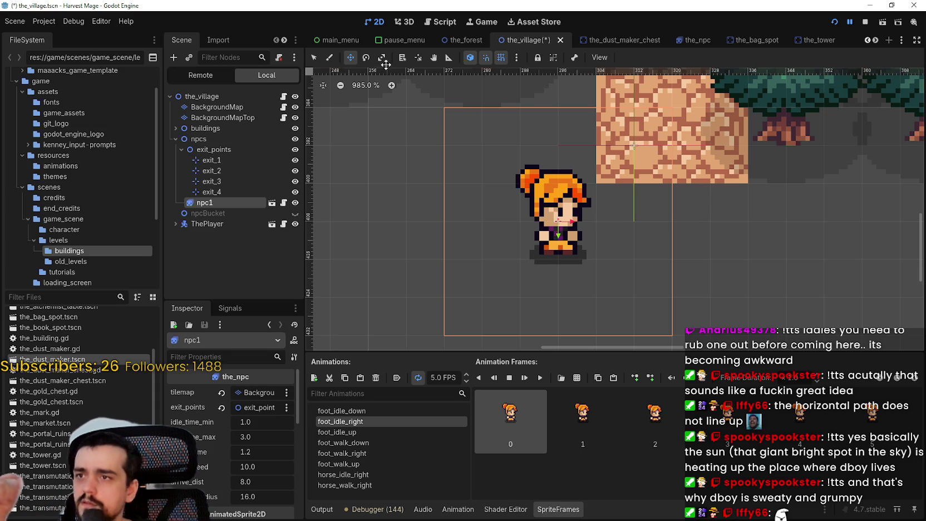
{"action": "scroll", "coordinate": [586, 182], "scroll_direction": "down", "scroll_amount": 2}
{"action": "scroll", "coordinate": [619, 154], "scroll_direction": "up", "scroll_amount": 4}
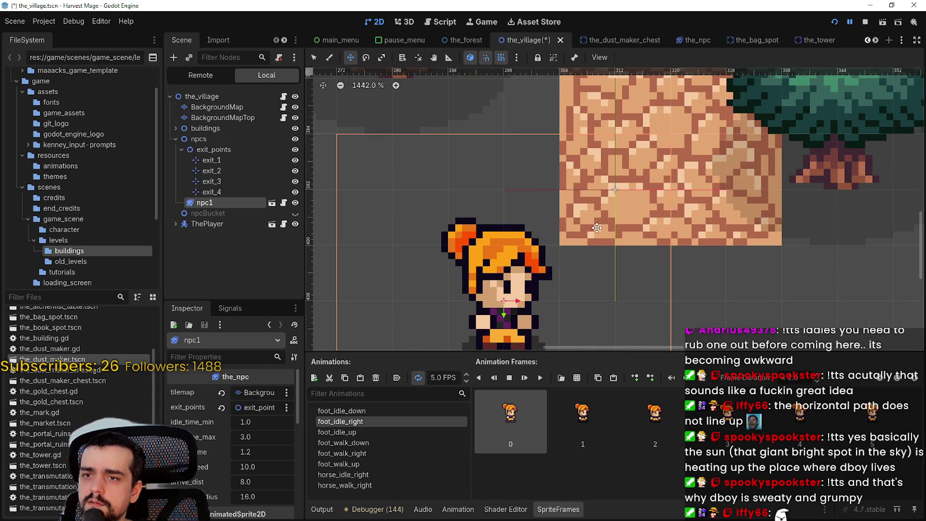
{"action": "scroll", "coordinate": [596, 227], "scroll_direction": "down", "scroll_amount": 2}
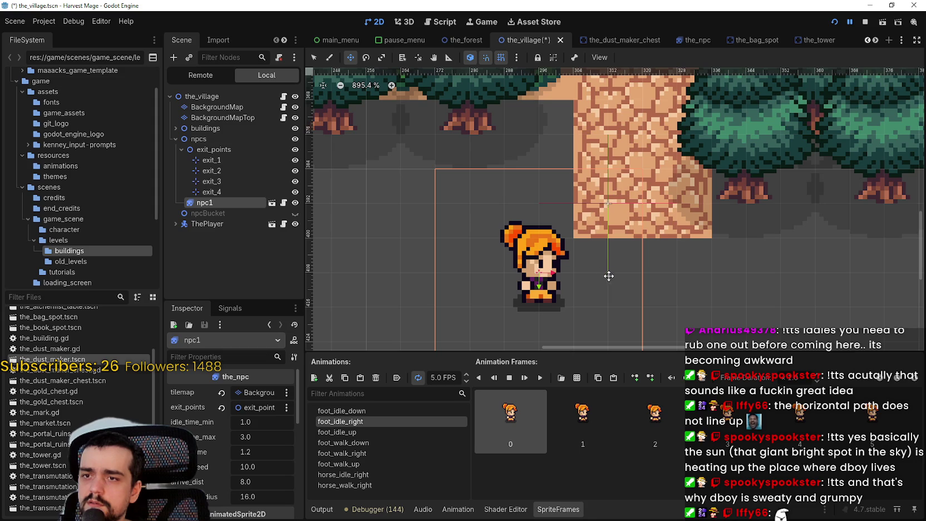
- Open the snap grid configuration and confirm it unchanged
{"action": "left_click", "coordinate": [519, 58]}
{"action": "left_click", "coordinate": [554, 133]}
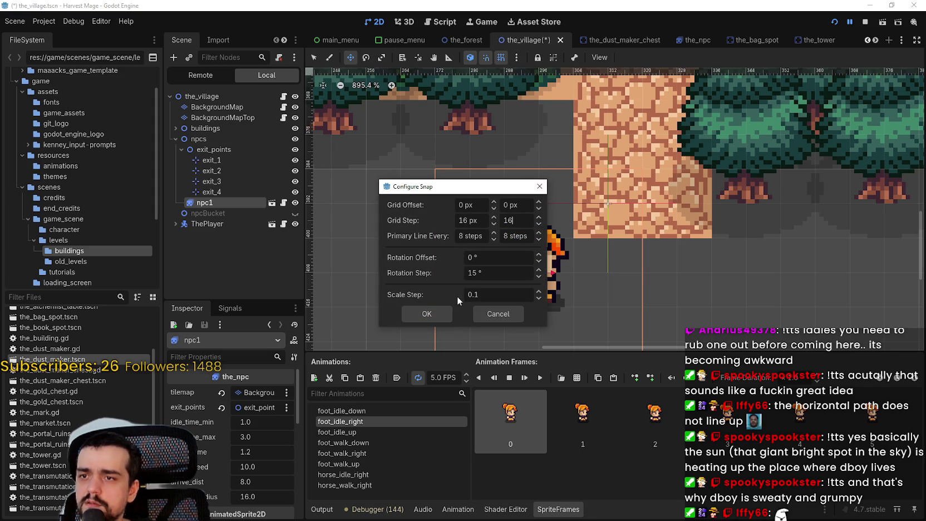
{"action": "key", "text": "Return"}
{"action": "scroll", "coordinate": [628, 232], "scroll_direction": "down", "scroll_amount": 2}
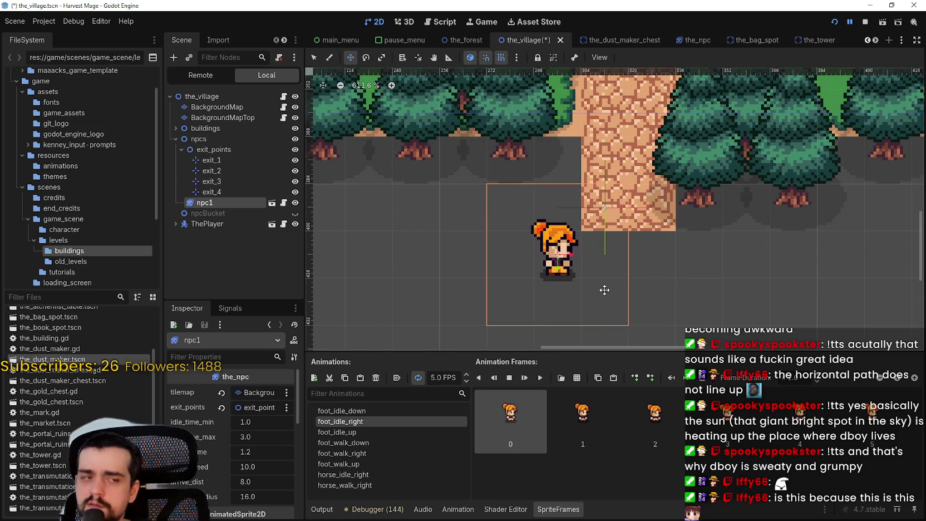
{"action": "scroll", "coordinate": [601, 283], "scroll_direction": "up", "scroll_amount": 2}
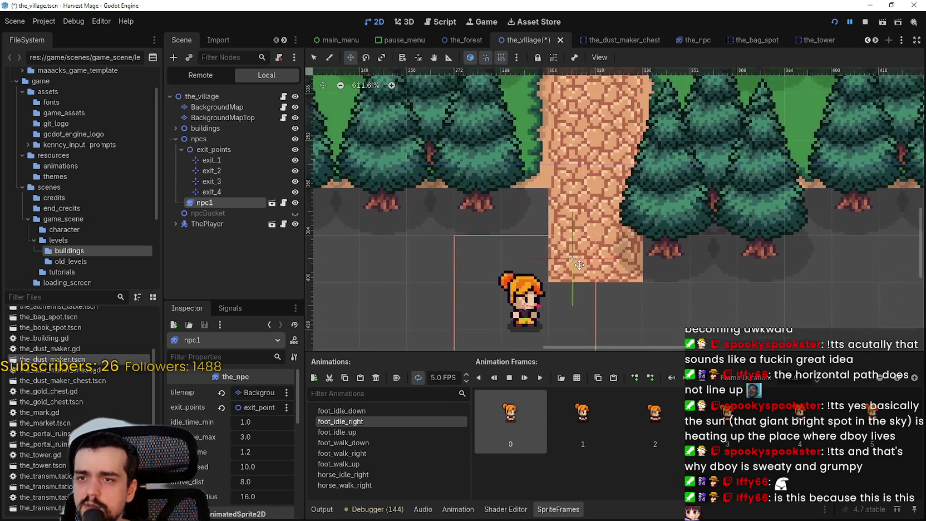
{"action": "scroll", "coordinate": [565, 302], "scroll_direction": "down", "scroll_amount": 2}
{"action": "scroll", "coordinate": [565, 301], "scroll_direction": "up", "scroll_amount": 2}
{"action": "scroll", "coordinate": [491, 274], "scroll_direction": "down", "scroll_amount": 2}
{"action": "scroll", "coordinate": [480, 280], "scroll_direction": "down", "scroll_amount": 1}
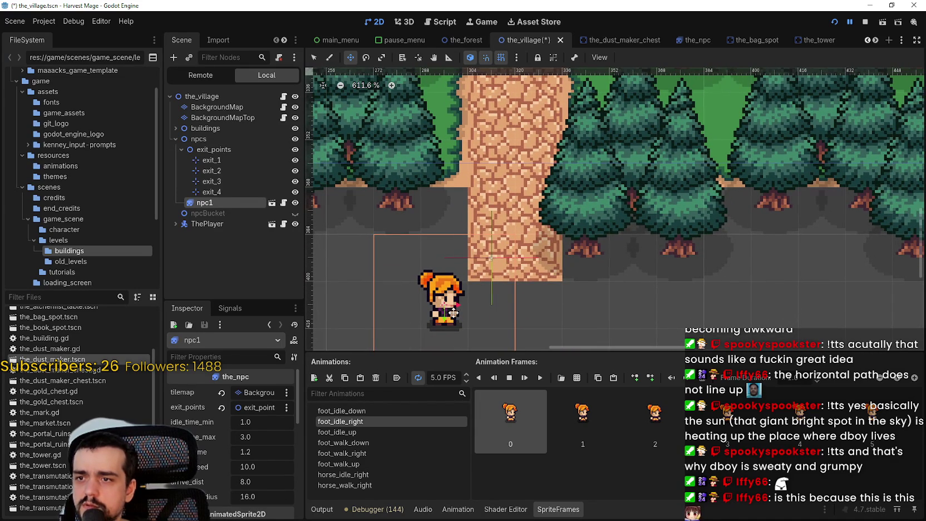
- Nudge npc1 up and right so it stands on the vertical path
{"action": "mouse_move", "coordinate": [455, 301]}
{"action": "left_mouse_down"}
{"action": "mouse_move", "coordinate": [467, 264]}
{"action": "mouse_move", "coordinate": [498, 266]}
{"action": "left_mouse_up"}
{"action": "scroll", "coordinate": [470, 261], "scroll_direction": "up", "scroll_amount": 3}
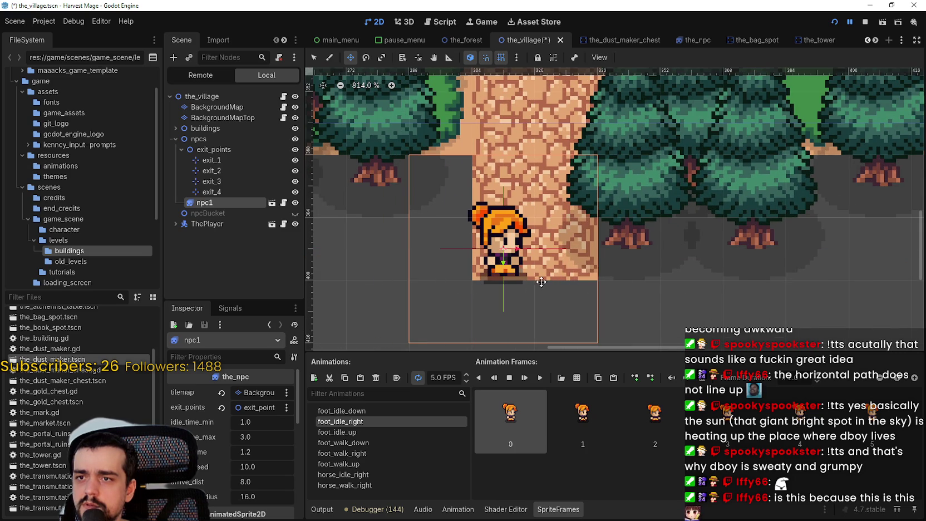
{"action": "scroll", "coordinate": [522, 264], "scroll_direction": "up", "scroll_amount": 1}
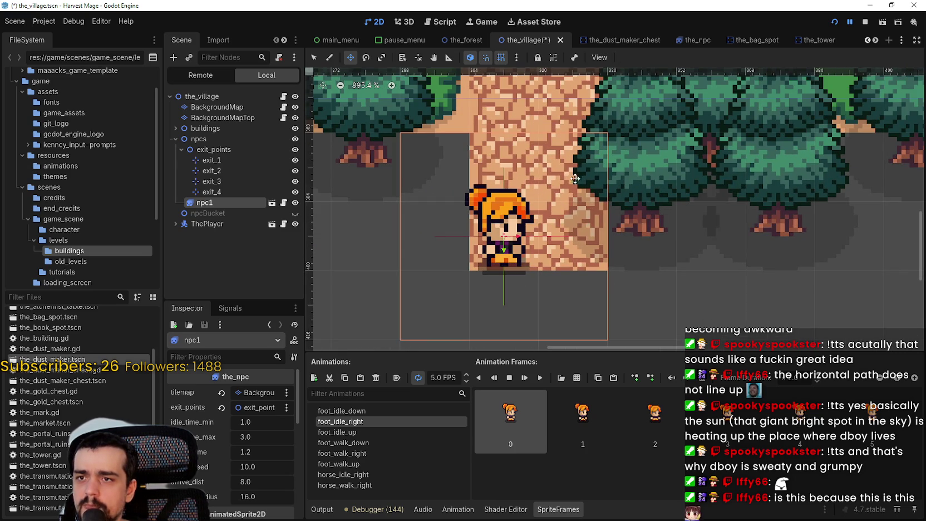
{"action": "scroll", "coordinate": [564, 168], "scroll_direction": "up", "scroll_amount": 1}
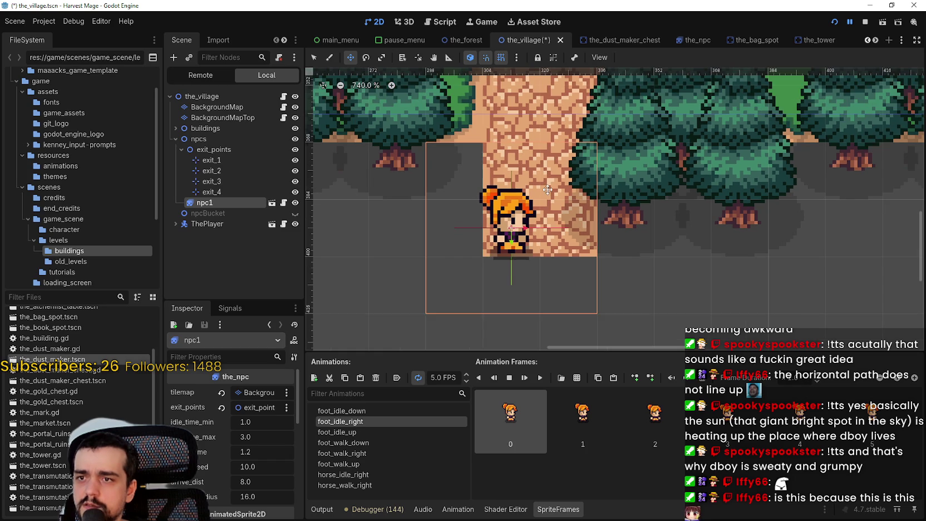
{"action": "left_click", "coordinate": [211, 160]}
- Move the exit_3 marker up onto the stone path
{"action": "scroll", "coordinate": [504, 217], "scroll_direction": "up", "scroll_amount": 1}
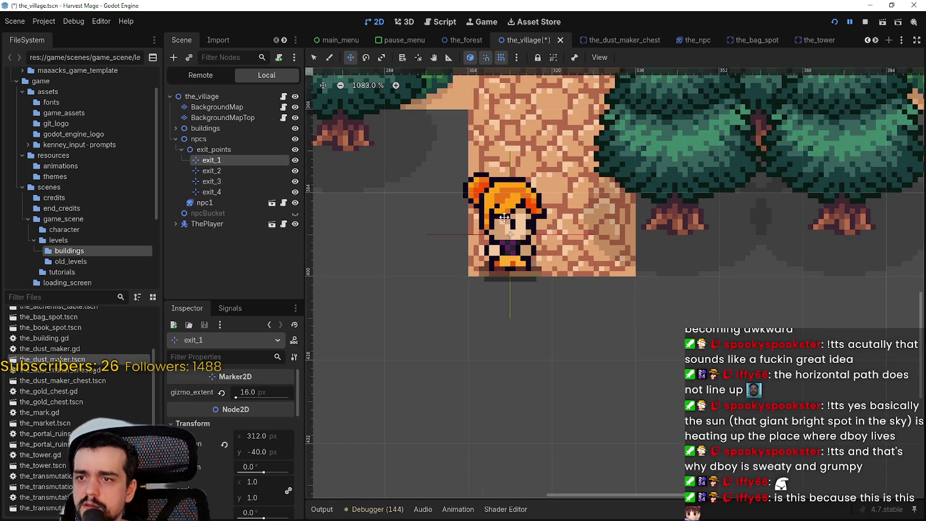
{"action": "left_click", "coordinate": [234, 182]}
{"action": "scroll", "coordinate": [482, 223], "scroll_direction": "down", "scroll_amount": 3}
{"action": "left_click_drag", "start_coordinate": [517, 241], "coordinate": [555, 160]}
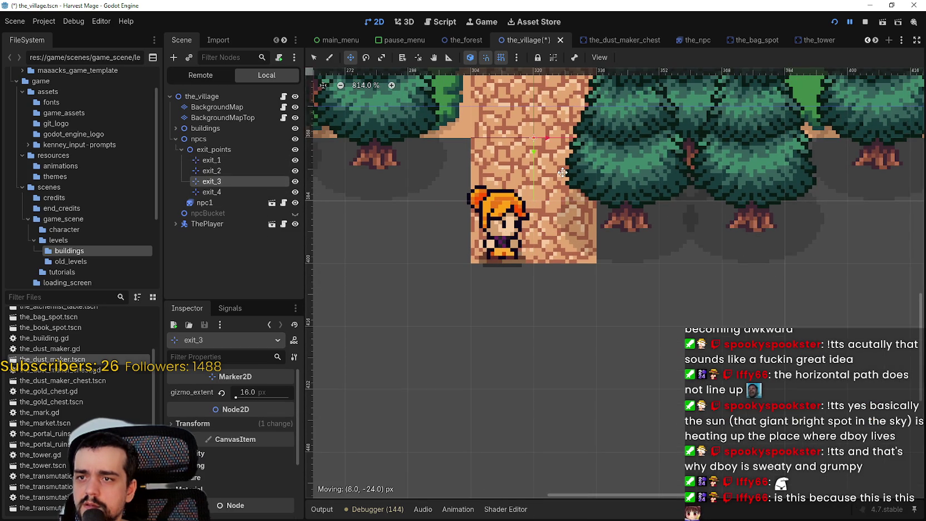
- Set the snap grid step to 8 × 8 px
{"action": "left_click", "coordinate": [516, 57]}
{"action": "left_click", "coordinate": [534, 135]}
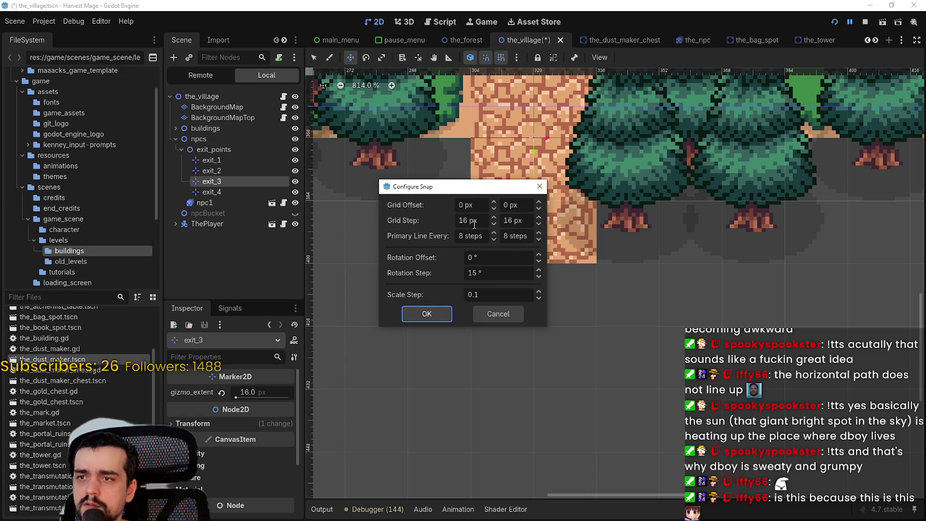
{"action": "type", "text": "8"}
{"action": "key", "text": "Tab"}
{"action": "type", "text": "8"}
{"action": "left_click", "coordinate": [442, 309]}
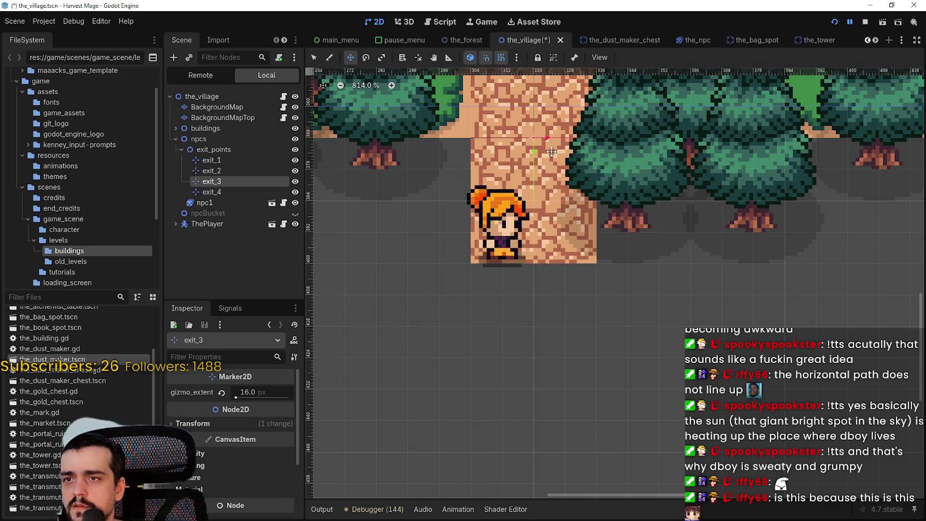
- Move the exit_4 marker to the west end of the path
{"action": "scroll", "coordinate": [550, 150], "scroll_direction": "down", "scroll_amount": 10}
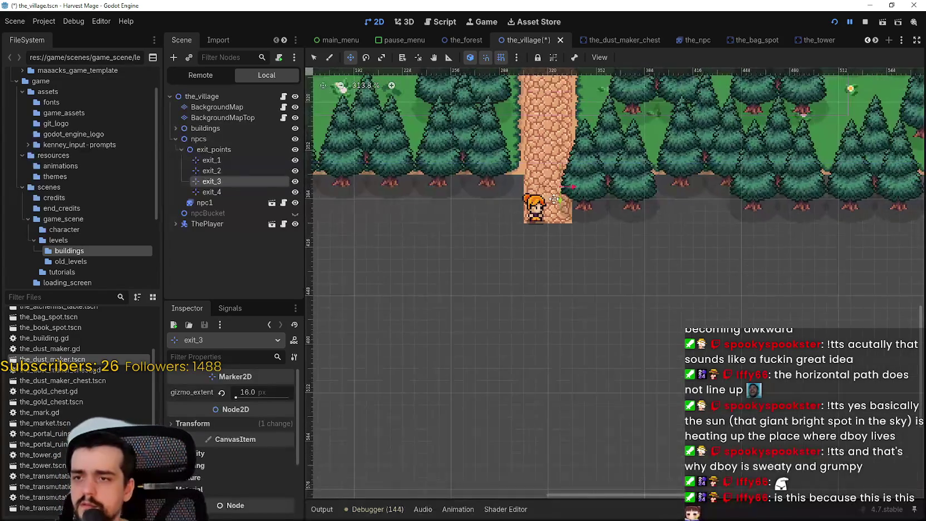
{"action": "scroll", "coordinate": [555, 199], "scroll_direction": "down", "scroll_amount": 4}
{"action": "mouse_move", "coordinate": [455, 151]}
{"action": "left_mouse_down"}
{"action": "mouse_move", "coordinate": [594, 244]}
{"action": "mouse_move", "coordinate": [352, 207]}
{"action": "mouse_move", "coordinate": [430, 260]}
{"action": "left_mouse_up"}
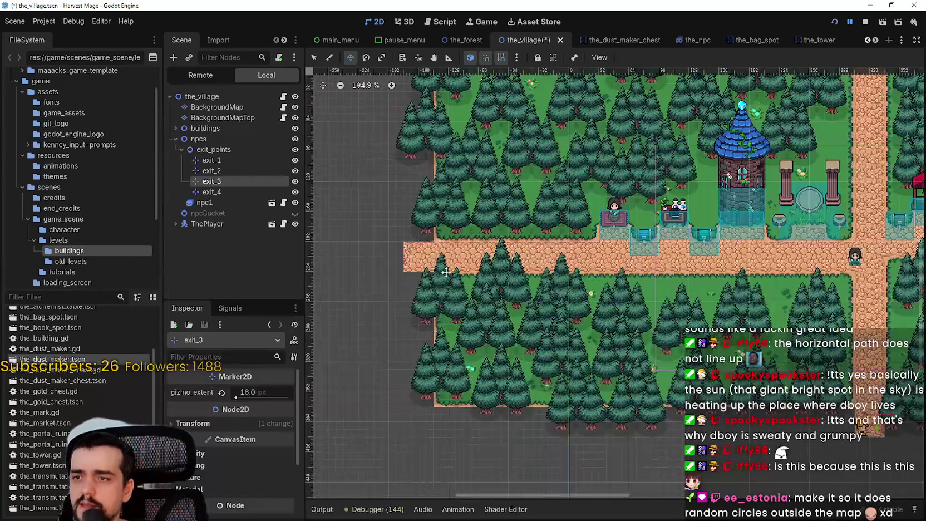
{"action": "scroll", "coordinate": [568, 451], "scroll_direction": "up", "scroll_amount": 1}
{"action": "left_click", "coordinate": [217, 160]}
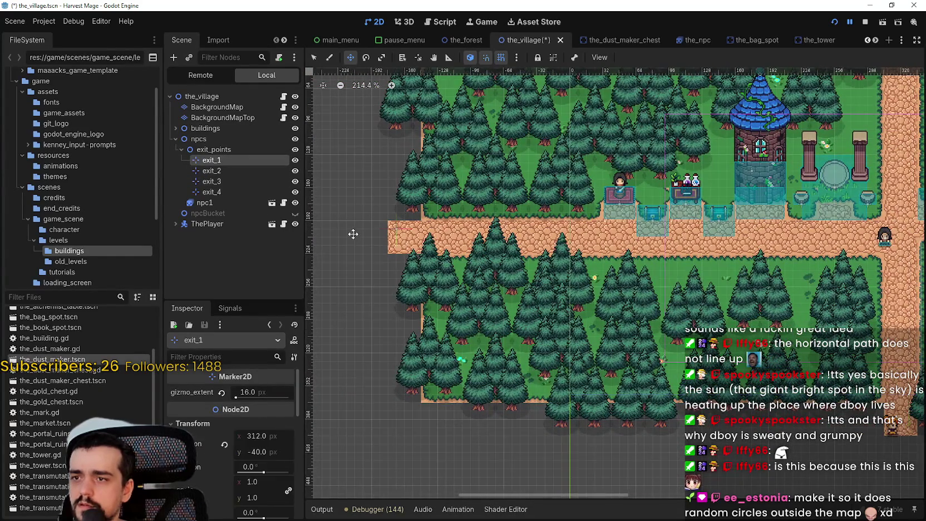
{"action": "left_click", "coordinate": [396, 230]}
{"action": "scroll", "coordinate": [405, 221], "scroll_direction": "up", "scroll_amount": 14}
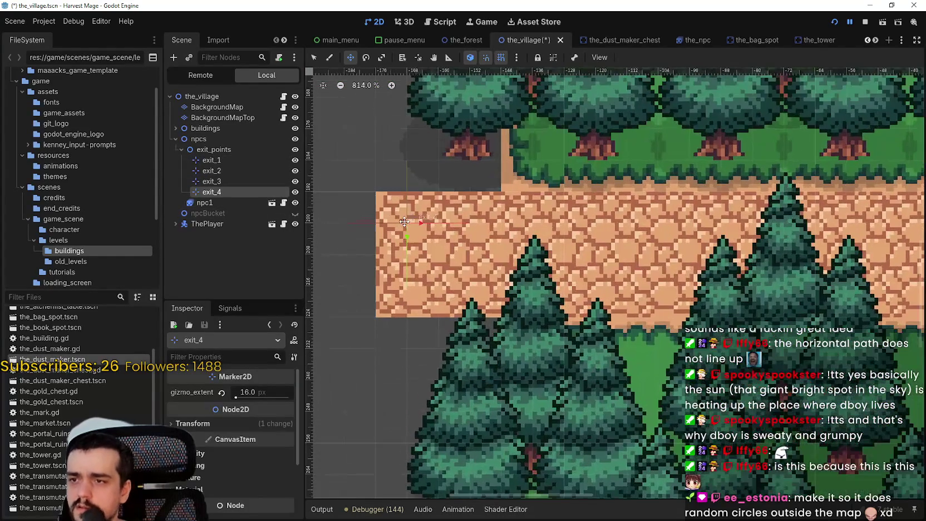
{"action": "mouse_move", "coordinate": [404, 222]}
{"action": "left_mouse_down"}
{"action": "mouse_move", "coordinate": [487, 284]}
{"action": "mouse_move", "coordinate": [518, 291]}
{"action": "mouse_move", "coordinate": [472, 288]}
{"action": "left_mouse_up"}
- Check exit_2 at the east end of the horizontal path and save the village scene
{"action": "scroll", "coordinate": [478, 287], "scroll_direction": "down", "scroll_amount": 13}
{"action": "scroll", "coordinate": [563, 277], "scroll_direction": "right", "scroll_amount": 10}
{"action": "scroll", "coordinate": [551, 290], "scroll_direction": "down", "scroll_amount": 5}
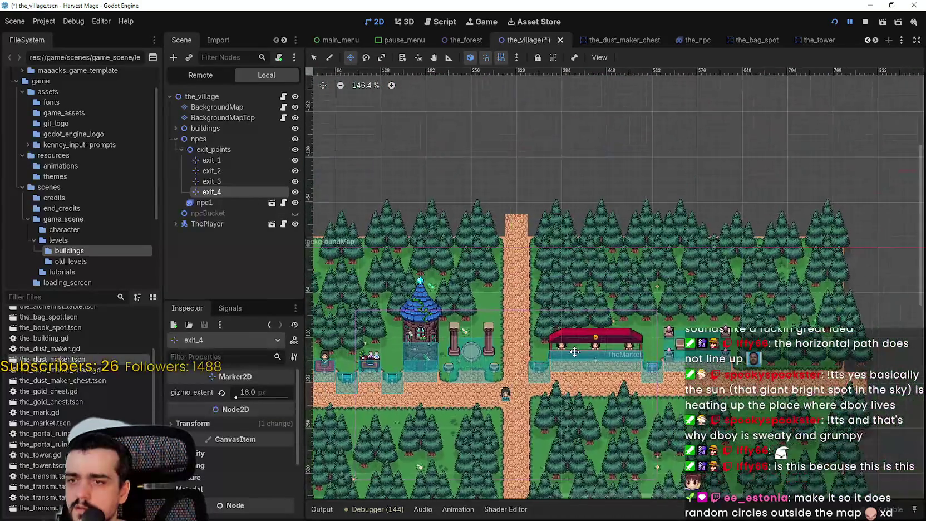
{"action": "scroll", "coordinate": [544, 305], "scroll_direction": "up", "scroll_amount": 5}
{"action": "left_click", "coordinate": [212, 160]}
{"action": "scroll", "coordinate": [654, 376], "scroll_direction": "right", "scroll_amount": 8}
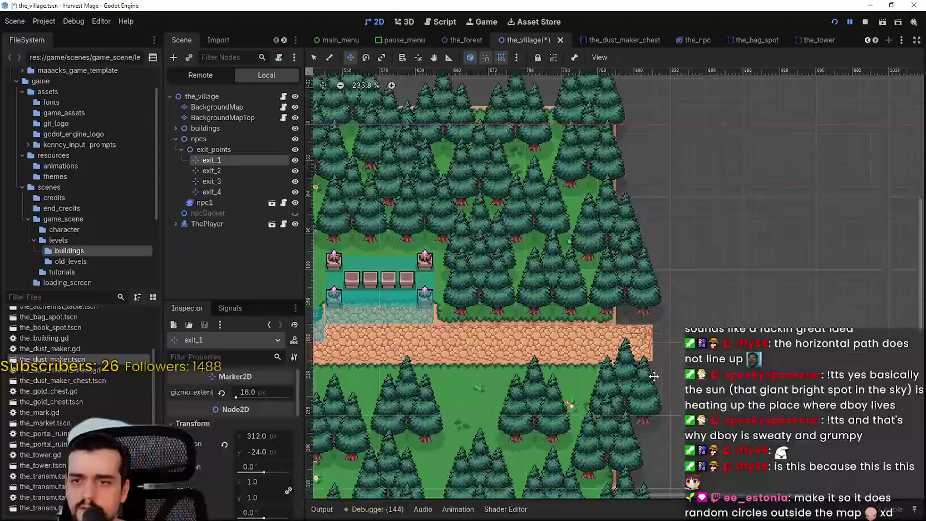
{"action": "scroll", "coordinate": [654, 376], "scroll_direction": "right", "scroll_amount": 3}
{"action": "left_click", "coordinate": [232, 173]}
{"action": "scroll", "coordinate": [619, 303], "scroll_direction": "up", "scroll_amount": 6}
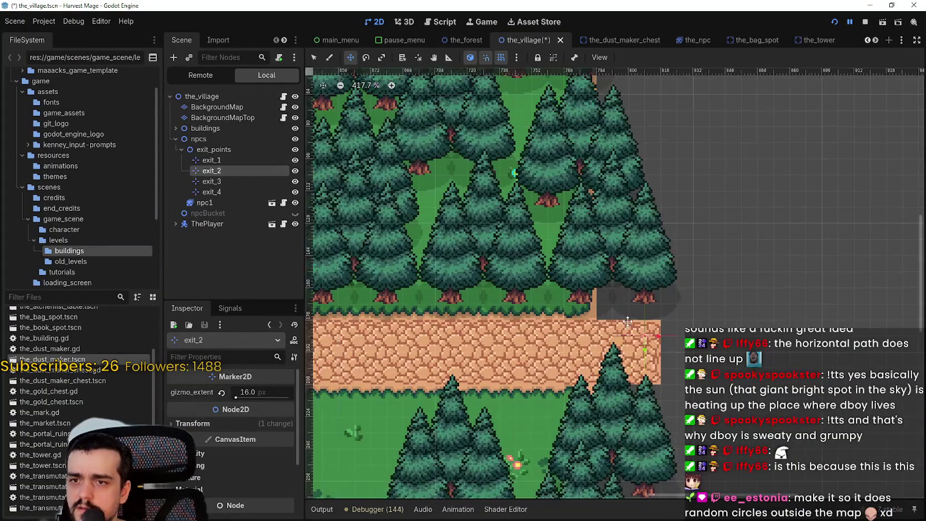
{"action": "scroll", "coordinate": [652, 344], "scroll_direction": "up", "scroll_amount": 6}
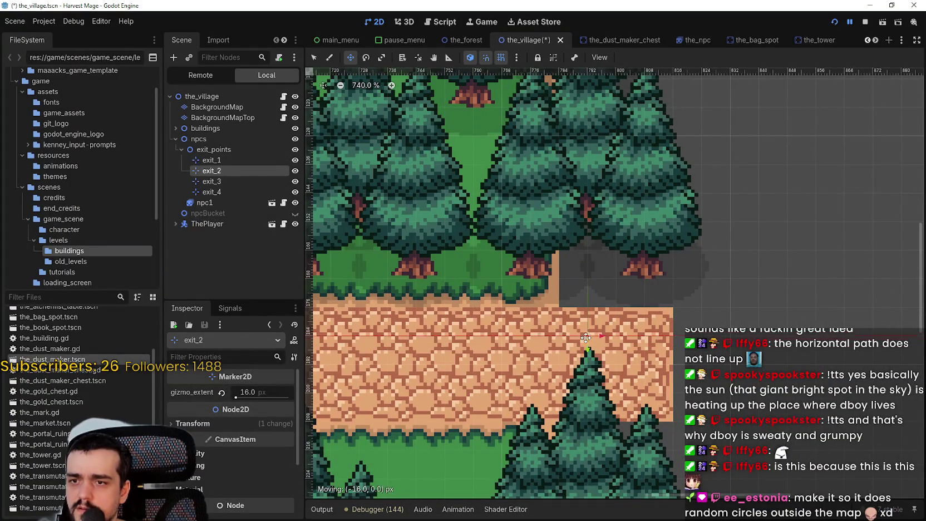
{"action": "scroll", "coordinate": [582, 329], "scroll_direction": "up", "scroll_amount": 6}
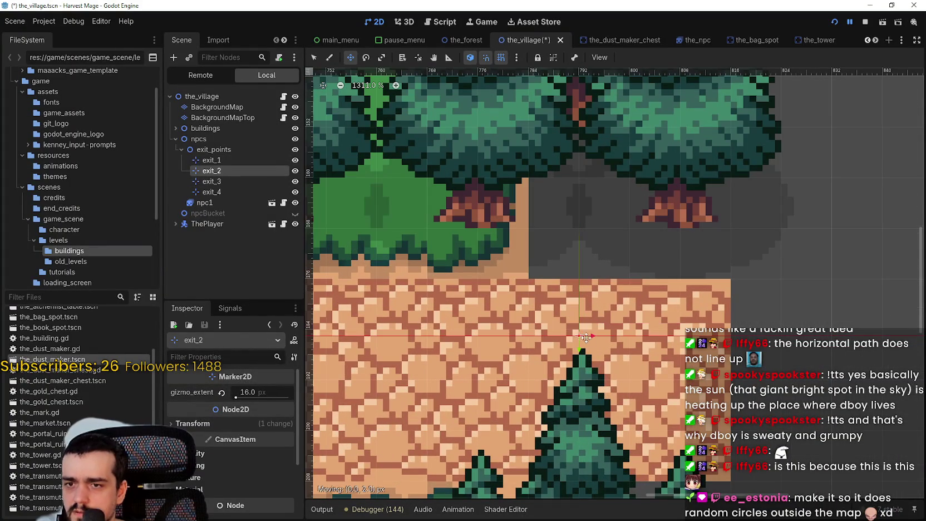
{"action": "scroll", "coordinate": [573, 331], "scroll_direction": "down", "scroll_amount": 10}
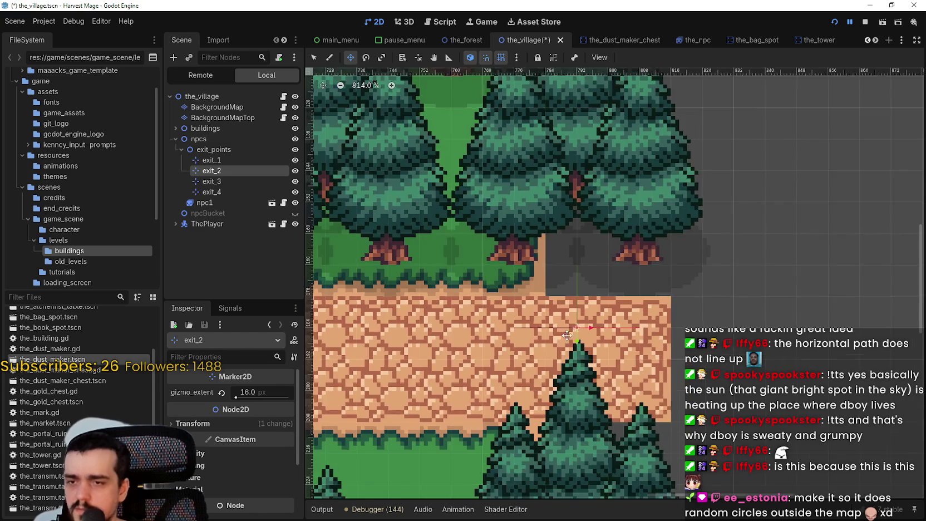
{"action": "key", "text": "ctrl+s"}
{"action": "left_click_drag", "start_coordinate": [386, 400], "coordinate": [700, 221]}
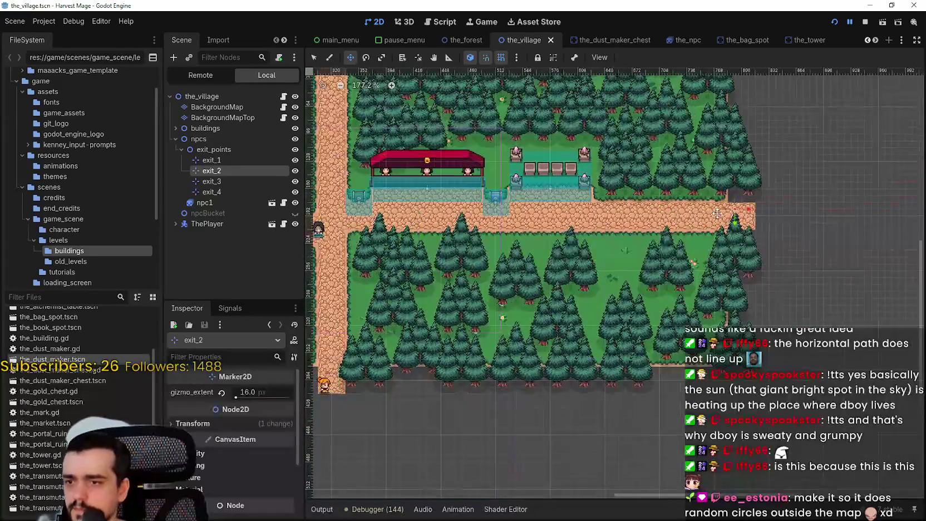
- Move npc1 up the vertical path and right along the horizontal path
{"action": "scroll", "coordinate": [480, 280], "scroll_direction": "down", "scroll_amount": 1}
{"action": "double_click", "coordinate": [219, 202]}
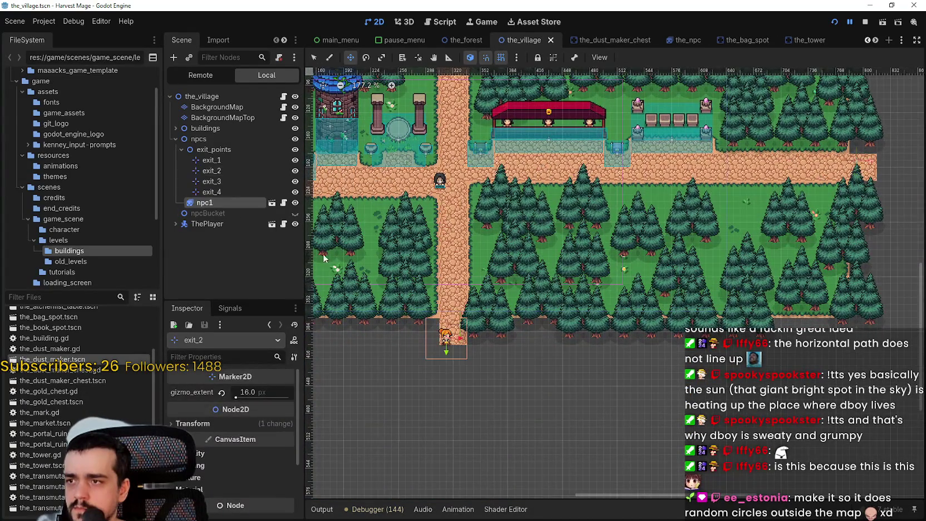
{"action": "mouse_move", "coordinate": [473, 334]}
{"action": "left_mouse_down"}
{"action": "mouse_move", "coordinate": [481, 105]}
{"action": "mouse_move", "coordinate": [598, 80]}
{"action": "left_mouse_up"}
{"action": "left_click_drag", "start_coordinate": [751, 79], "coordinate": [726, 154]}
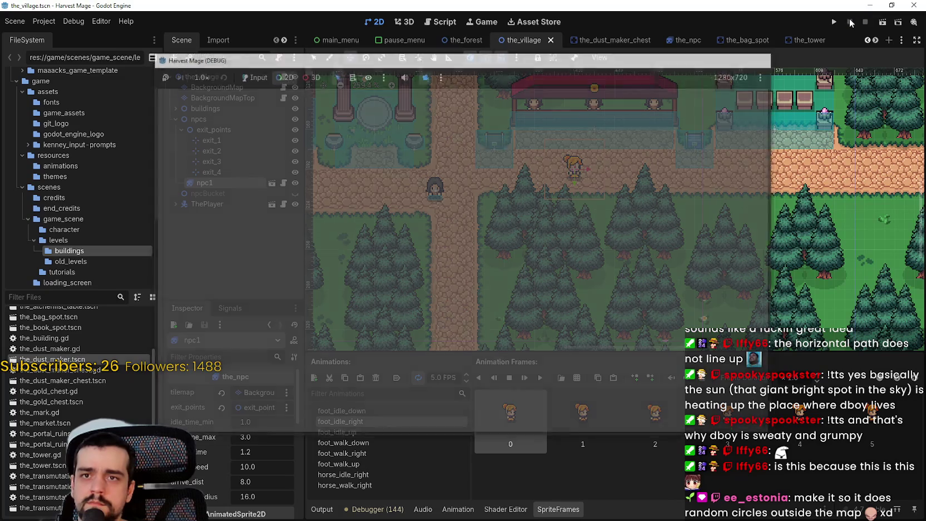
- Restart the game, give it input, and resume until the breakpoint hits
{"action": "left_click", "coordinate": [834, 22]}
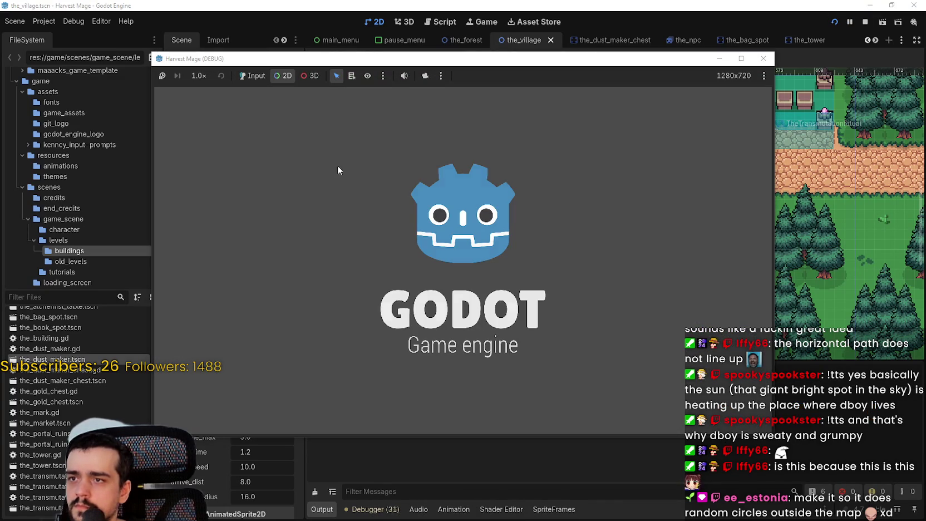
{"action": "left_click", "coordinate": [253, 75]}
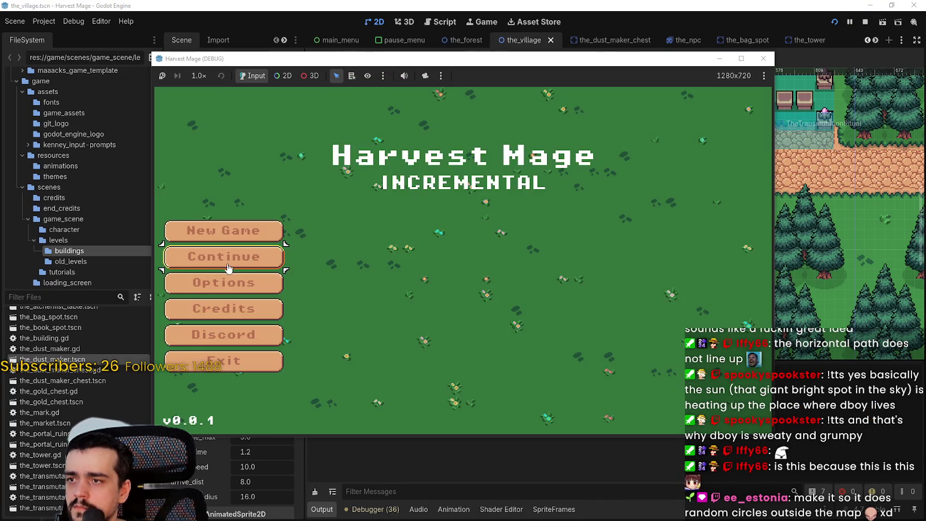
{"action": "left_click", "coordinate": [228, 268]}
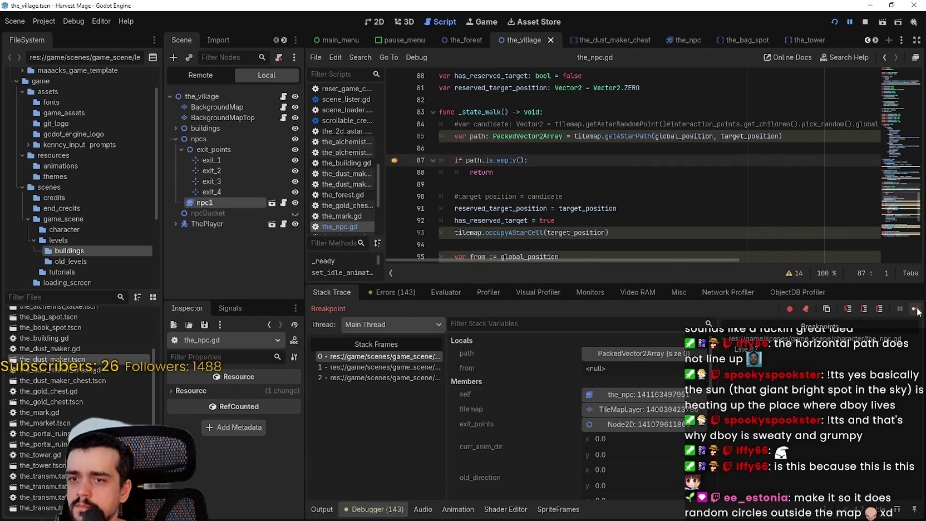
- Resume the game repeatedly past the line 87 breakpoint, briefly expanding the path array
{"action": "left_click", "coordinate": [916, 310]}
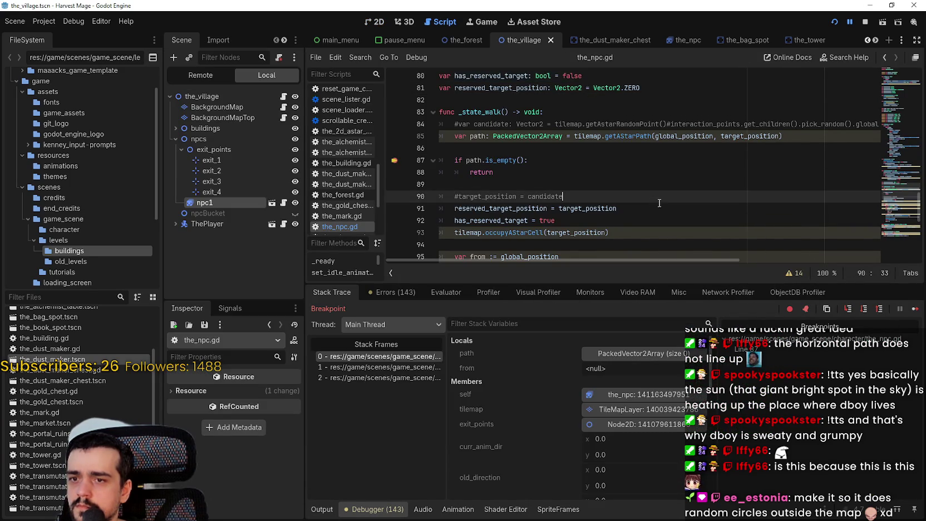
{"action": "left_click", "coordinate": [913, 310]}
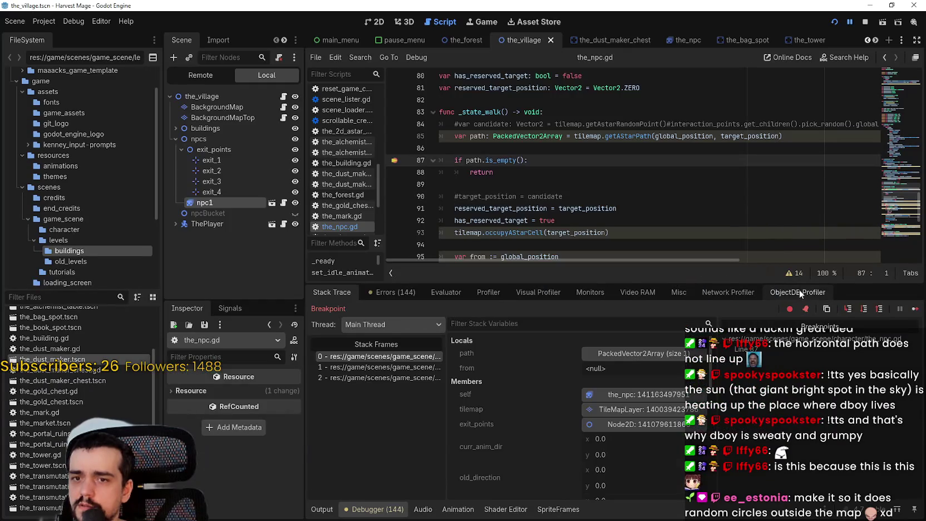
{"action": "left_click", "coordinate": [914, 309]}
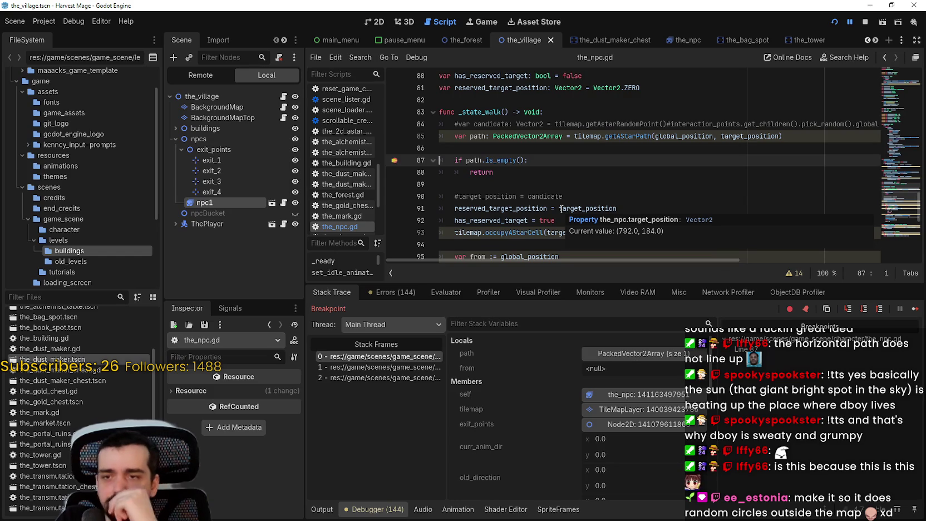
{"action": "left_click", "coordinate": [634, 355]}
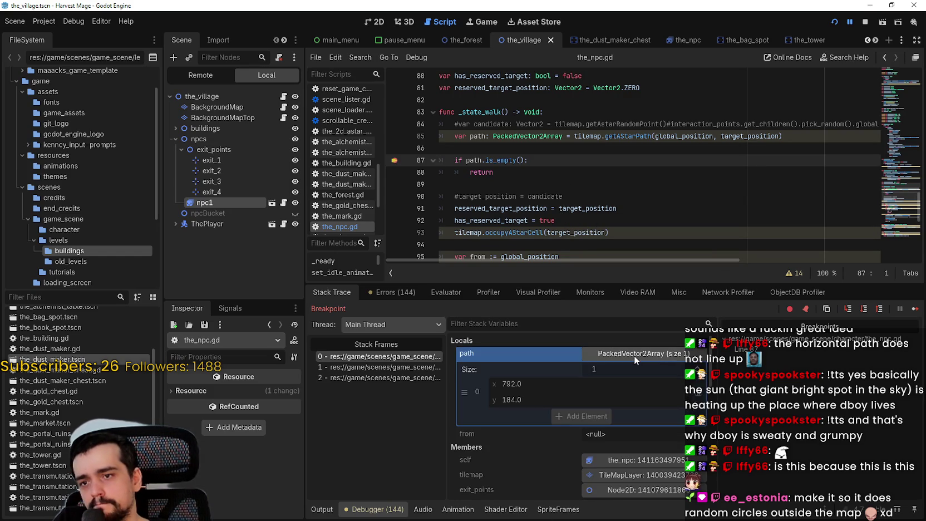
{"action": "left_click", "coordinate": [634, 356]}
{"action": "left_click", "coordinate": [913, 310]}
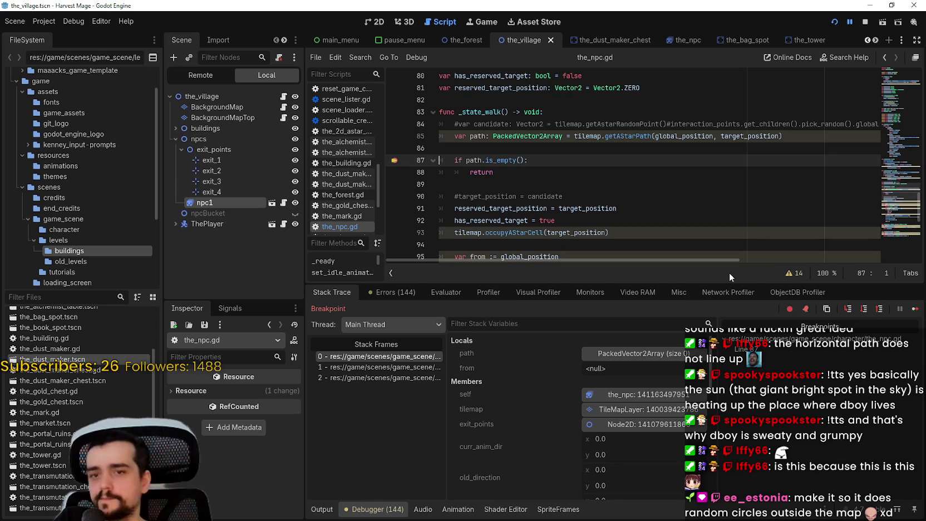
{"action": "left_click", "coordinate": [913, 310]}
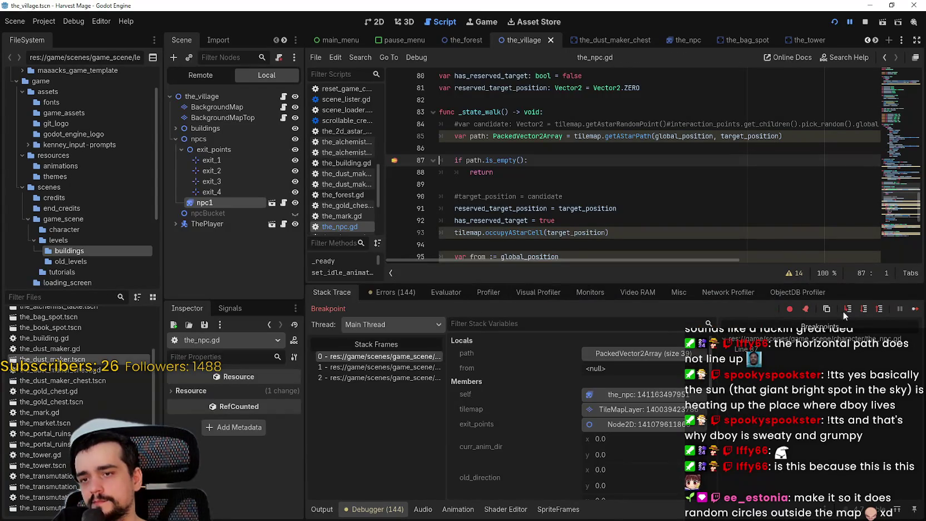
{"action": "left_click", "coordinate": [914, 309]}
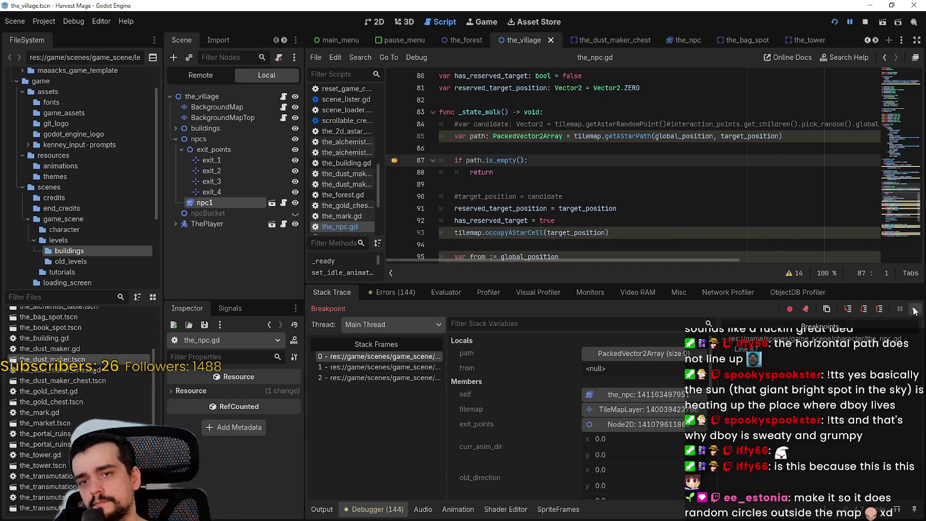
- Continue once more, then jump to the calling EXIT-state walk code at line 57
{"action": "key", "text": "F12"}
{"action": "scroll", "coordinate": [196, 309], "scroll_direction": "up", "scroll_amount": 2}
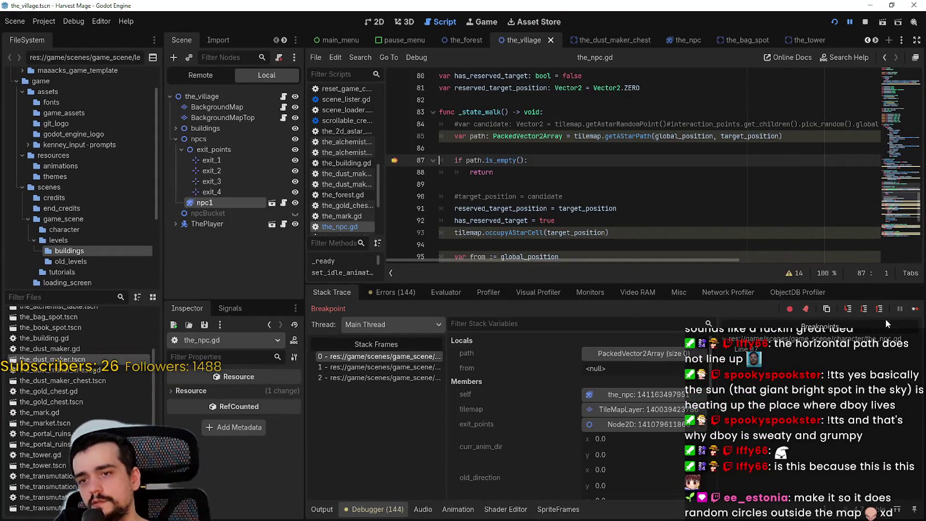
{"action": "left_click", "coordinate": [368, 367]}
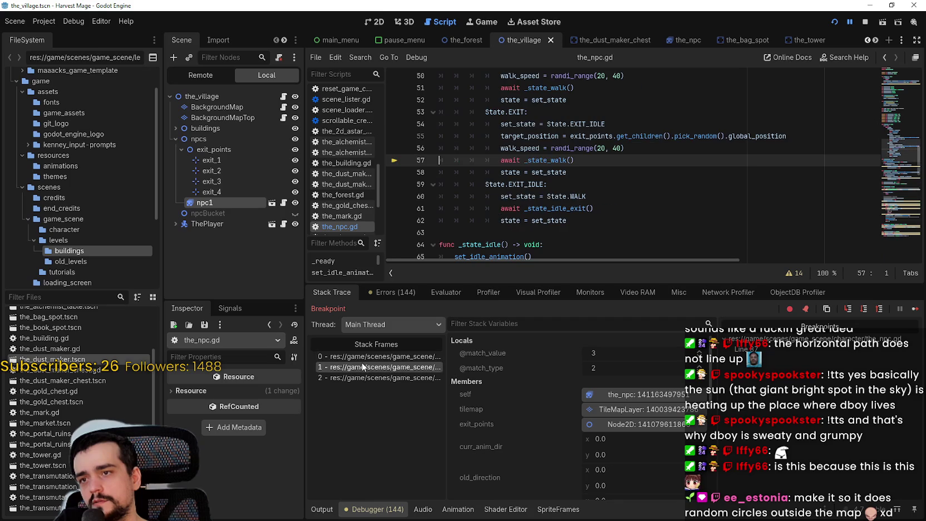
- Review the target_position assignment on line 55, then open the BackgroundMap node's background_map.gd
{"action": "mouse_move", "coordinate": [501, 136]}
{"action": "left_mouse_down"}
{"action": "mouse_move", "coordinate": [787, 136]}
{"action": "mouse_move", "coordinate": [501, 137]}
{"action": "left_mouse_up"}
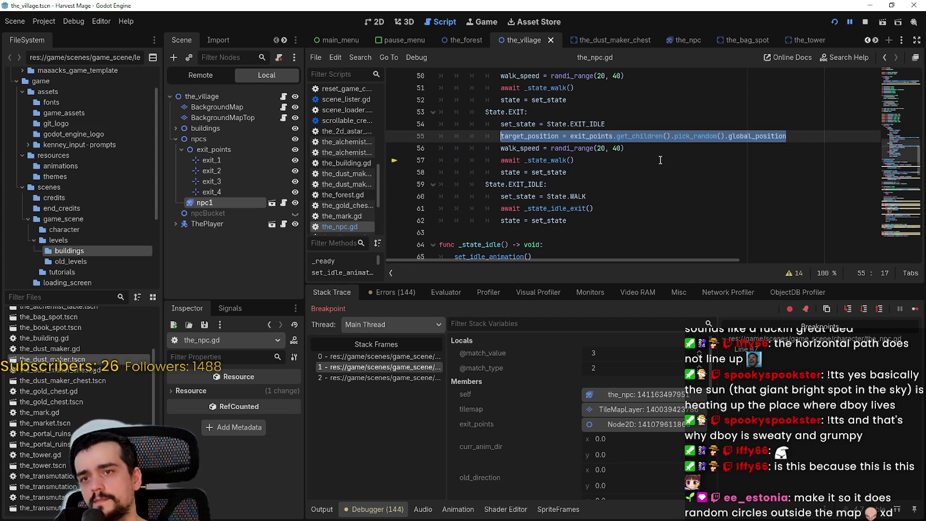
{"action": "left_click", "coordinate": [644, 150]}
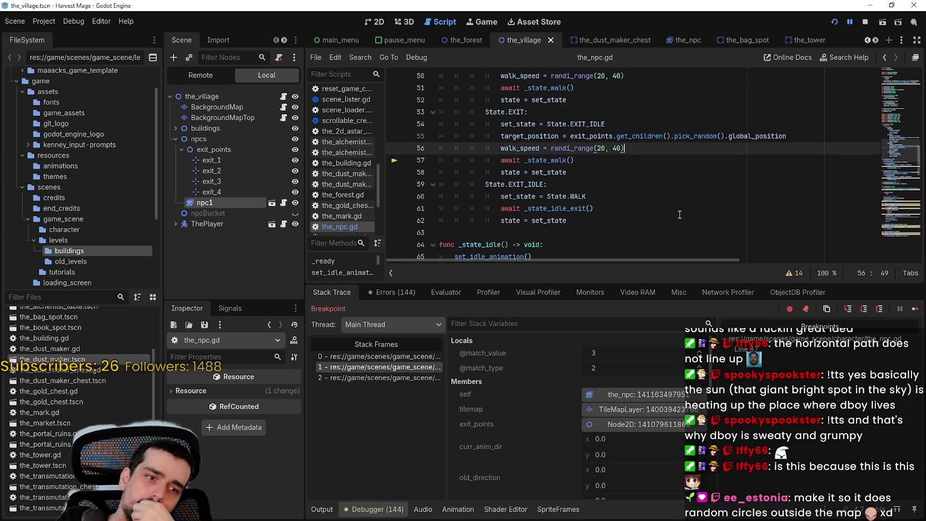
{"action": "scroll", "coordinate": [676, 192], "scroll_direction": "up", "scroll_amount": 2}
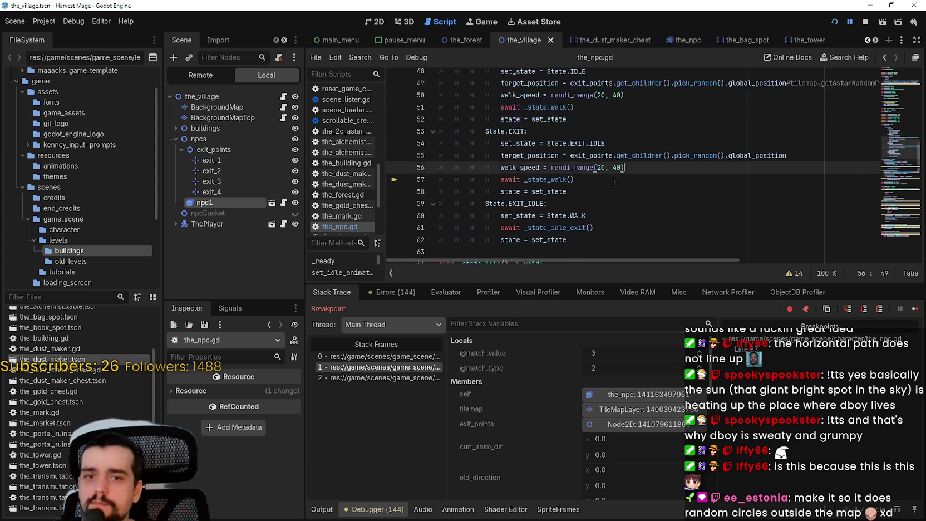
{"action": "scroll", "coordinate": [635, 180], "scroll_direction": "down", "scroll_amount": 4}
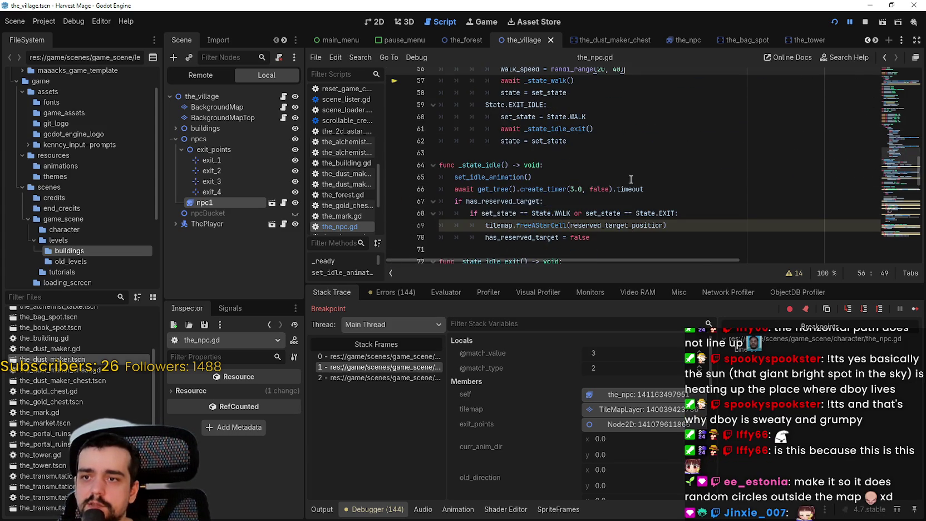
{"action": "scroll", "coordinate": [630, 180], "scroll_direction": "down", "scroll_amount": 2}
{"action": "scroll", "coordinate": [717, 221], "scroll_direction": "up", "scroll_amount": 5}
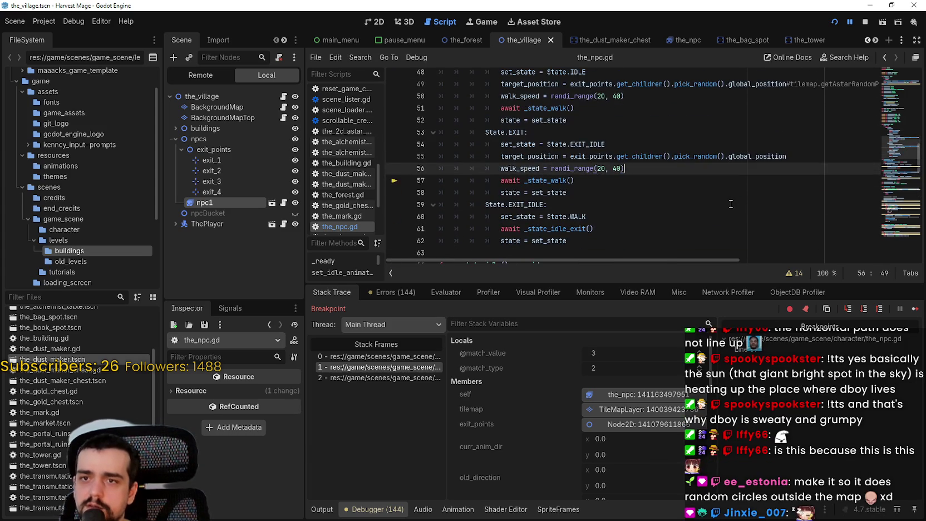
{"action": "scroll", "coordinate": [730, 205], "scroll_direction": "up", "scroll_amount": 1}
{"action": "left_click_drag", "start_coordinate": [707, 261], "coordinate": [885, 277]}
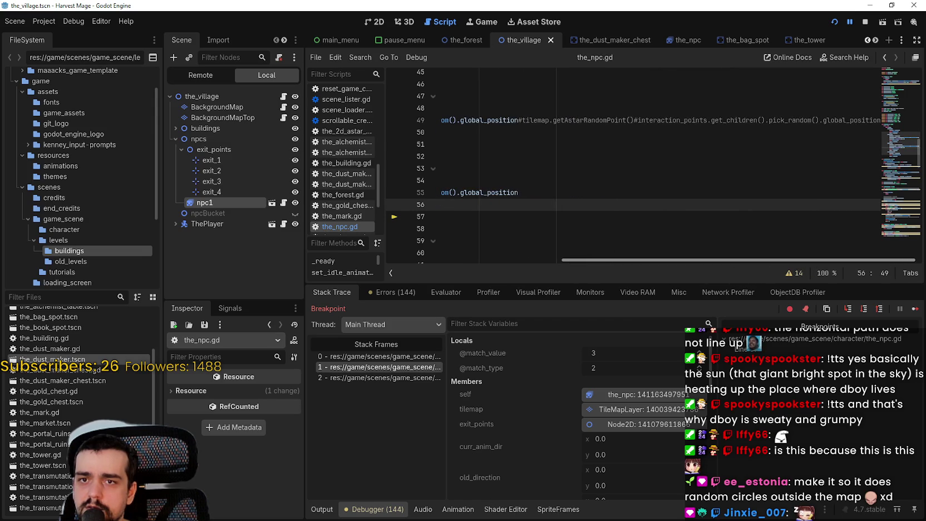
{"action": "left_click_drag", "start_coordinate": [827, 260], "coordinate": [650, 260]}
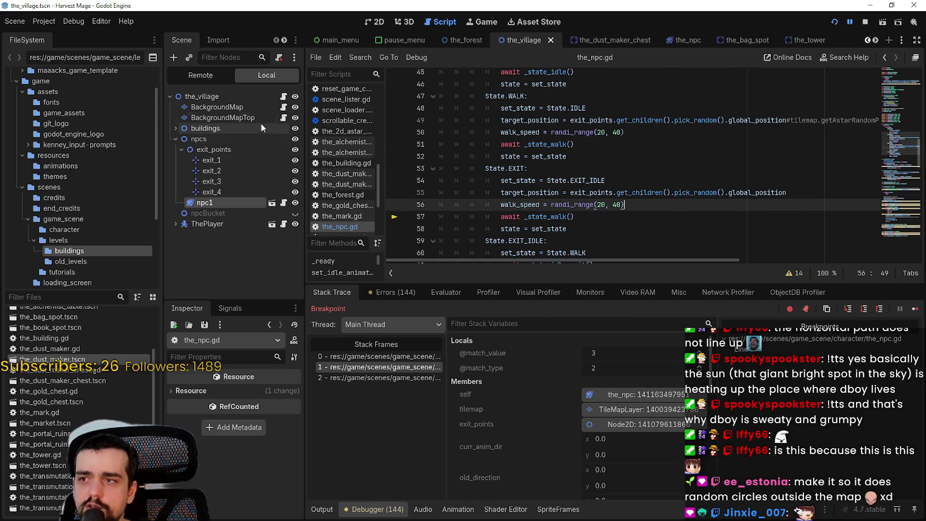
{"action": "left_click", "coordinate": [284, 108]}
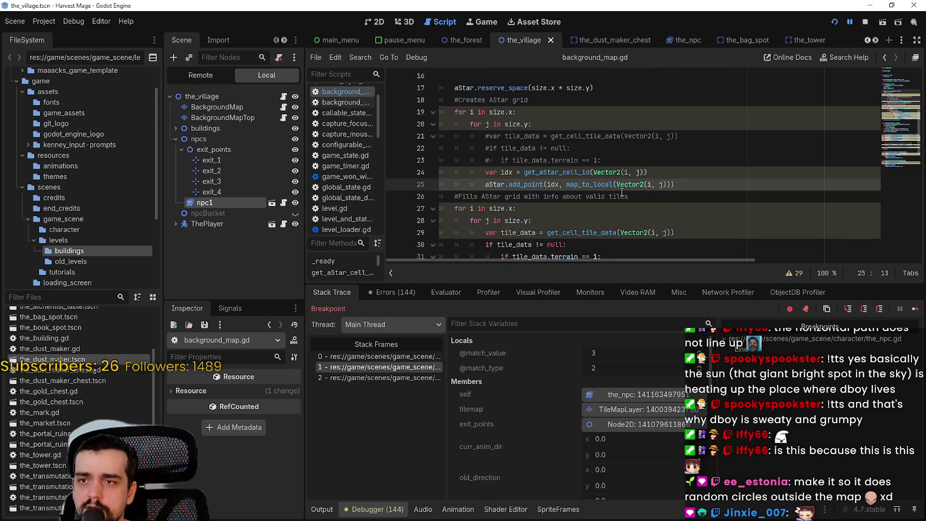
{"action": "scroll", "coordinate": [621, 191], "scroll_direction": "down", "scroll_amount": 5}
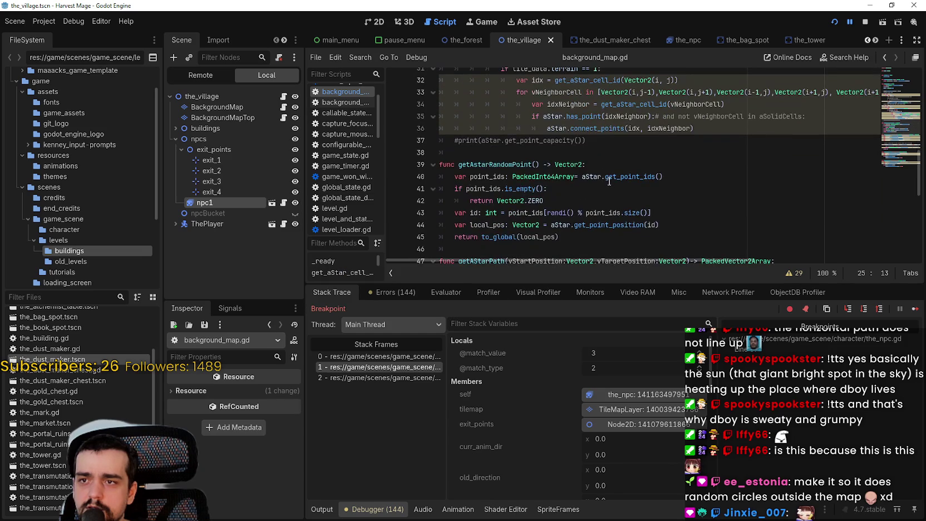
{"action": "scroll", "coordinate": [505, 142], "scroll_direction": "down", "scroll_amount": 2}
{"action": "mouse_move", "coordinate": [573, 177]}
{"action": "left_mouse_down"}
{"action": "mouse_move", "coordinate": [501, 162]}
{"action": "mouse_move", "coordinate": [423, 91]}
{"action": "left_mouse_up"}
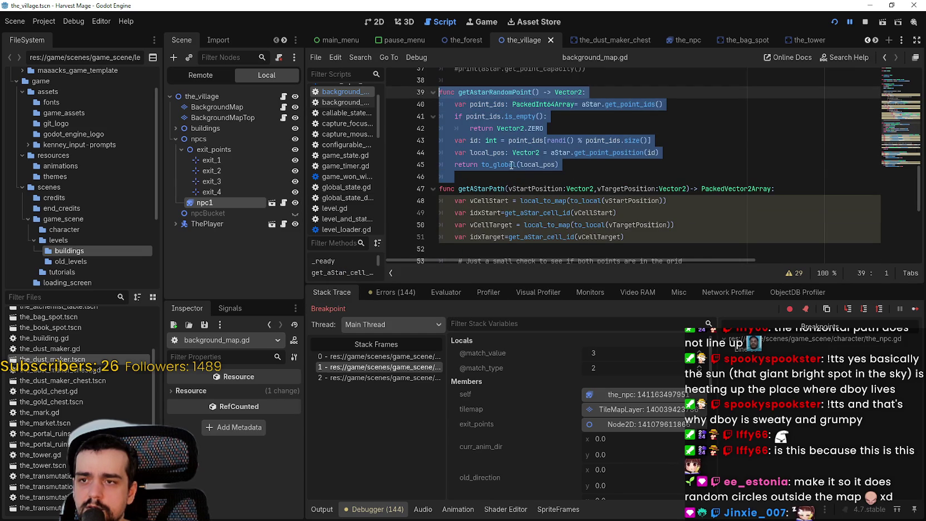
{"action": "scroll", "coordinate": [505, 159], "scroll_direction": "down", "scroll_amount": 1}
{"action": "double_click", "coordinate": [534, 153]}
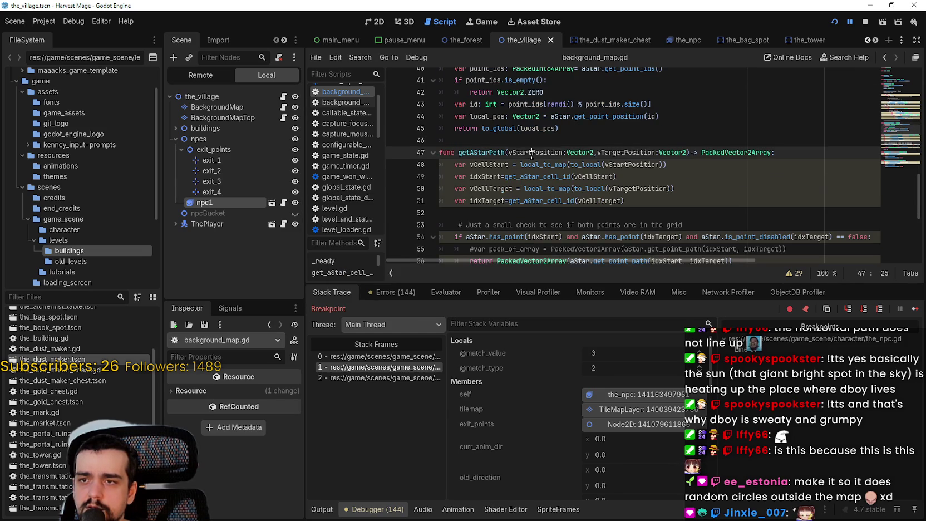
{"action": "double_click", "coordinate": [630, 153]}
{"action": "scroll", "coordinate": [690, 200], "scroll_direction": "down", "scroll_amount": 1}
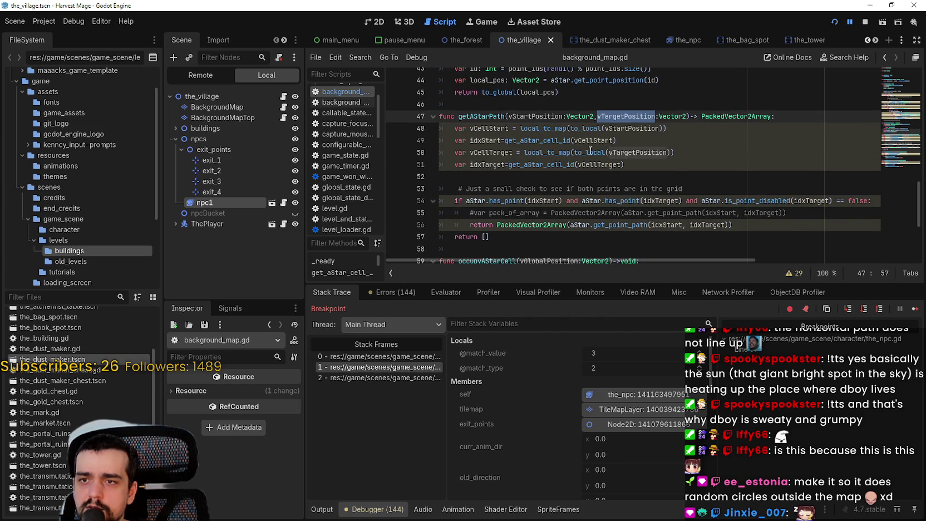
{"action": "double_click", "coordinate": [591, 152]}
{"action": "double_click", "coordinate": [528, 164]}
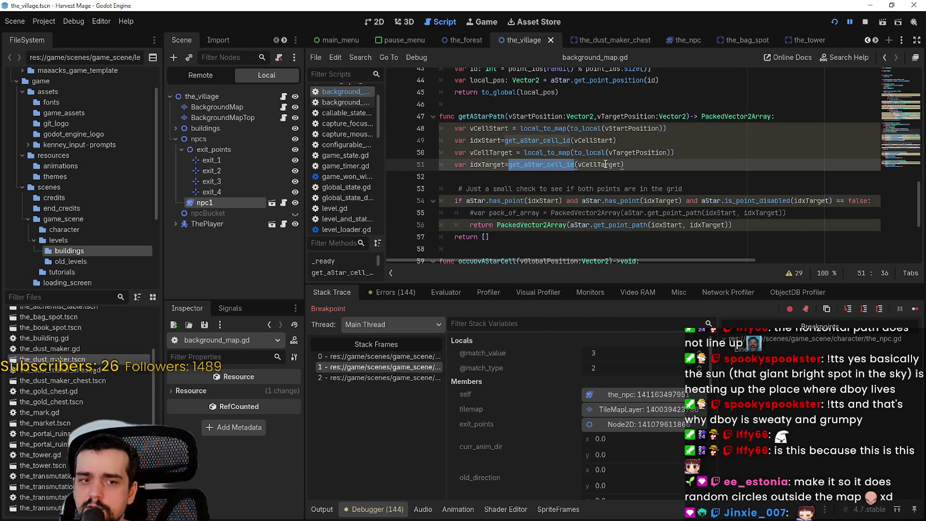
{"action": "double_click", "coordinate": [605, 164]}
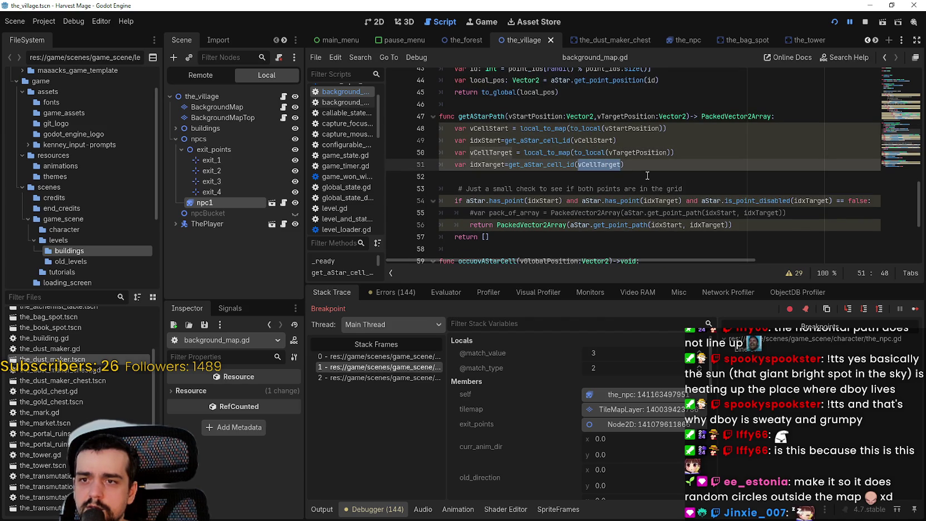
{"action": "scroll", "coordinate": [655, 180], "scroll_direction": "down", "scroll_amount": 3}
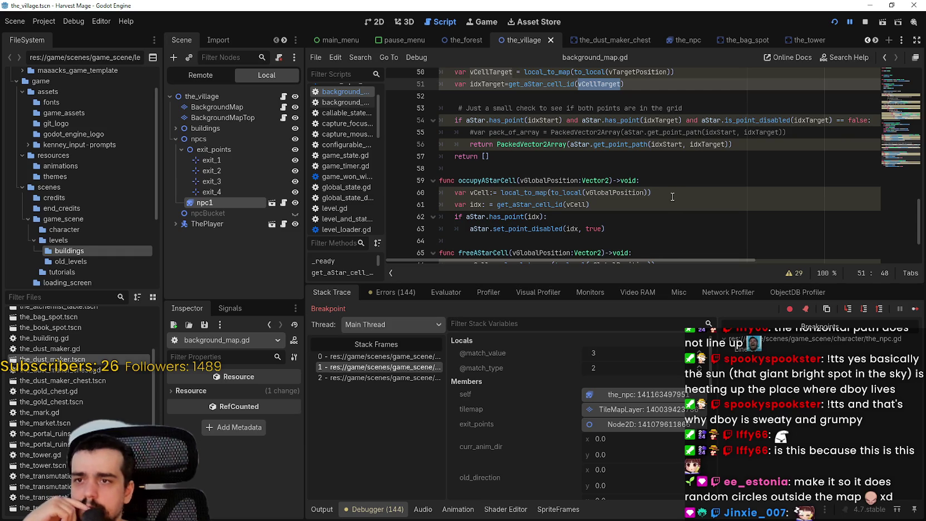
{"action": "scroll", "coordinate": [671, 195], "scroll_direction": "up", "scroll_amount": 3}
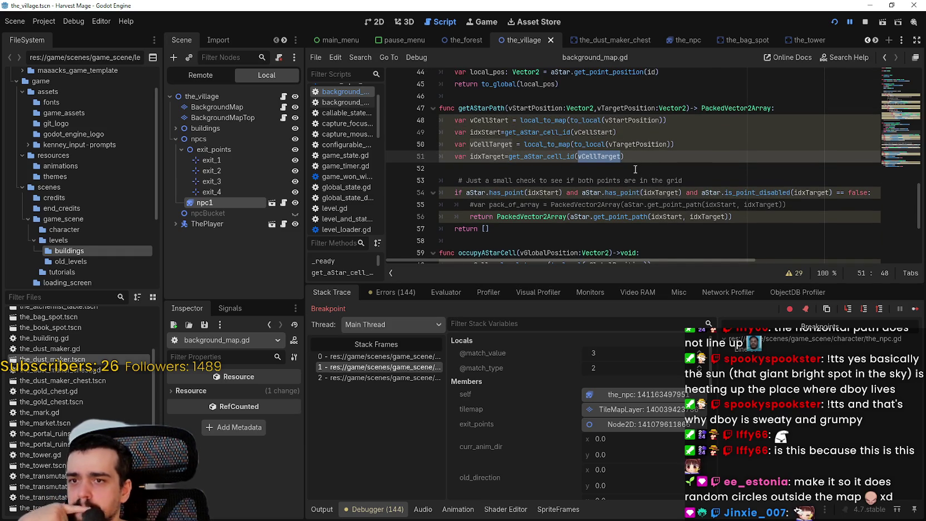
{"action": "scroll", "coordinate": [635, 169], "scroll_direction": "down", "scroll_amount": 3}
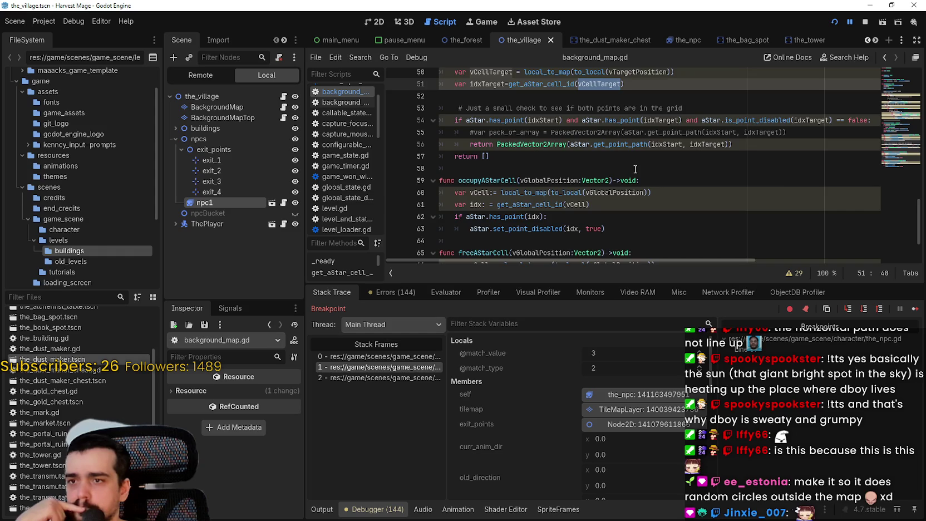
{"action": "scroll", "coordinate": [635, 169], "scroll_direction": "up", "scroll_amount": 10}
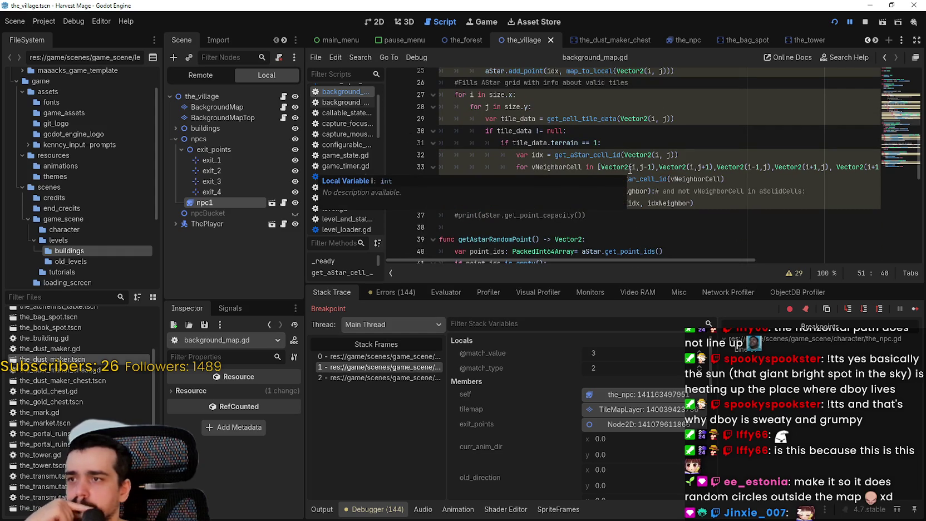
{"action": "left_click", "coordinate": [286, 110]}
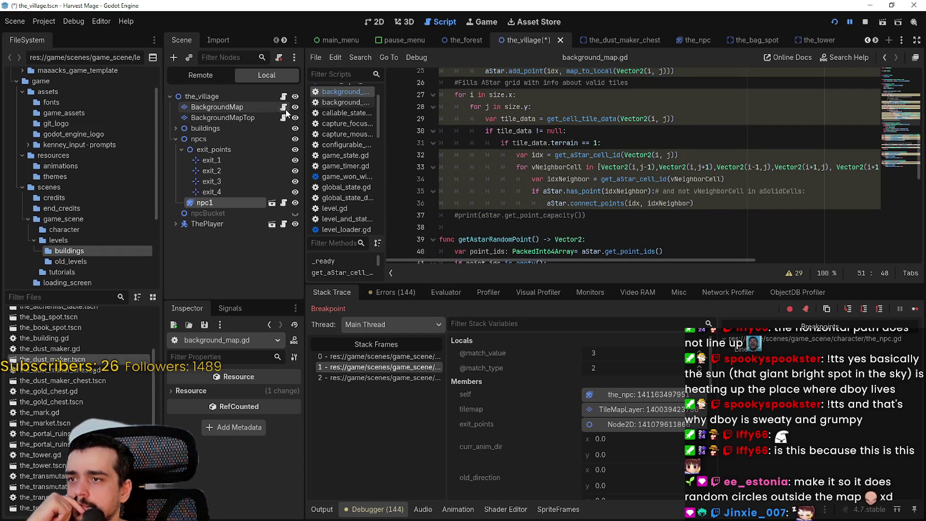
{"action": "left_click", "coordinate": [284, 203]}
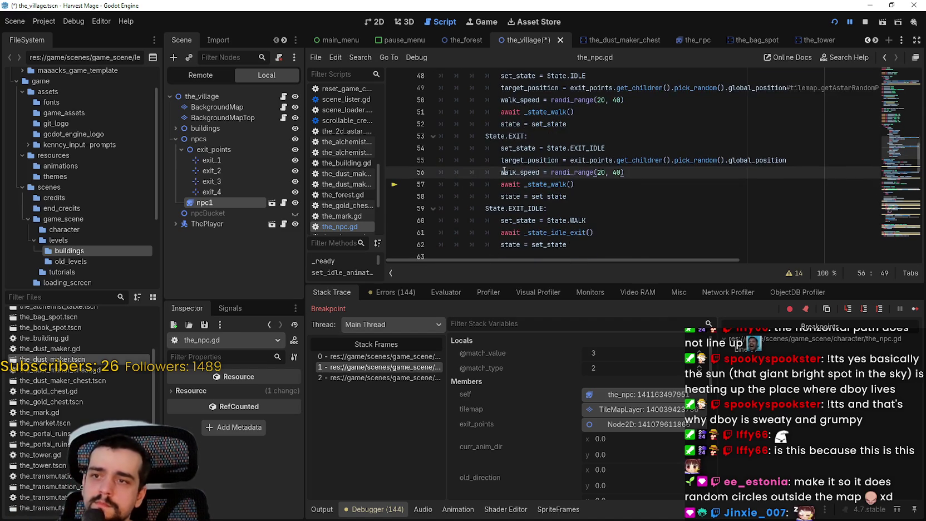
- Comment out the freeAStarCell calls around lines 69–70 in the_npc.gd with '#'
{"action": "scroll", "coordinate": [501, 167], "scroll_direction": "down", "scroll_amount": 7}
{"action": "left_click", "coordinate": [487, 124]}
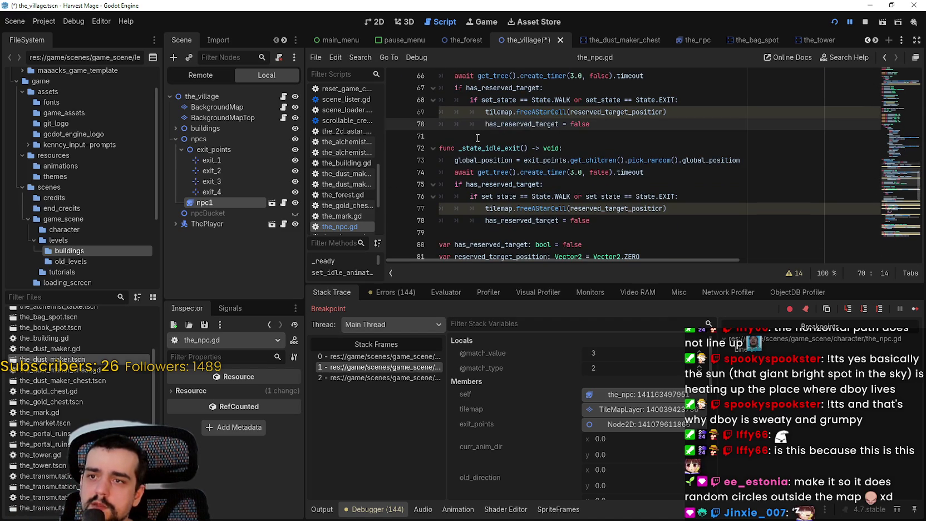
{"action": "left_click", "coordinate": [483, 115]}
{"action": "type", "text": "#"}
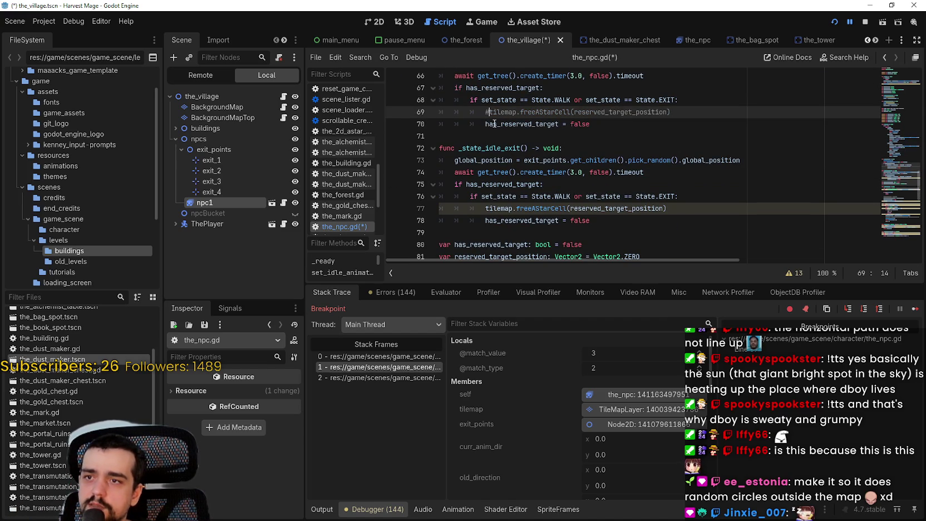
{"action": "left_click", "coordinate": [494, 123]}
{"action": "scroll", "coordinate": [490, 123], "scroll_direction": "down", "scroll_amount": 2}
{"action": "left_click", "coordinate": [484, 135]}
{"action": "scroll", "coordinate": [482, 150], "scroll_direction": "down", "scroll_amount": 3}
{"action": "scroll", "coordinate": [482, 149], "scroll_direction": "down", "scroll_amount": 5}
{"action": "scroll", "coordinate": [476, 154], "scroll_direction": "up", "scroll_amount": 3}
- Comment out the occupyAStarCell call on line 93, save, and restart the game
{"action": "left_click", "coordinate": [450, 143]}
{"action": "key", "text": "ctrl+k"}
{"action": "key", "text": "ctrl+s"}
{"action": "left_click", "coordinate": [558, 124]}
{"action": "scroll", "coordinate": [568, 147], "scroll_direction": "up", "scroll_amount": 2}
{"action": "left_click", "coordinate": [568, 147]}
{"action": "scroll", "coordinate": [538, 186], "scroll_direction": "up", "scroll_amount": 2}
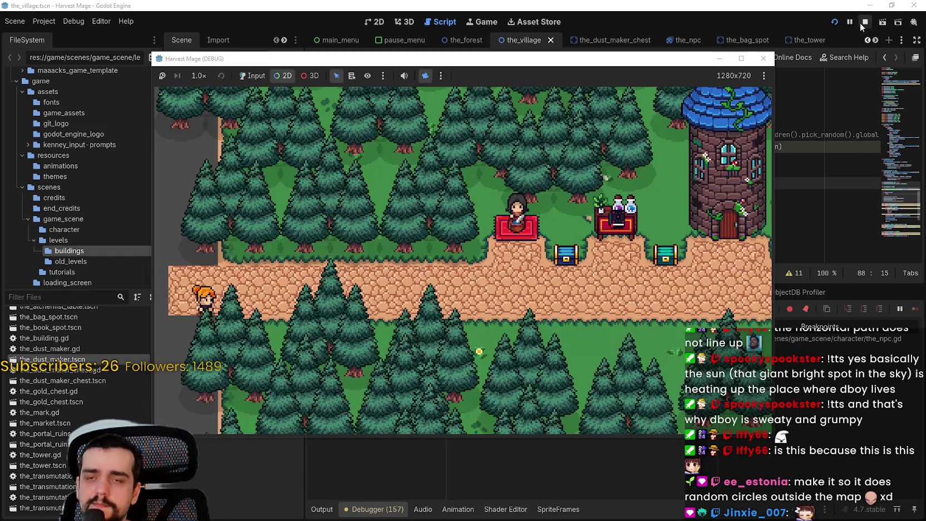
{"action": "left_click", "coordinate": [837, 21]}
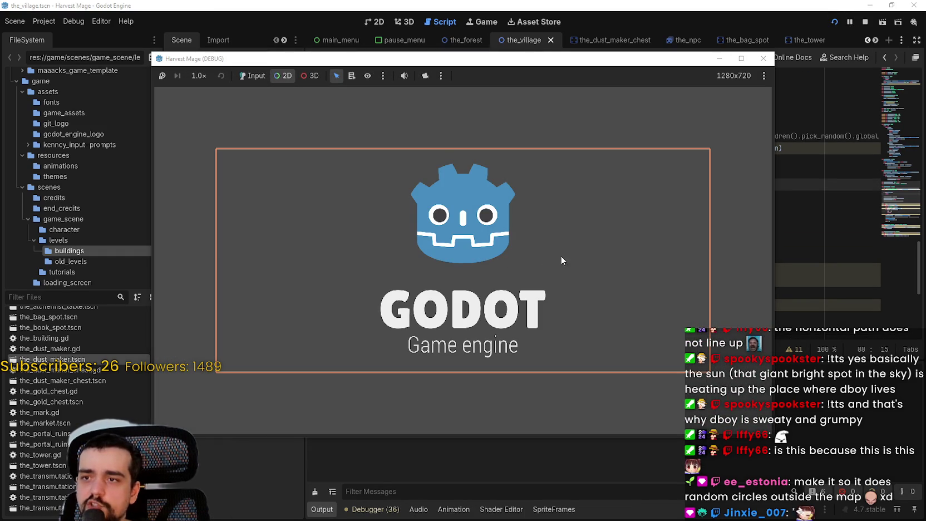
- Start playing from the title menu, switch the game view to 2D and zoom out until line 87 halts
{"action": "left_click", "coordinate": [253, 76]}
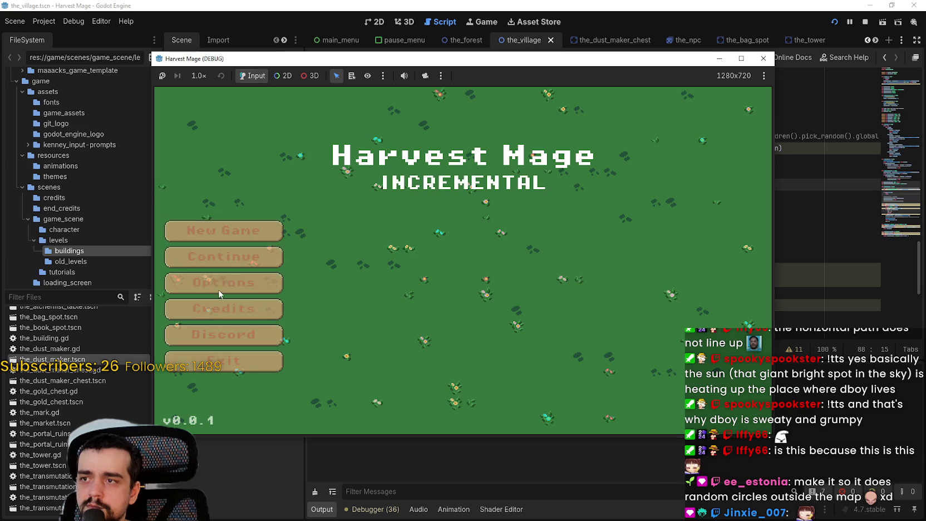
{"action": "left_click", "coordinate": [222, 260]}
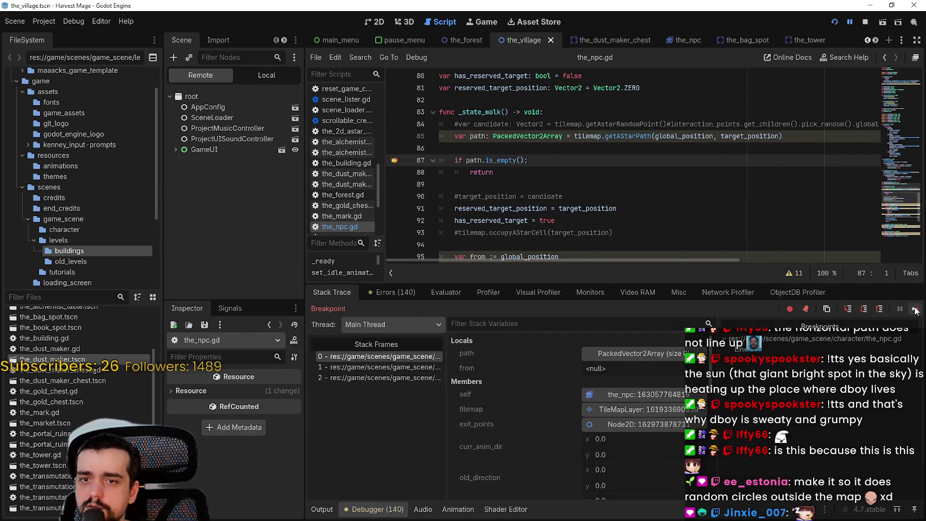
{"action": "key", "text": "F12"}
{"action": "left_click", "coordinate": [283, 75]}
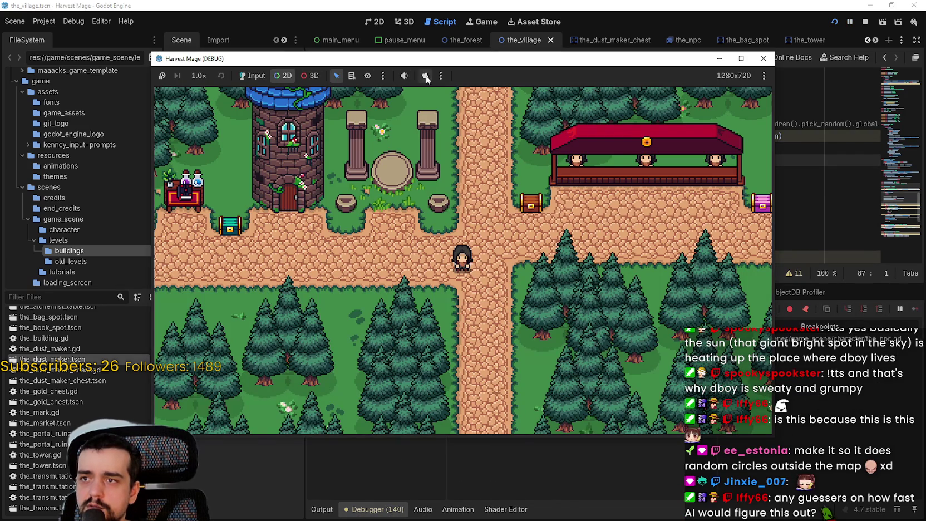
{"action": "left_click", "coordinate": [425, 76]}
{"action": "scroll", "coordinate": [559, 267], "scroll_direction": "down", "scroll_amount": 4}
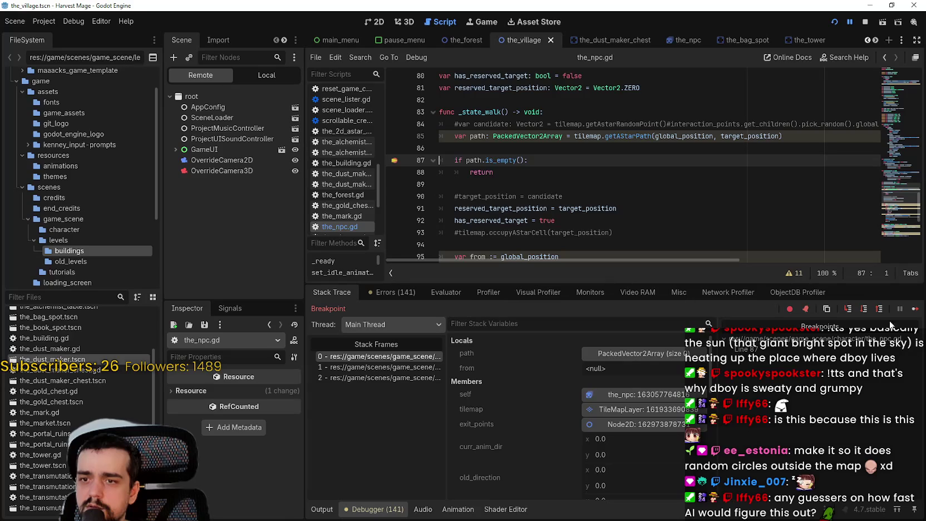
{"action": "left_click", "coordinate": [916, 308]}
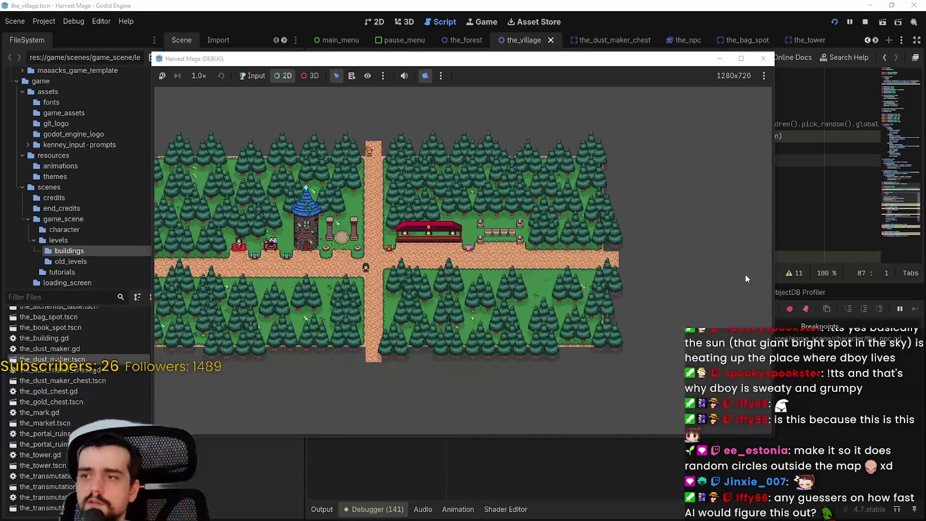
{"action": "scroll", "coordinate": [332, 188], "scroll_direction": "up", "scroll_amount": 3}
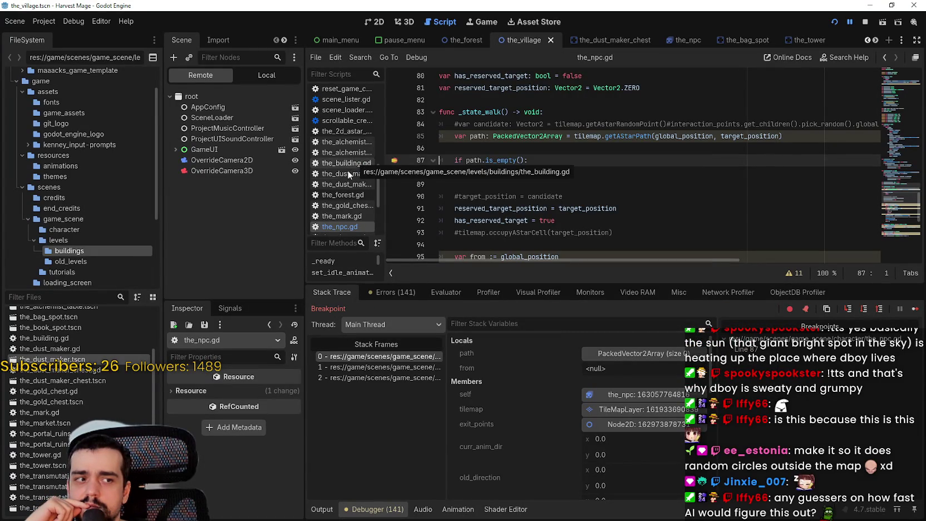
- Highlight target_position on line 85 and expand the path local to confirm size 0
{"action": "scroll", "coordinate": [409, 228], "scroll_direction": "up", "scroll_amount": 2}
{"action": "scroll", "coordinate": [487, 221], "scroll_direction": "down", "scroll_amount": 2}
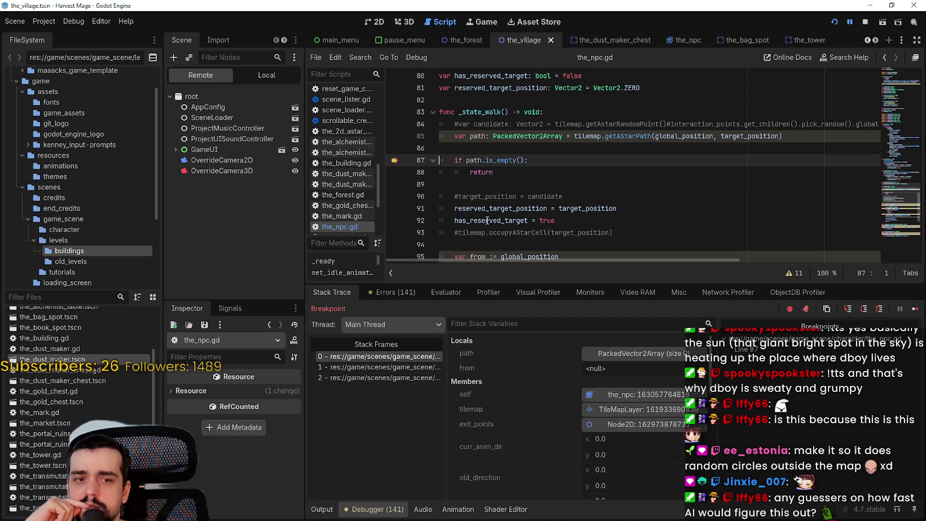
{"action": "left_click_drag", "start_coordinate": [779, 136], "coordinate": [655, 136]}
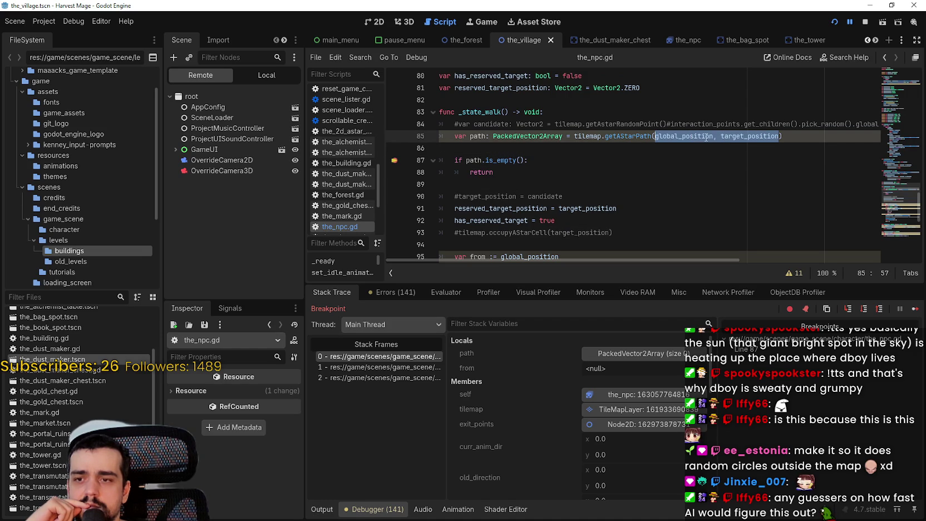
{"action": "left_click", "coordinate": [715, 136], "text": "shift"}
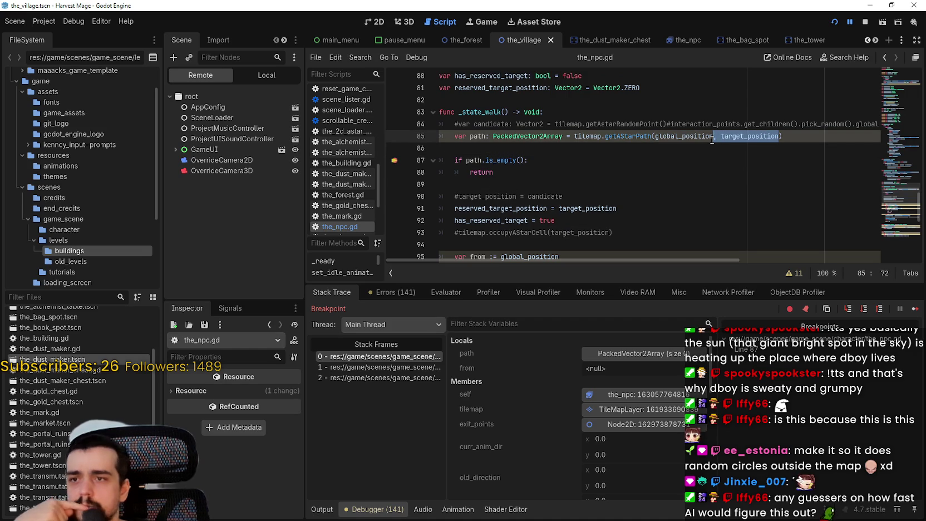
{"action": "left_click", "coordinate": [657, 136], "text": "shift"}
{"action": "left_click", "coordinate": [718, 136], "text": "shift"}
{"action": "double_click", "coordinate": [724, 138]}
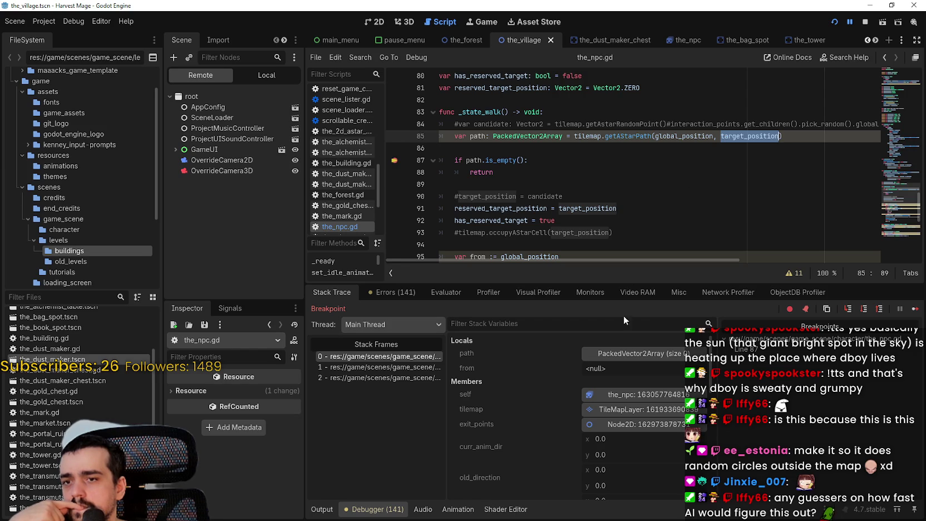
{"action": "left_click", "coordinate": [636, 352]}
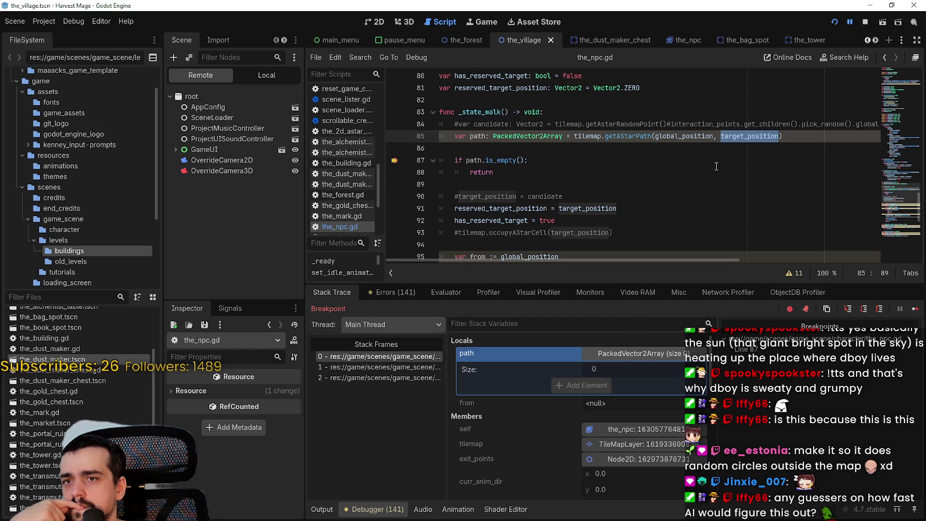
- Switch the Scene dock to the Local village tree and open background_map.gd
{"action": "left_click", "coordinate": [651, 136]}
{"action": "left_click", "coordinate": [644, 136]}
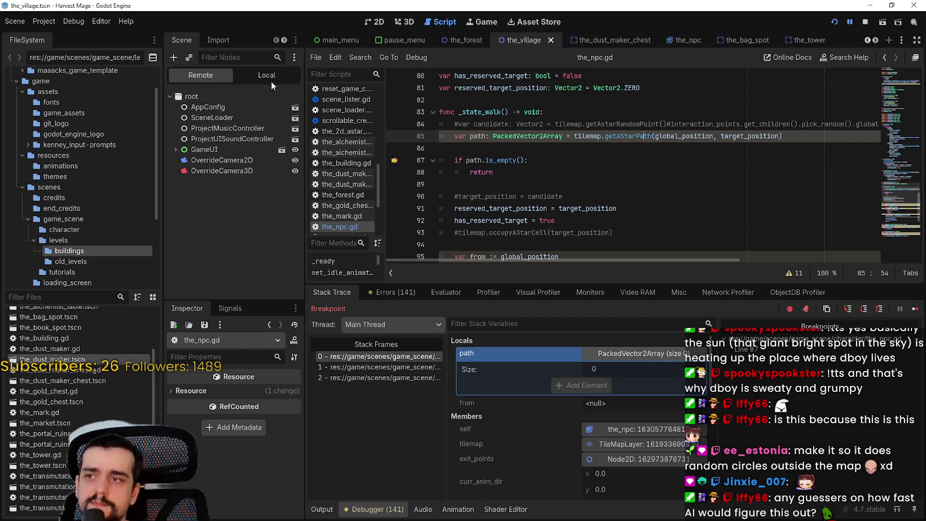
{"action": "left_click", "coordinate": [267, 75]}
{"action": "left_click", "coordinate": [283, 107]}
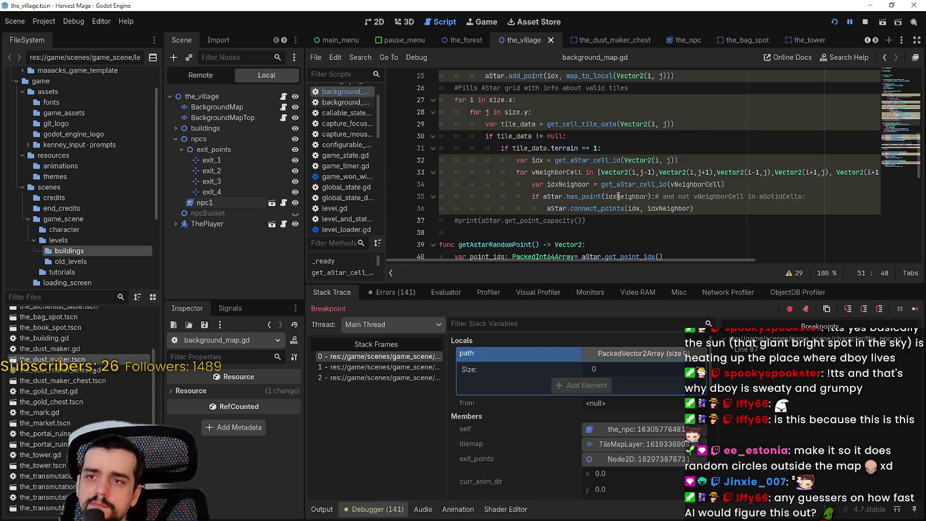
- Add breakpoints on getAStarPath lines 48–51 and 56, then resume the game
{"action": "left_click", "coordinate": [618, 196]}
{"action": "scroll", "coordinate": [618, 200], "scroll_direction": "up", "scroll_amount": 4}
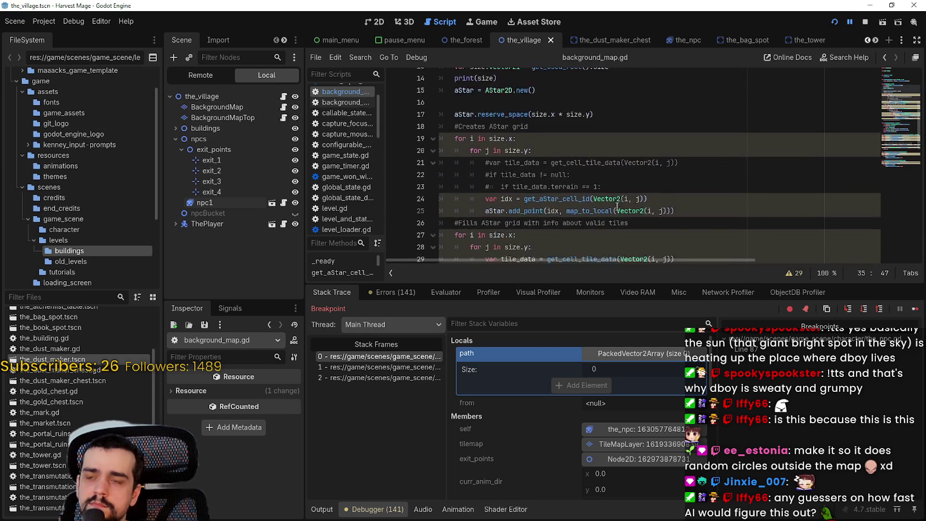
{"action": "scroll", "coordinate": [618, 208], "scroll_direction": "up", "scroll_amount": 1}
{"action": "scroll", "coordinate": [615, 204], "scroll_direction": "up", "scroll_amount": 2}
{"action": "scroll", "coordinate": [614, 192], "scroll_direction": "down", "scroll_amount": 8}
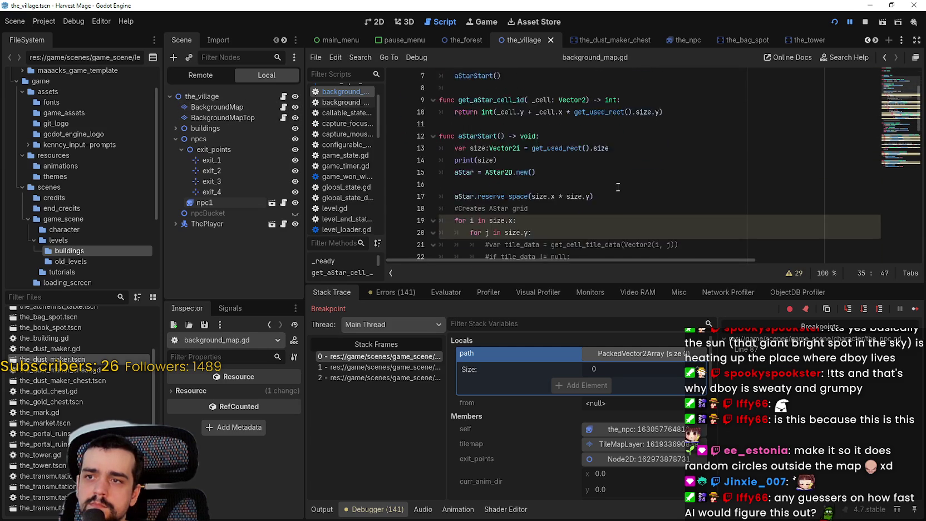
{"action": "scroll", "coordinate": [612, 181], "scroll_direction": "down", "scroll_amount": 5}
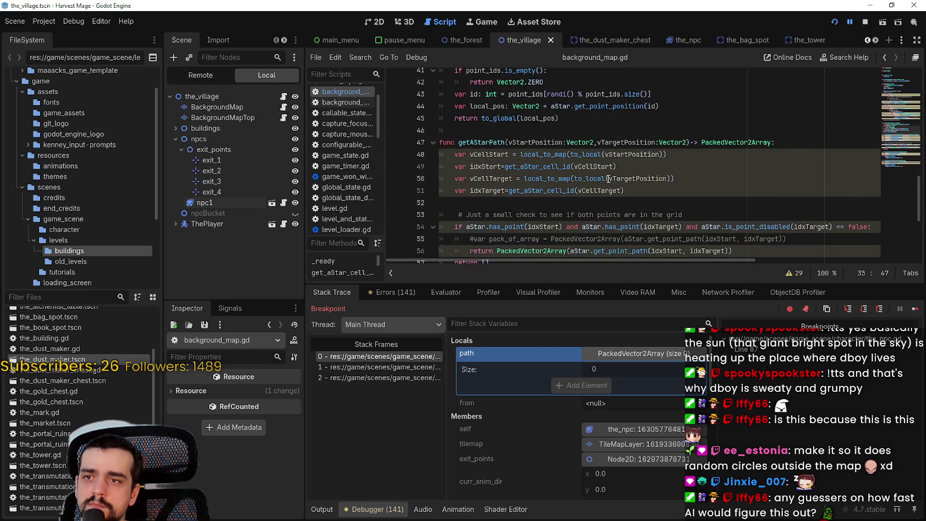
{"action": "left_click", "coordinate": [607, 167]}
{"action": "left_click", "coordinate": [631, 156]}
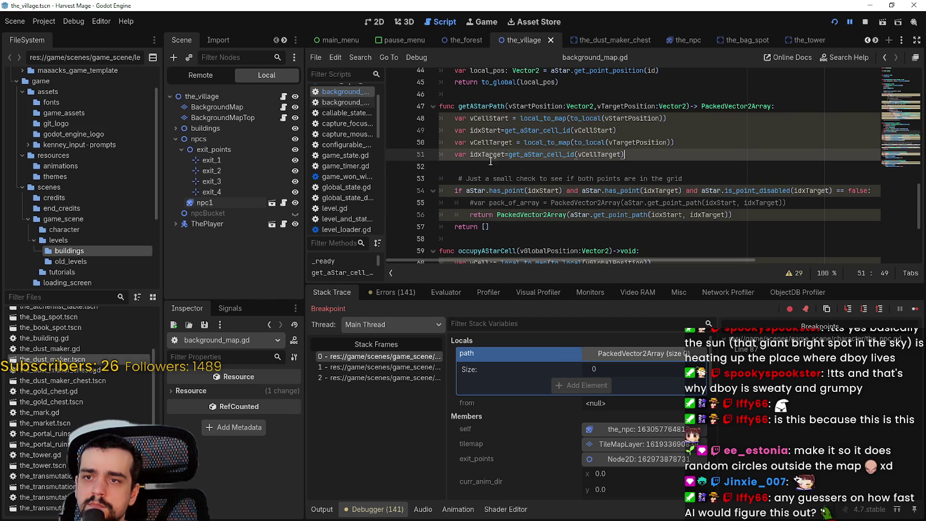
{"action": "left_click", "coordinate": [395, 118]}
{"action": "left_click", "coordinate": [394, 130]}
{"action": "left_click", "coordinate": [395, 143]}
{"action": "left_click", "coordinate": [395, 154]}
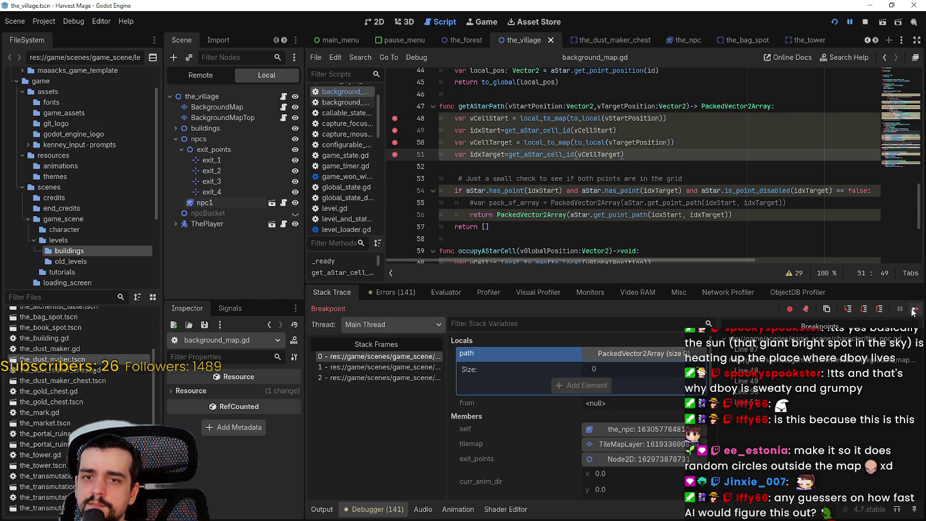
{"action": "left_click", "coordinate": [395, 215]}
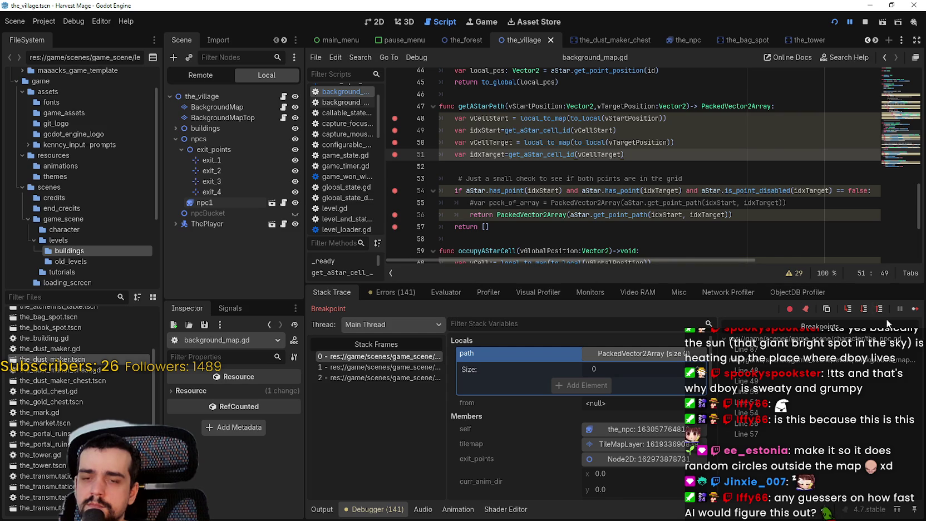
{"action": "left_click", "coordinate": [913, 309]}
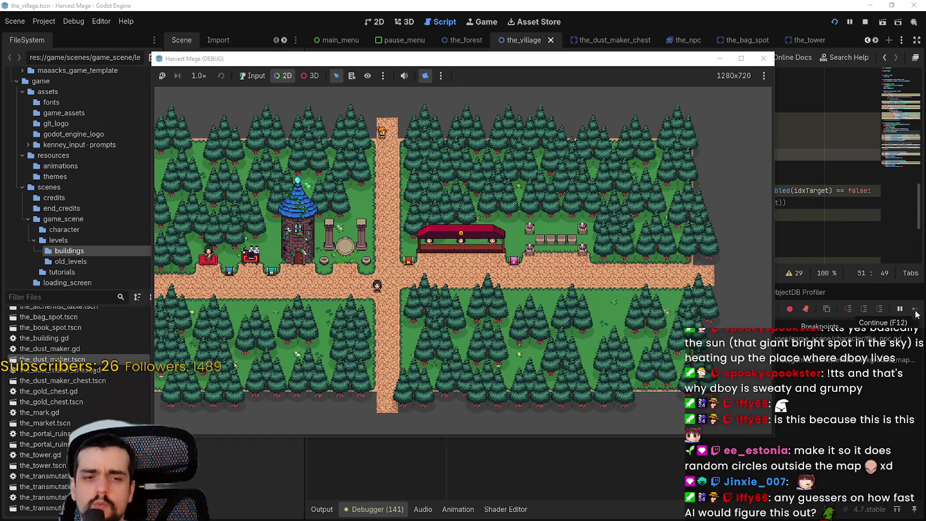
- Step through getAStarPath lines 48–56, reading vCellStart, idxStart, vCellTarget and idxTarget
{"action": "left_click", "coordinate": [915, 310]}
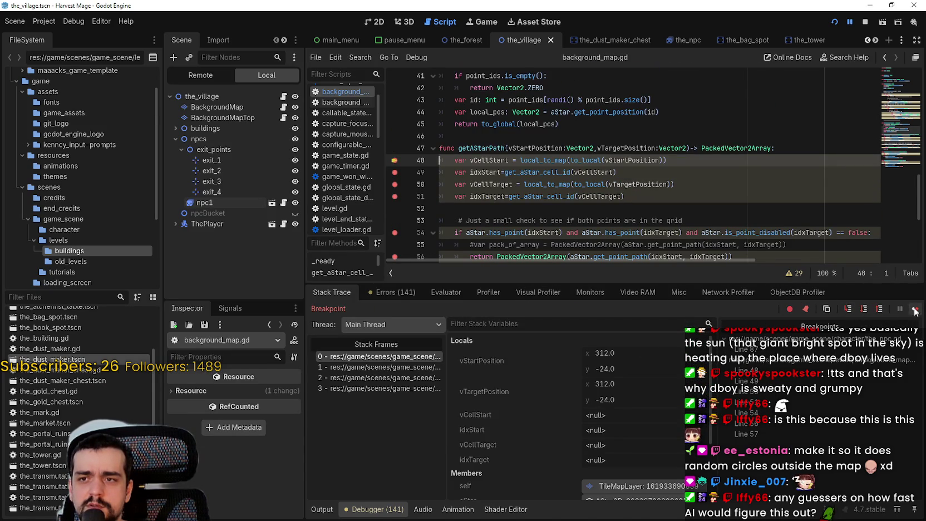
{"action": "left_click", "coordinate": [916, 309]}
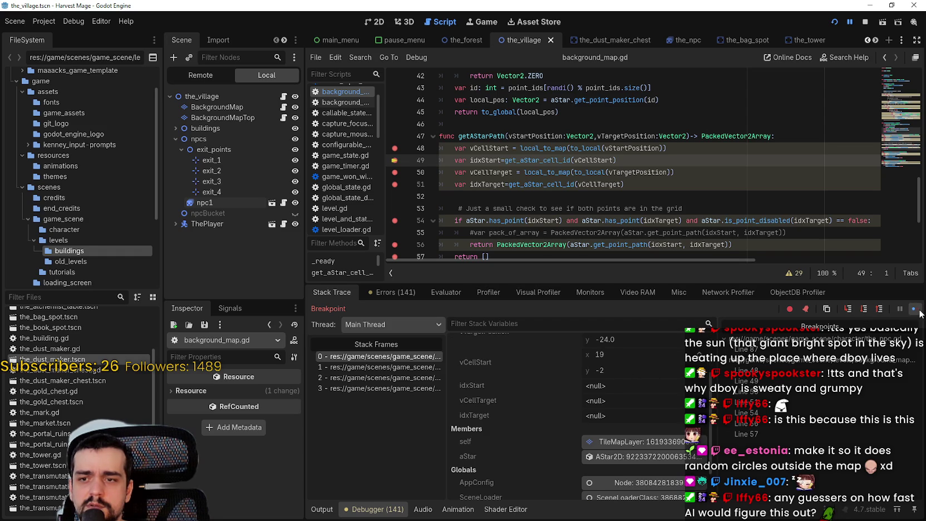
{"action": "left_click", "coordinate": [919, 311]}
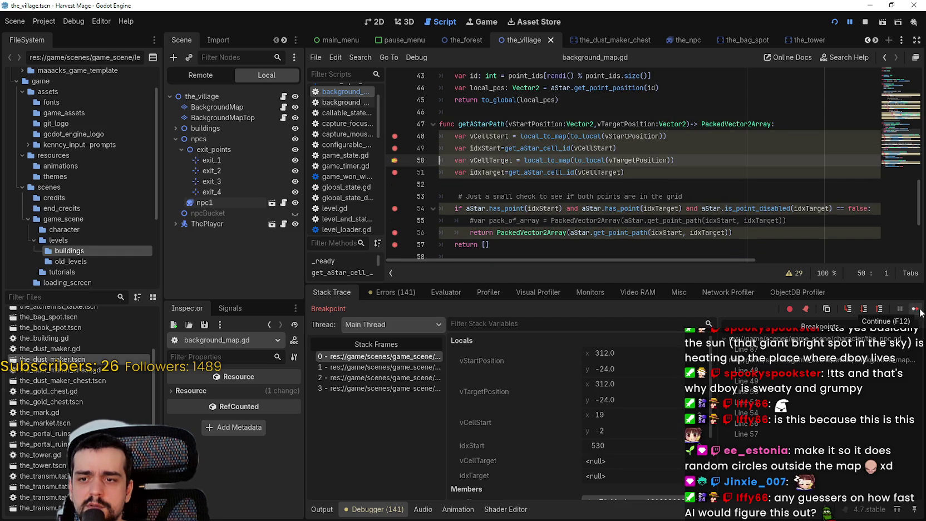
{"action": "left_click", "coordinate": [916, 309]}
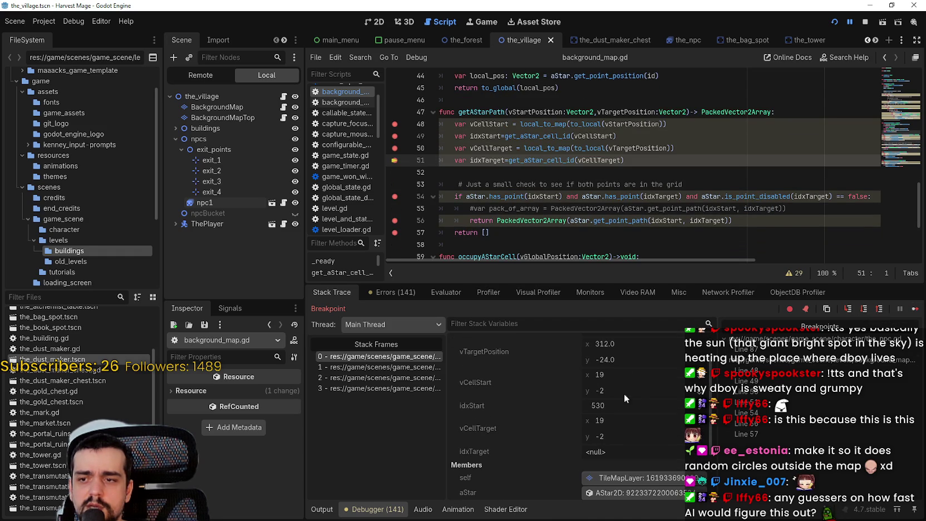
{"action": "left_click", "coordinate": [913, 312]}
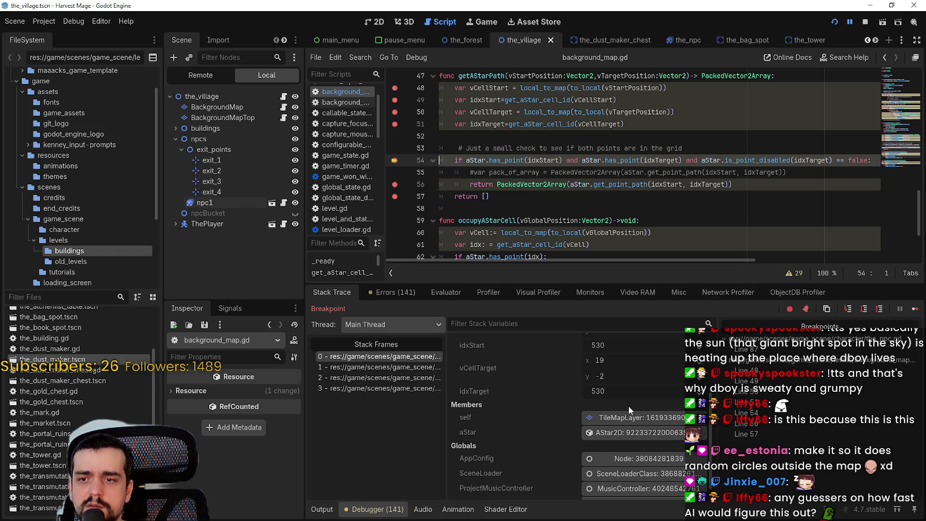
{"action": "left_click", "coordinate": [916, 310]}
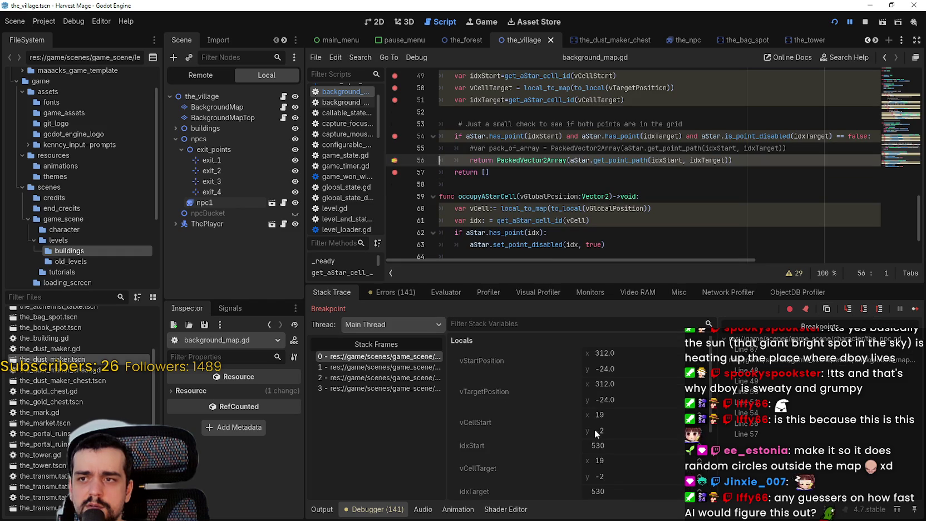
{"action": "left_click", "coordinate": [913, 311]}
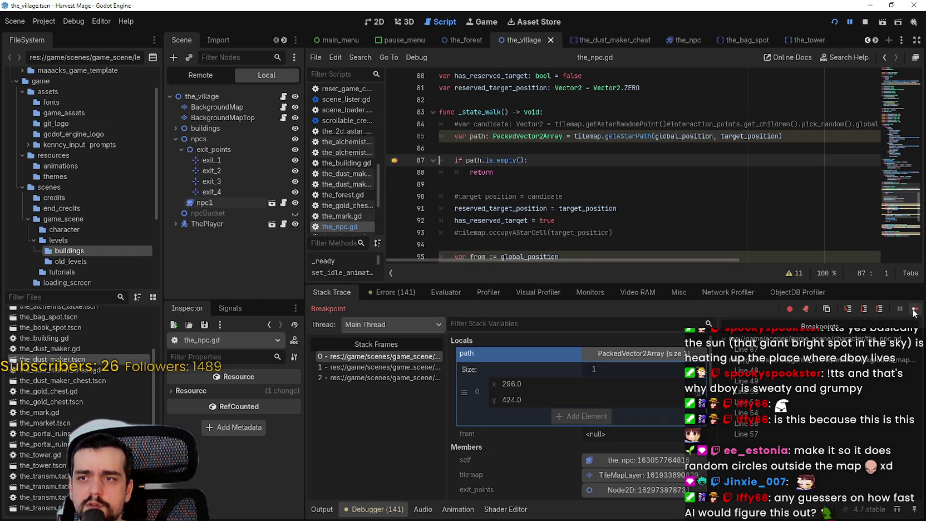
{"action": "left_click", "coordinate": [916, 311]}
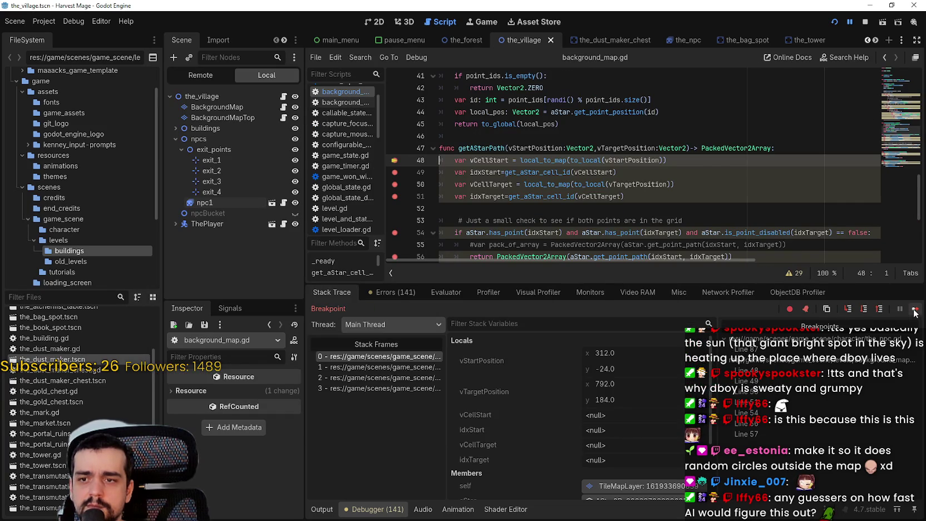
- Walk a second getAStarPath call through the cell conversion lines, then stop the game
{"action": "left_click", "coordinate": [915, 311]}
{"action": "left_click", "coordinate": [915, 311]}
{"action": "left_click", "coordinate": [915, 311]}
{"action": "left_click", "coordinate": [914, 311]}
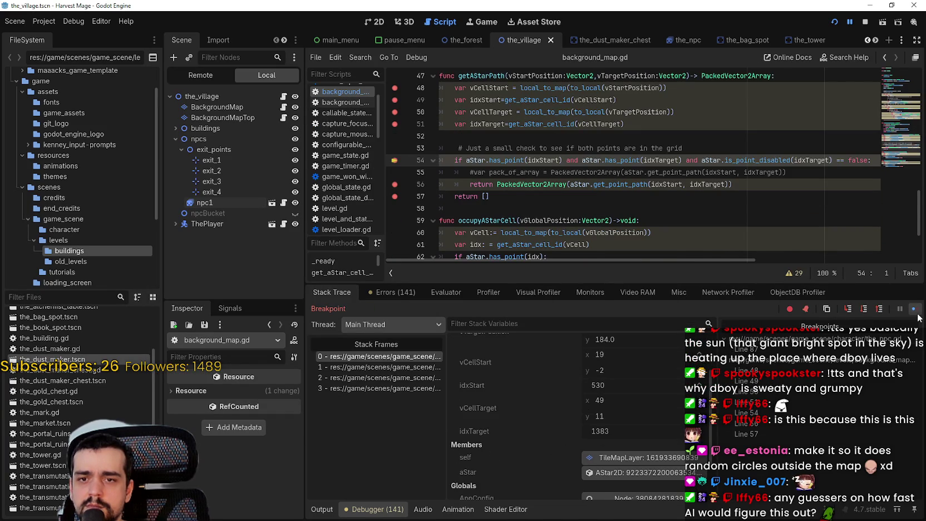
{"action": "left_click", "coordinate": [916, 311]}
{"action": "left_click", "coordinate": [916, 311]}
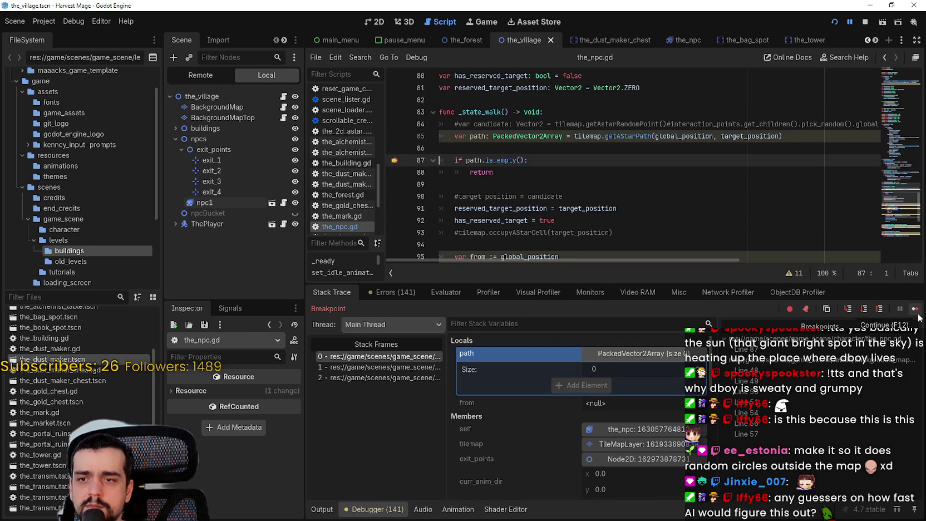
{"action": "left_click", "coordinate": [916, 311]}
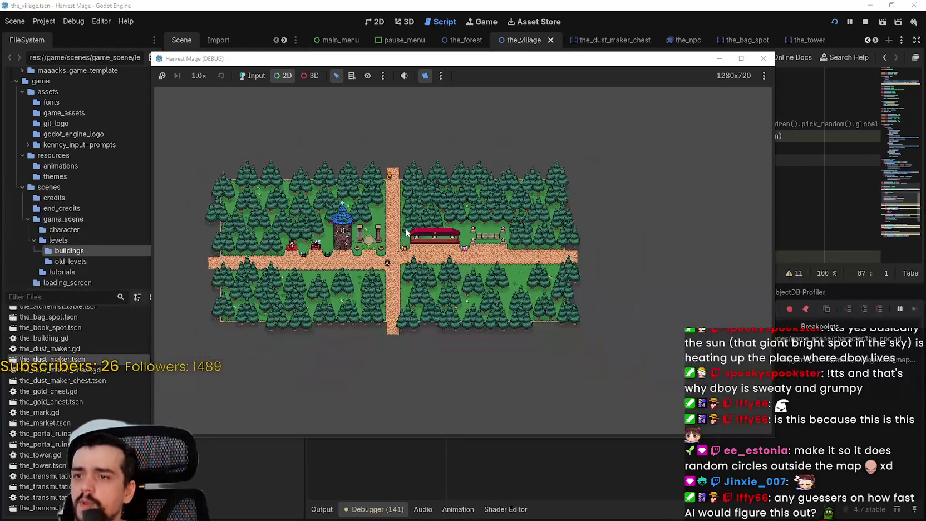
{"action": "left_click", "coordinate": [864, 22]}
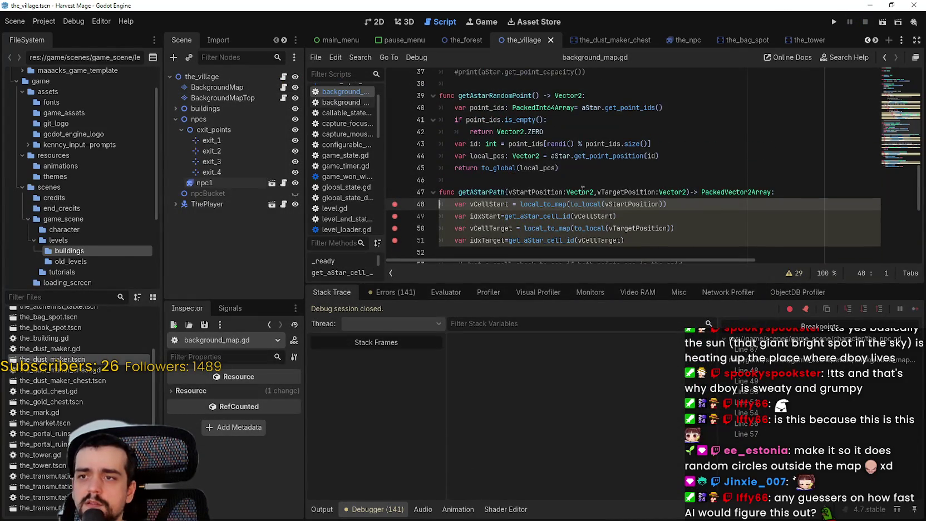
- Remove the to_local calls on lines 48, 50 and 60, plus line 60's extra ')'
{"action": "double_click", "coordinate": [591, 202]}
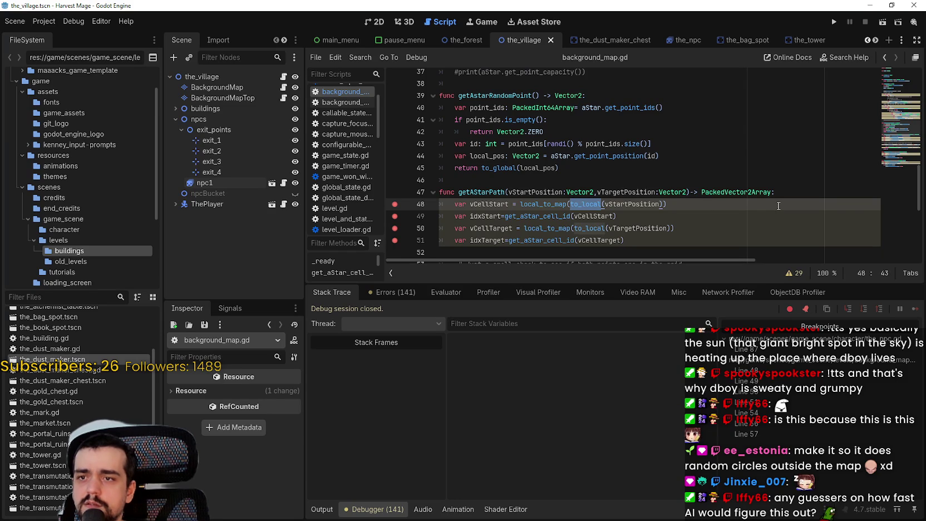
{"action": "key", "text": "BackSpace"}
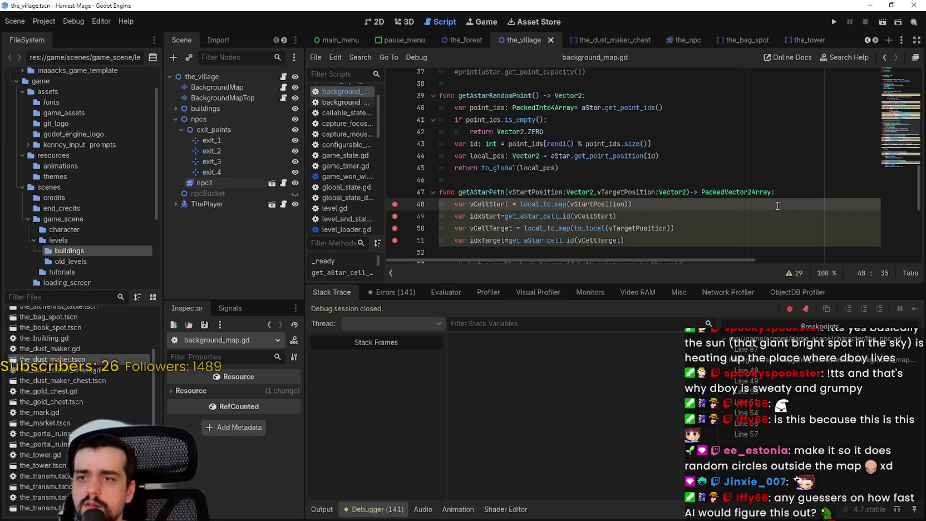
{"action": "scroll", "coordinate": [779, 206], "scroll_direction": "down", "scroll_amount": 1}
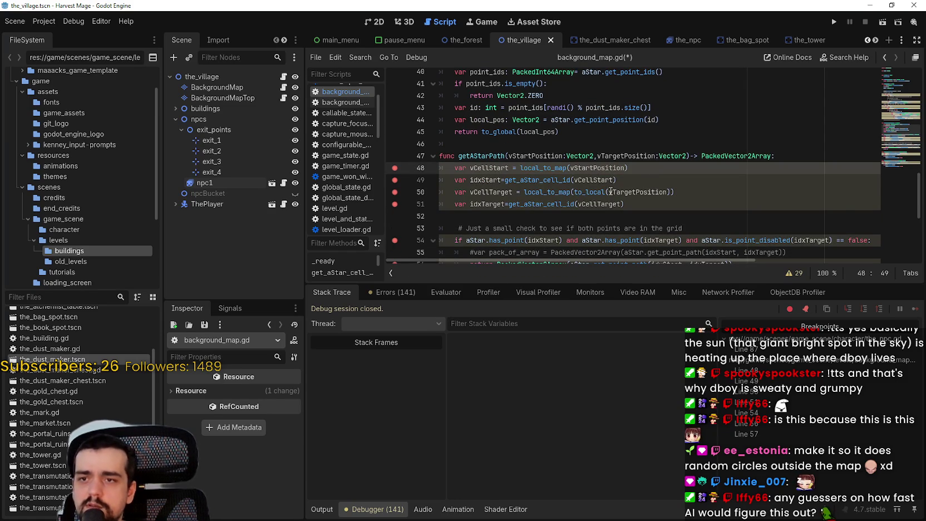
{"action": "left_click_drag", "start_coordinate": [607, 191], "coordinate": [573, 191]}
{"action": "key", "text": "Delete"}
{"action": "key", "text": "Delete"}
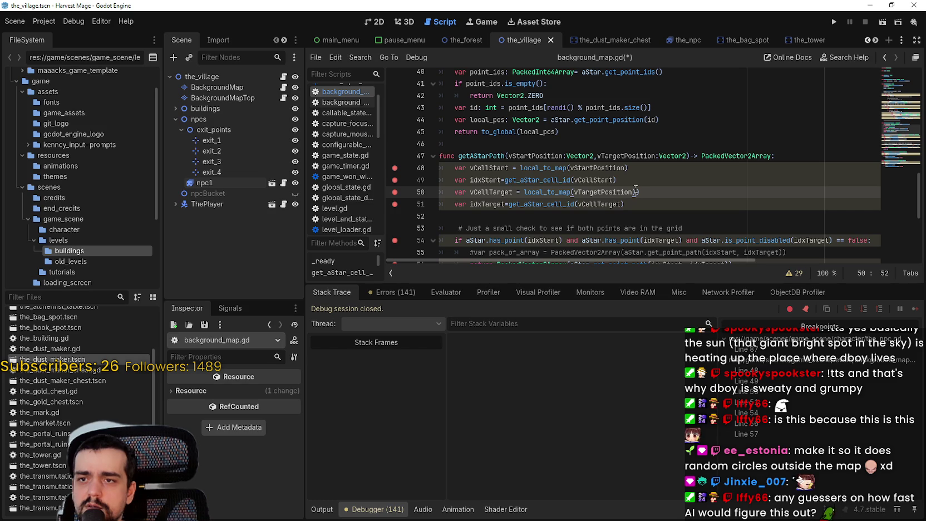
{"action": "scroll", "coordinate": [617, 175], "scroll_direction": "down", "scroll_amount": 4}
{"action": "left_click_drag", "start_coordinate": [584, 167], "coordinate": [552, 170]}
{"action": "key", "text": "Delete"}
{"action": "key", "text": "Delete"}
{"action": "left_click", "coordinate": [611, 167]}
{"action": "key", "text": "BackSpace"}
- Strip 'to_local(' from line 66, save background_map.gd, and run the project
{"action": "scroll", "coordinate": [604, 165], "scroll_direction": "down", "scroll_amount": 1}
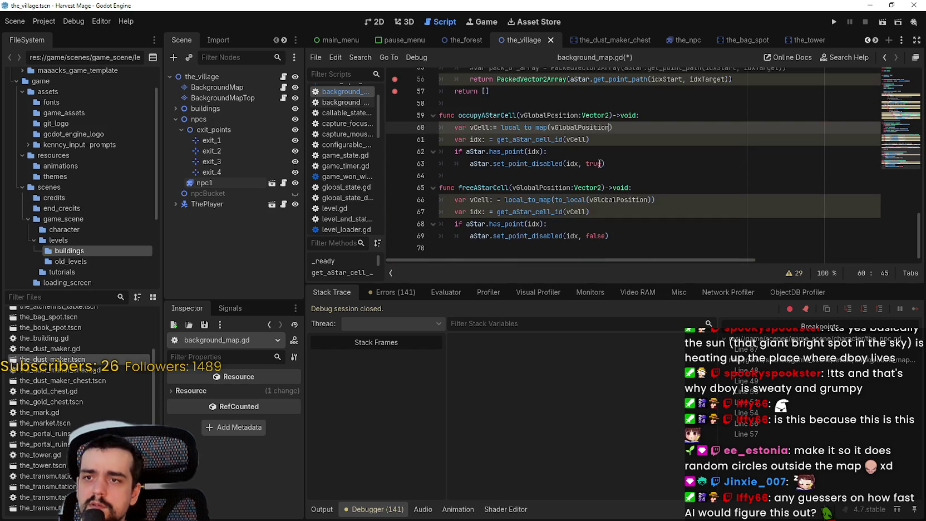
{"action": "left_click", "coordinate": [590, 199]}
{"action": "left_click", "coordinate": [580, 201]}
{"action": "key", "text": "BackSpace"}
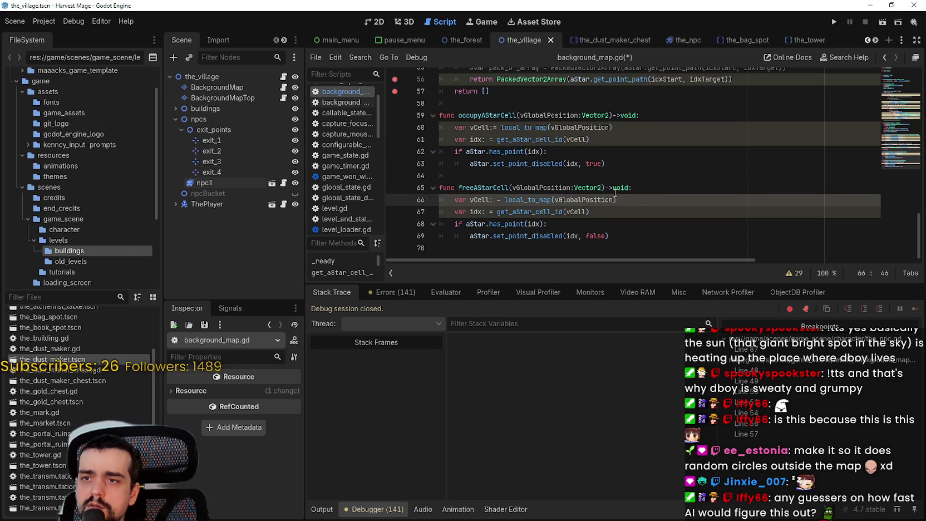
{"action": "scroll", "coordinate": [615, 193], "scroll_direction": "up", "scroll_amount": 5}
{"action": "scroll", "coordinate": [600, 216], "scroll_direction": "up", "scroll_amount": 3}
{"action": "scroll", "coordinate": [600, 216], "scroll_direction": "up", "scroll_amount": 2}
{"action": "scroll", "coordinate": [600, 216], "scroll_direction": "down", "scroll_amount": 3}
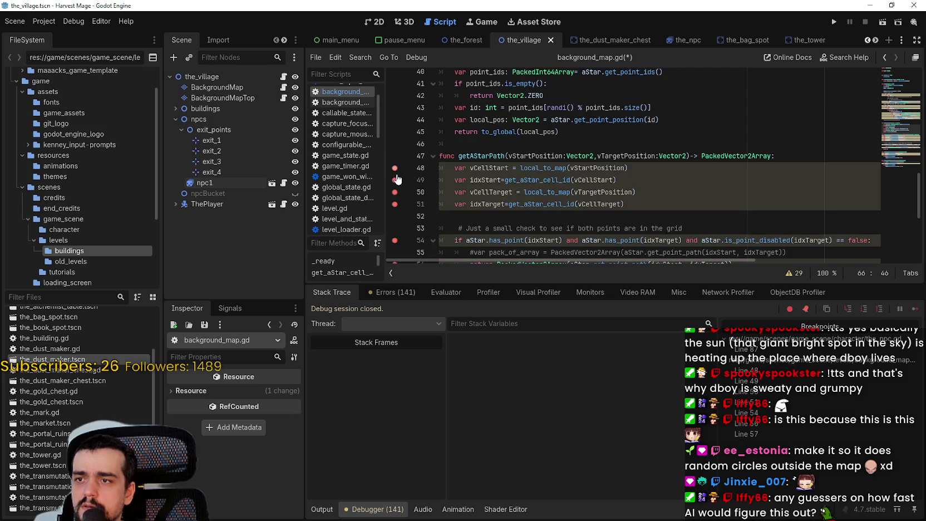
{"action": "scroll", "coordinate": [634, 215], "scroll_direction": "up", "scroll_amount": 2}
{"action": "scroll", "coordinate": [633, 213], "scroll_direction": "up", "scroll_amount": 3}
{"action": "scroll", "coordinate": [633, 213], "scroll_direction": "up", "scroll_amount": 3}
{"action": "scroll", "coordinate": [624, 200], "scroll_direction": "down", "scroll_amount": 2}
{"action": "key", "text": "ctrl+s"}
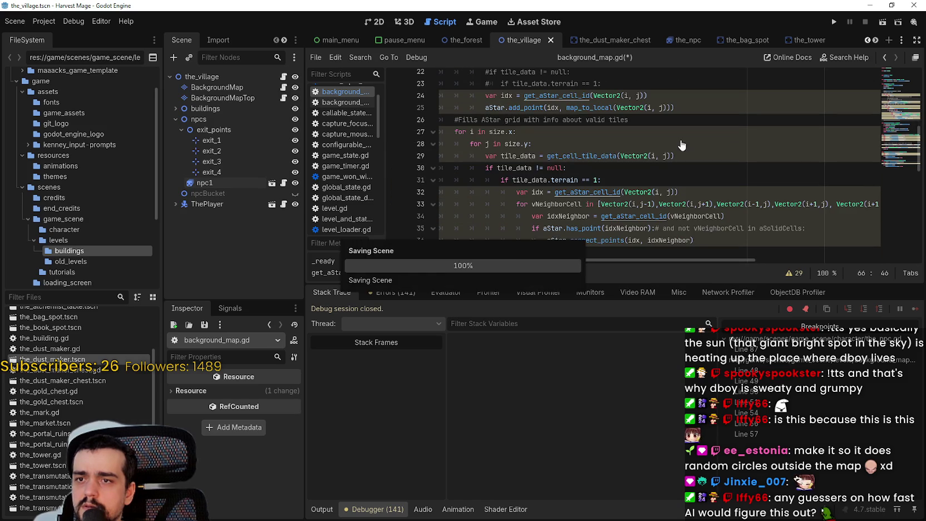
{"action": "left_click", "coordinate": [836, 20]}
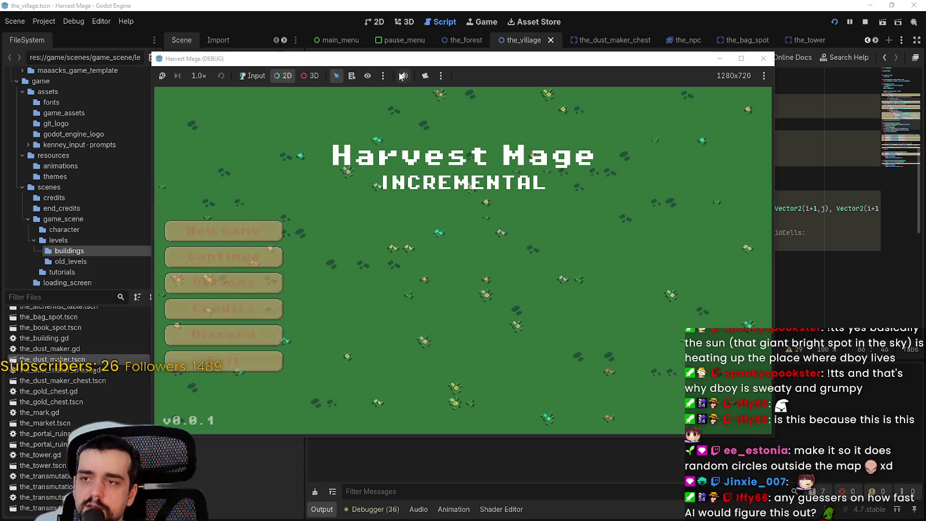
- Reposition the game window and continue from the title menu into the village
{"action": "left_click_drag", "start_coordinate": [340, 60], "coordinate": [459, 77]}
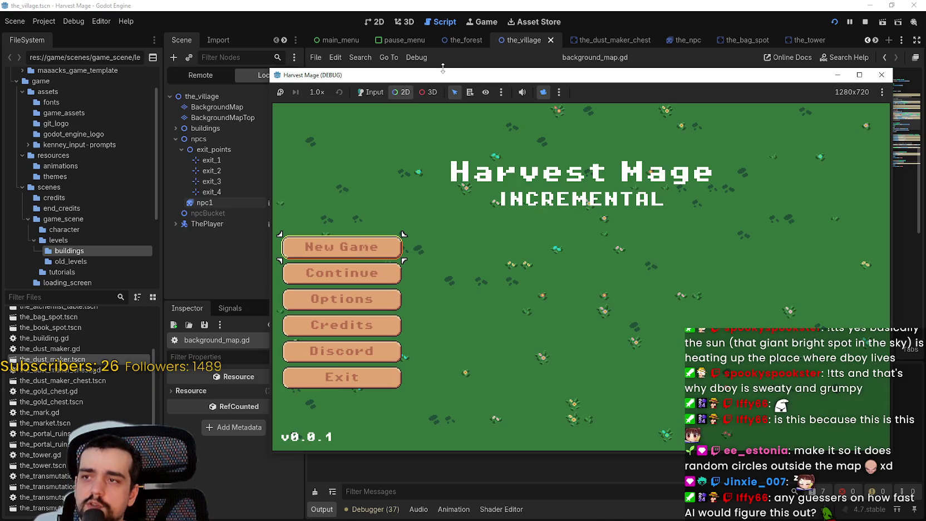
{"action": "left_click", "coordinate": [370, 91]}
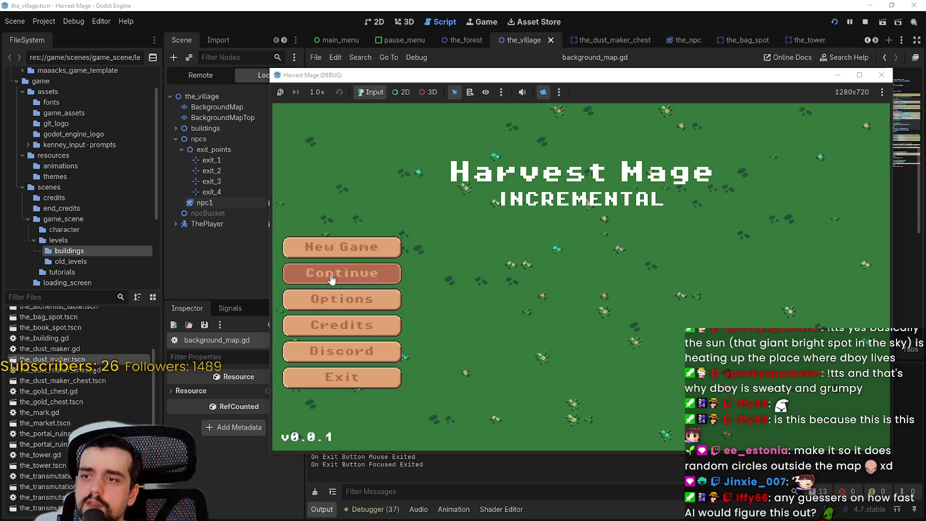
{"action": "left_click", "coordinate": [340, 272]}
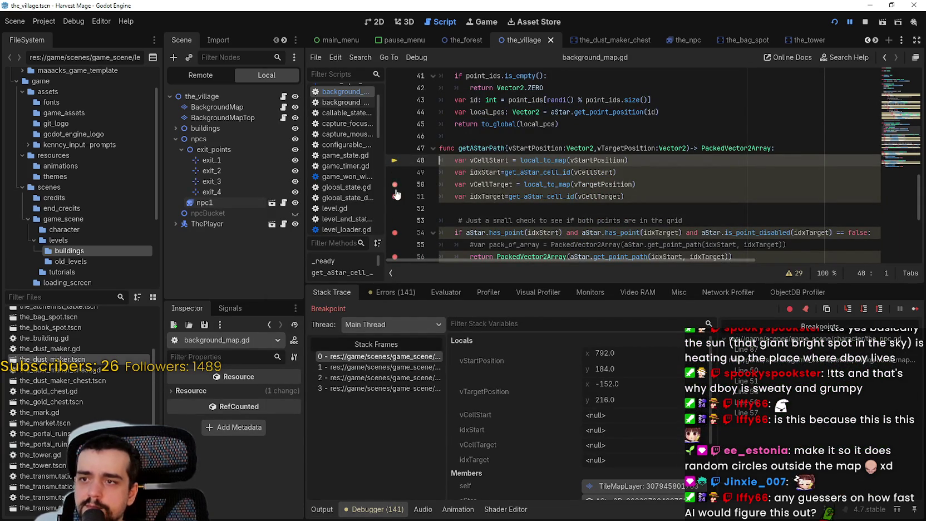
- Remove breakpoints on lines 54, 56 and 57, and open the_npc.gd at line 87
{"action": "left_click", "coordinate": [394, 232]}
{"action": "scroll", "coordinate": [401, 246], "scroll_direction": "down", "scroll_amount": 2}
{"action": "left_click", "coordinate": [399, 193]}
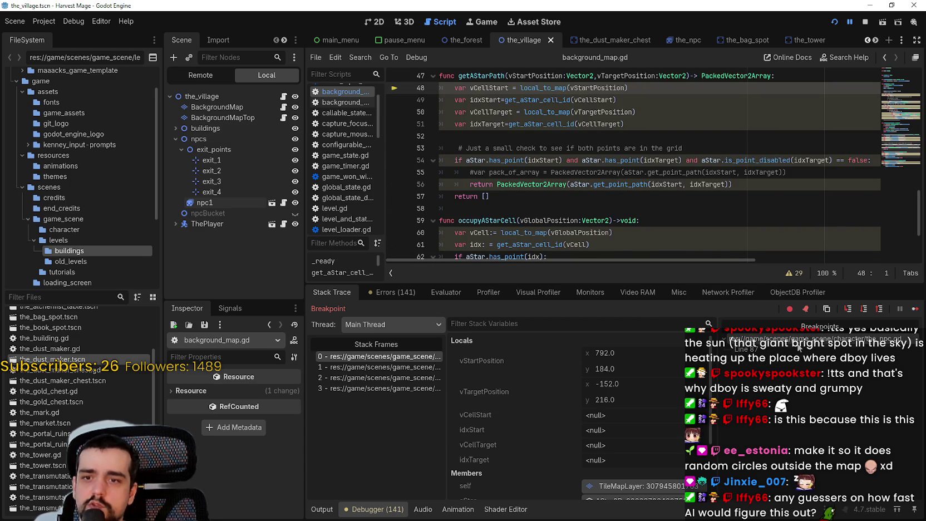
{"action": "left_click", "coordinate": [798, 348]}
{"action": "left_click", "coordinate": [705, 210]}
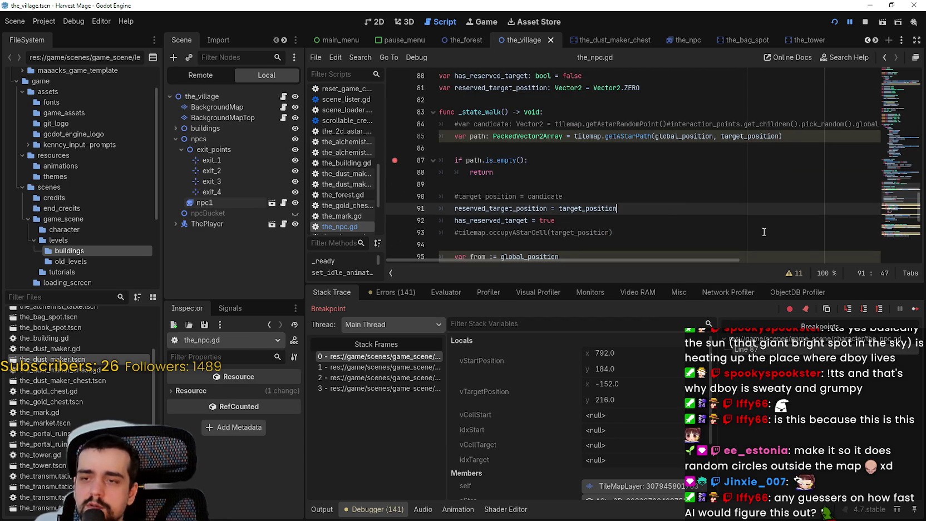
{"action": "scroll", "coordinate": [652, 420], "scroll_direction": "down", "scroll_amount": 2}
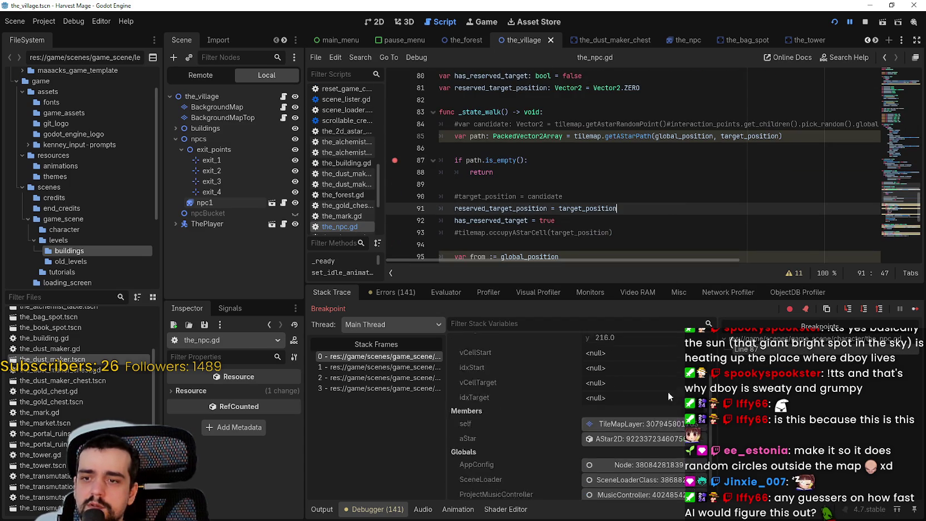
- Resume through the line 87 breakpoint several times in 2D view, then stop the game
{"action": "left_click", "coordinate": [914, 310]}
{"action": "left_click", "coordinate": [914, 310]}
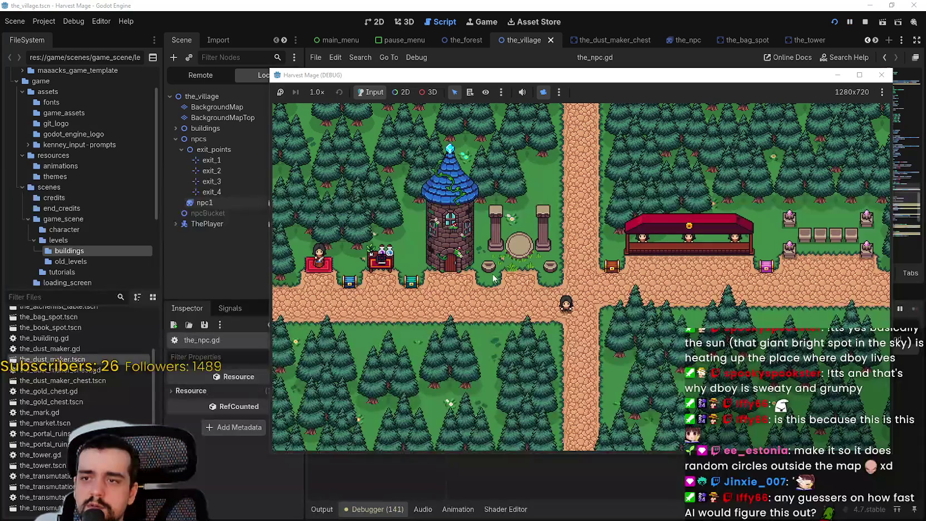
{"action": "left_click", "coordinate": [401, 91]}
{"action": "scroll", "coordinate": [659, 287], "scroll_direction": "down", "scroll_amount": 3}
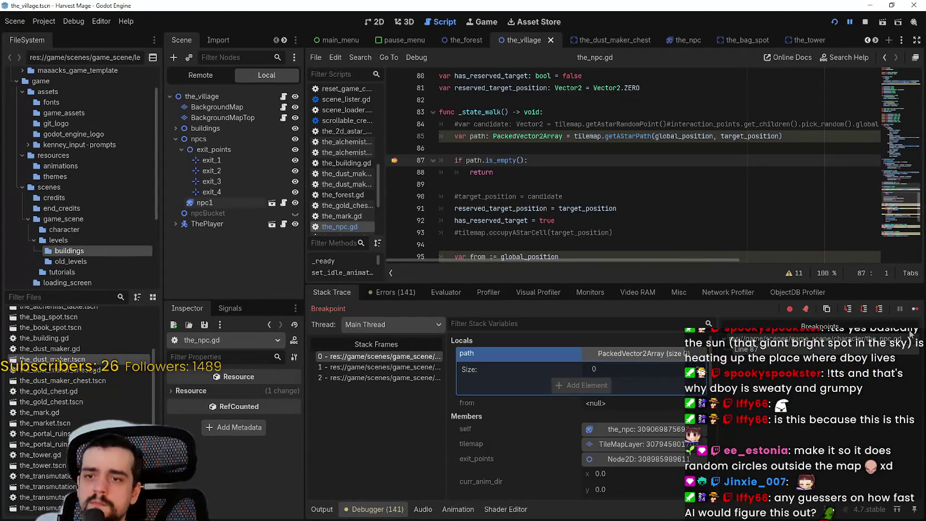
{"action": "left_click", "coordinate": [915, 309]}
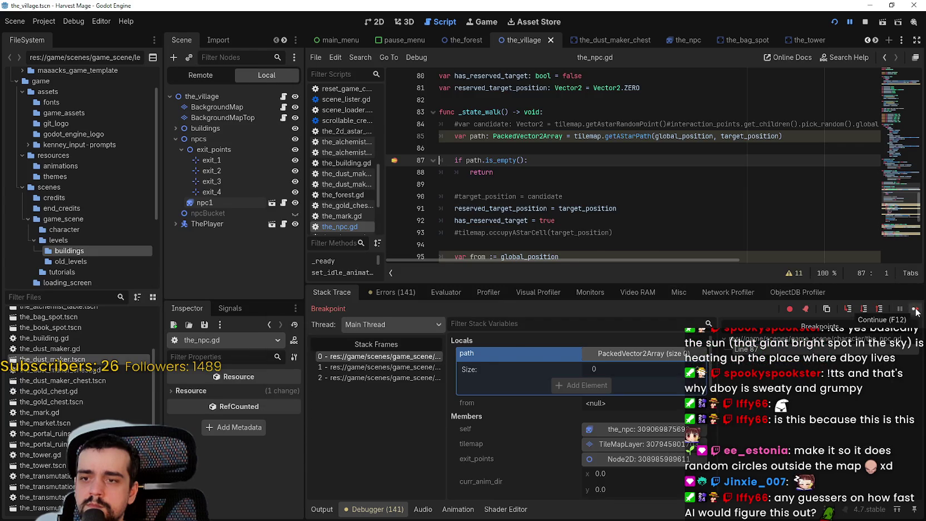
{"action": "left_click", "coordinate": [917, 312]}
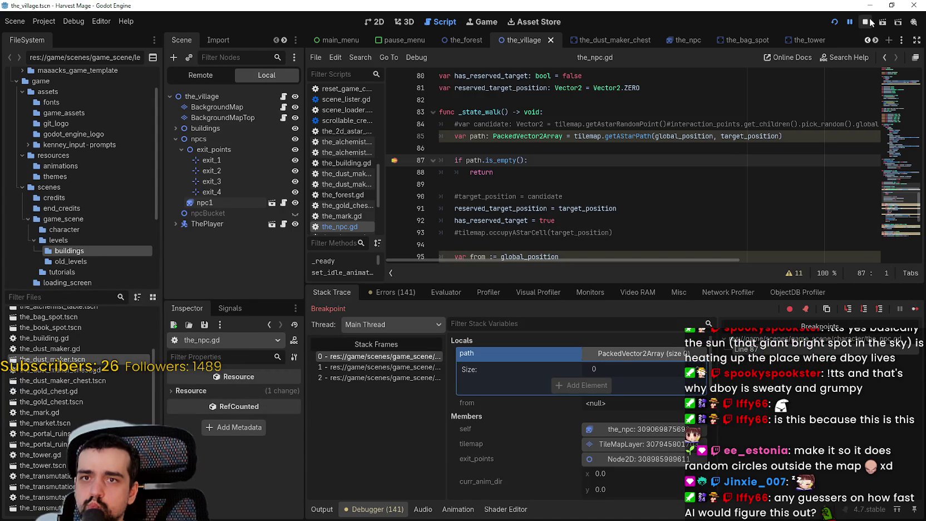
{"action": "left_click", "coordinate": [866, 22]}
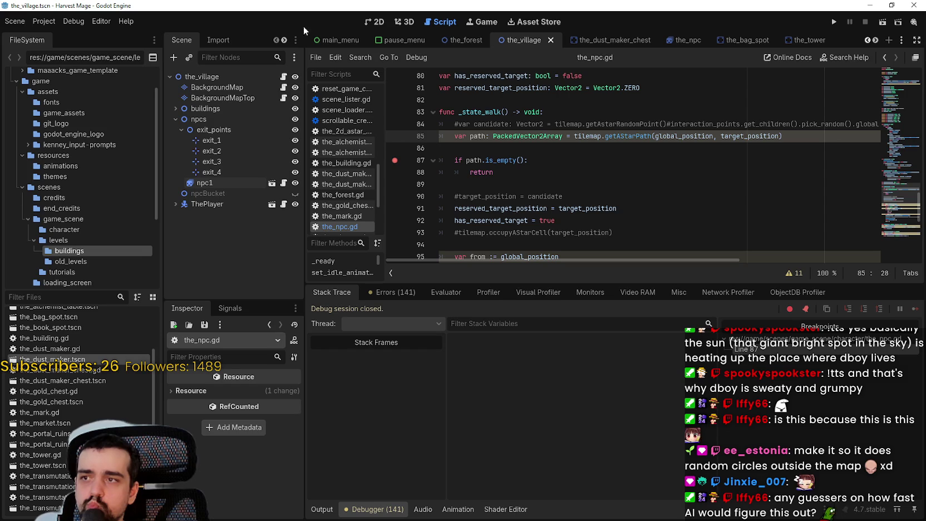
- In the 2D view, drag exit_1 onto the top end of the road
{"action": "left_click", "coordinate": [383, 22]}
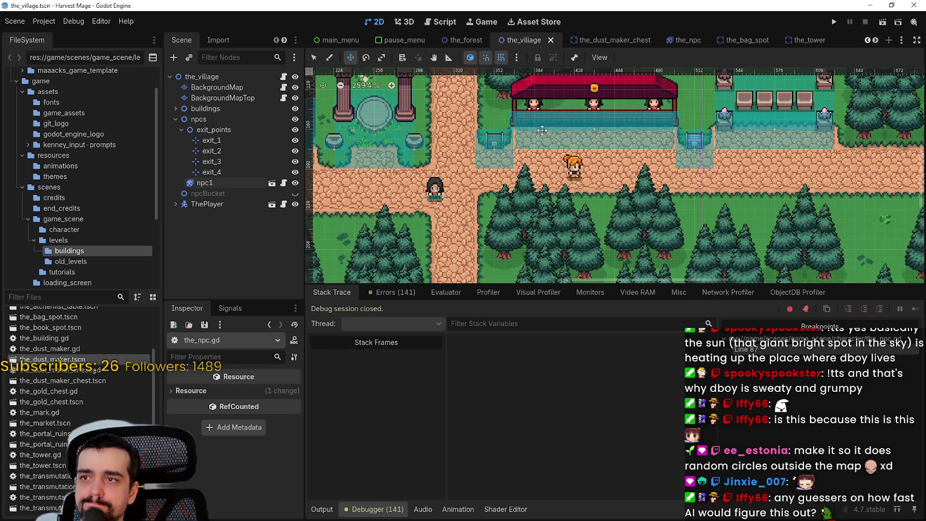
{"action": "left_click", "coordinate": [212, 141]}
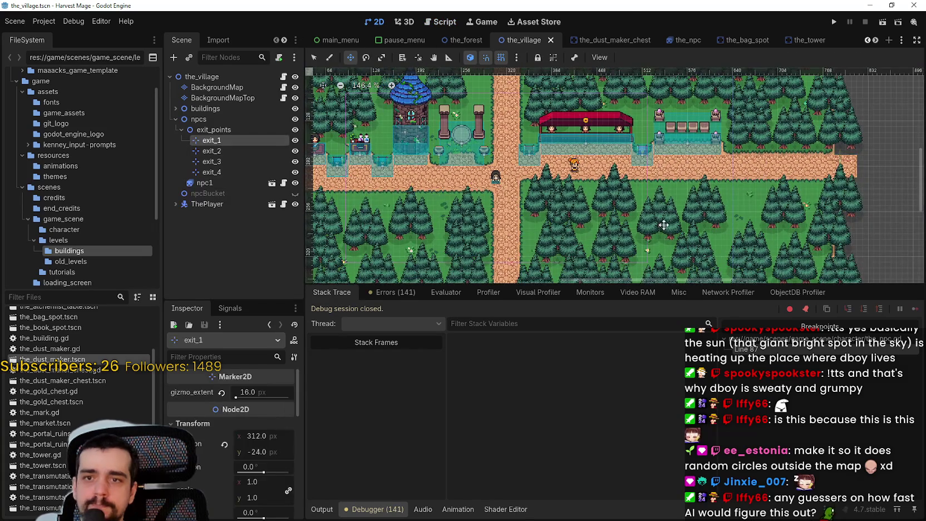
{"action": "scroll", "coordinate": [513, 127], "scroll_direction": "up", "scroll_amount": 5}
{"action": "mouse_move", "coordinate": [537, 155]}
{"action": "left_mouse_down"}
{"action": "mouse_move", "coordinate": [560, 137]}
{"action": "mouse_move", "coordinate": [576, 138]}
{"action": "left_mouse_up"}
{"action": "scroll", "coordinate": [577, 138], "scroll_direction": "down", "scroll_amount": 6}
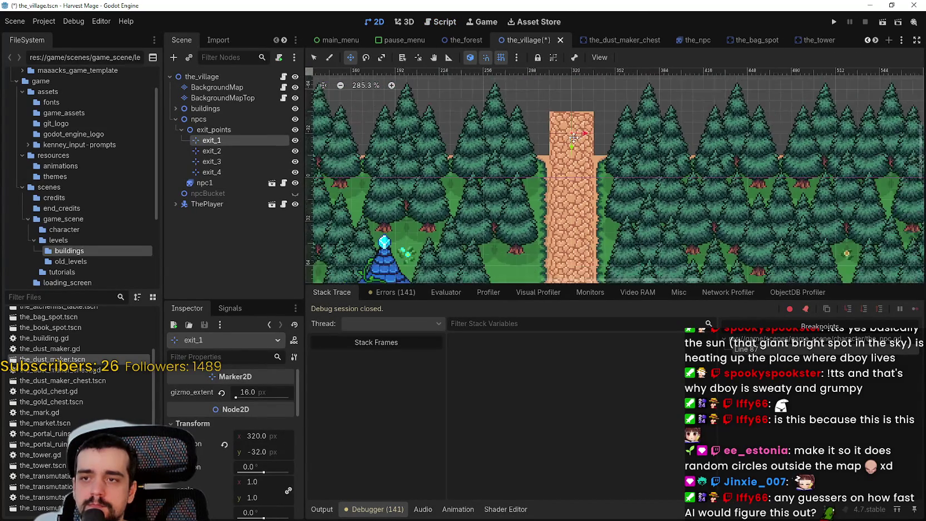
{"action": "scroll", "coordinate": [364, 182], "scroll_direction": "up", "scroll_amount": 4}
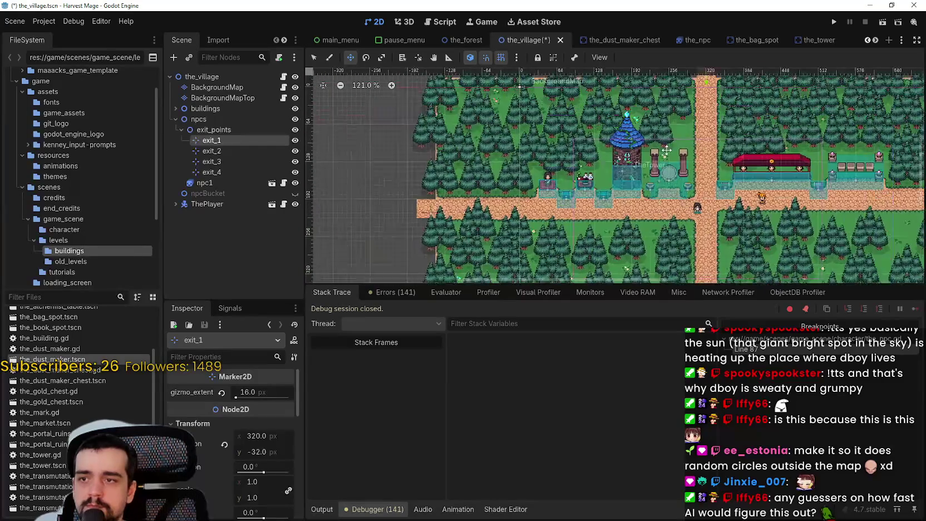
- Check the exit_2, exit_3 and exit_4 markers in the Scene dock
{"action": "left_click", "coordinate": [445, 201]}
{"action": "scroll", "coordinate": [445, 200], "scroll_direction": "up", "scroll_amount": 2}
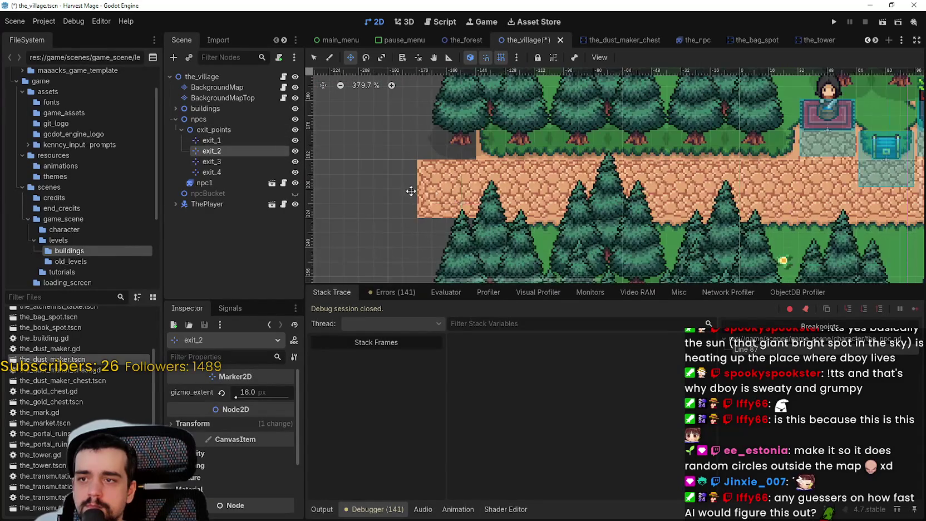
{"action": "left_click", "coordinate": [237, 161]}
{"action": "key", "text": "Down"}
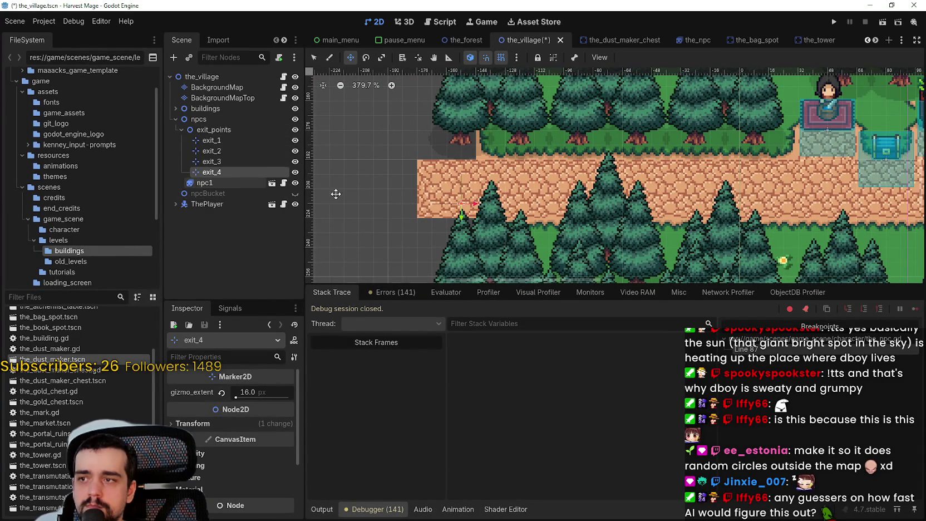
{"action": "scroll", "coordinate": [449, 192], "scroll_direction": "up", "scroll_amount": 2}
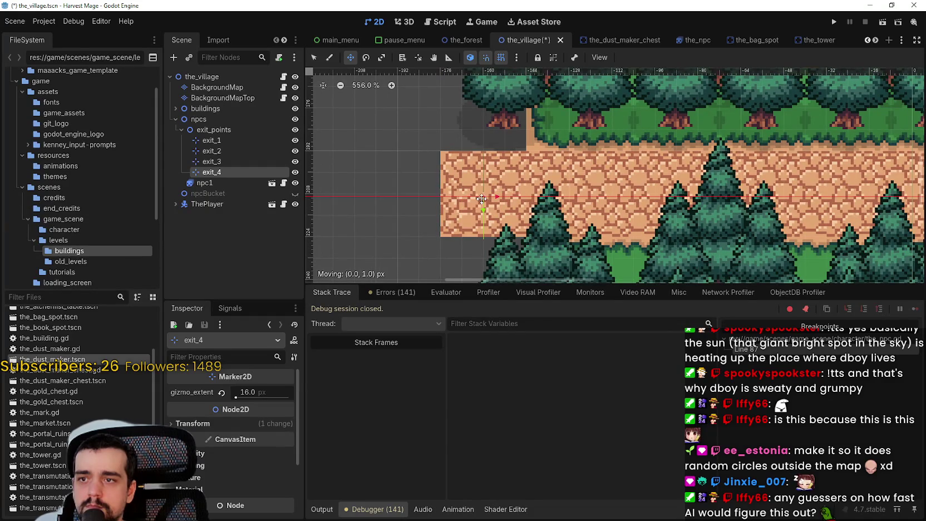
{"action": "scroll", "coordinate": [487, 198], "scroll_direction": "down", "scroll_amount": 10}
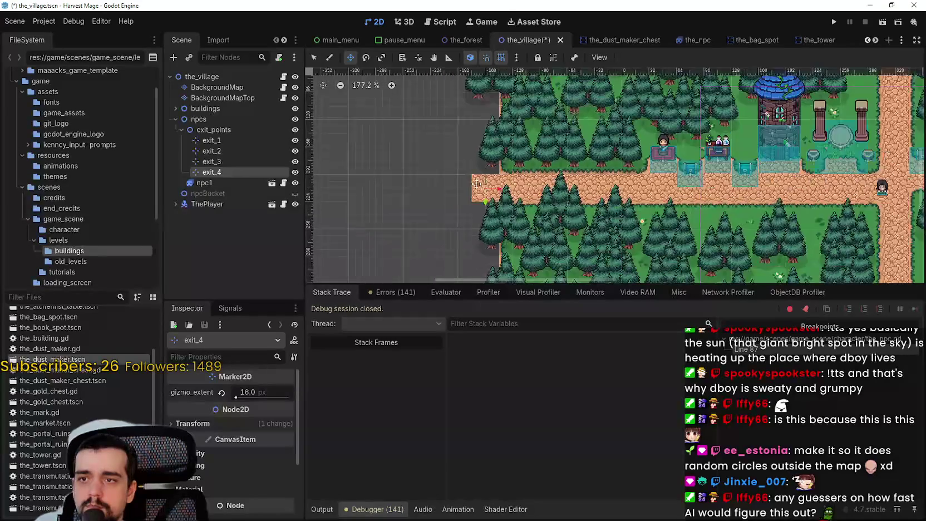
{"action": "scroll", "coordinate": [587, 199], "scroll_direction": "up", "scroll_amount": 8}
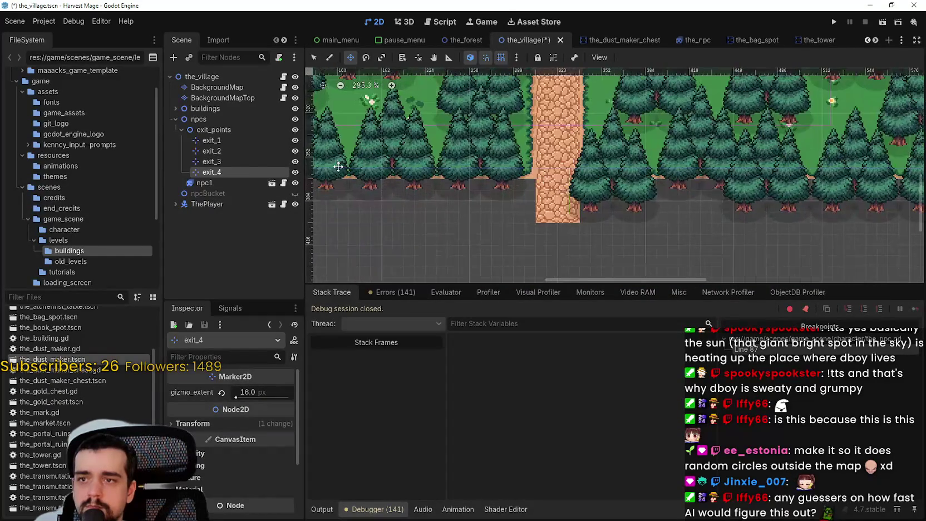
- Drag exit_3 onto the middle of the bottom road
{"action": "left_click", "coordinate": [262, 161]}
{"action": "left_click_drag", "start_coordinate": [577, 187], "coordinate": [556, 196]}
{"action": "scroll", "coordinate": [556, 196], "scroll_direction": "down", "scroll_amount": 2}
{"action": "scroll", "coordinate": [556, 196], "scroll_direction": "down", "scroll_amount": 3}
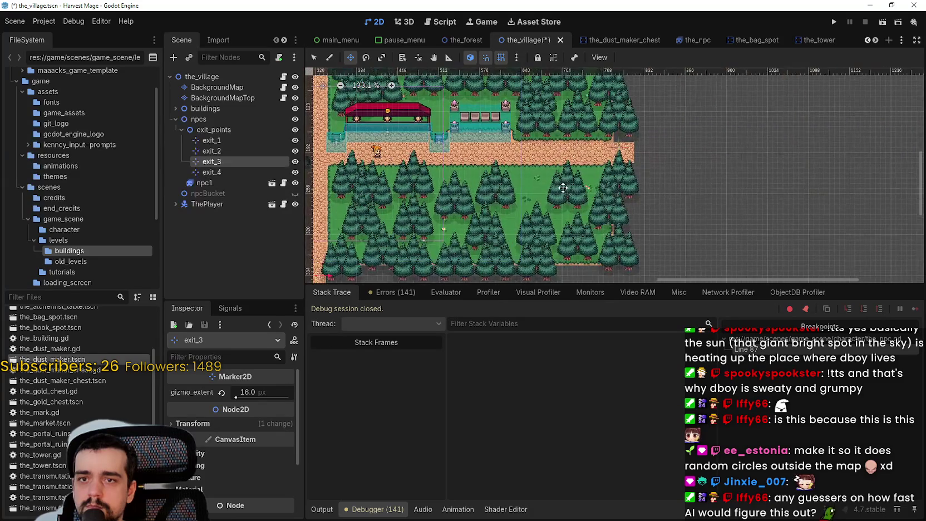
- Drag exit_2 onto the right end of the road, then save and run with F5
{"action": "left_click", "coordinate": [251, 150]}
{"action": "scroll", "coordinate": [617, 187], "scroll_direction": "up", "scroll_amount": 4}
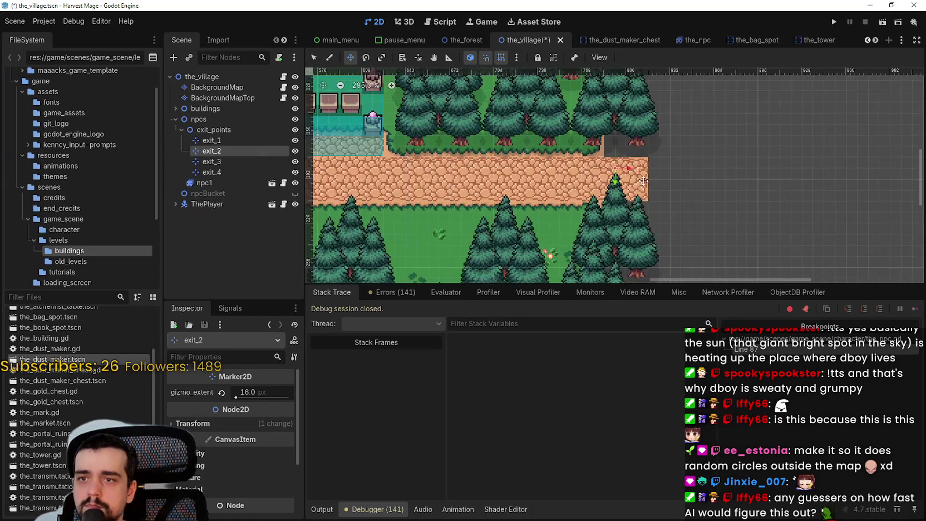
{"action": "mouse_move", "coordinate": [617, 180]}
{"action": "left_mouse_down"}
{"action": "mouse_move", "coordinate": [630, 185]}
{"action": "mouse_move", "coordinate": [622, 182]}
{"action": "left_mouse_up"}
{"action": "scroll", "coordinate": [621, 184], "scroll_direction": "up", "scroll_amount": 4}
{"action": "key", "text": "F5"}
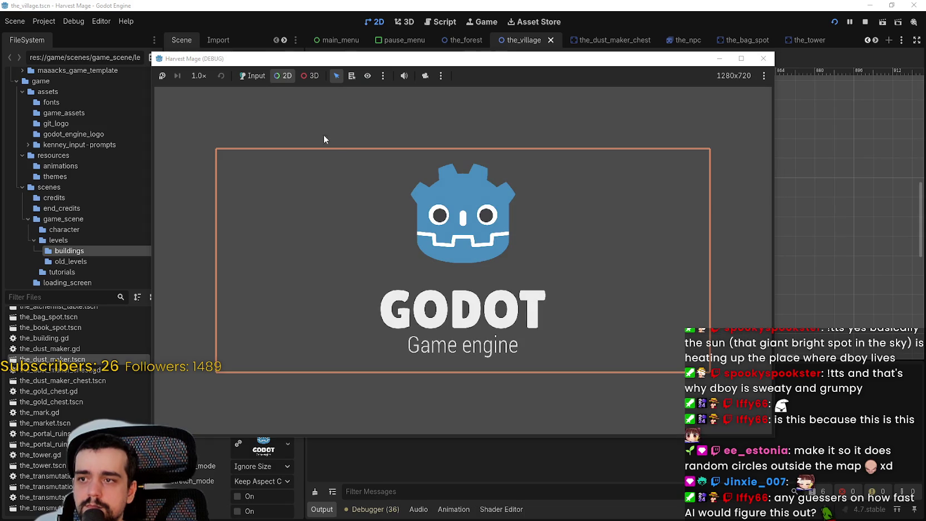
- Continue into the village, check the non-empty path array at the breakpoint, then resume
{"action": "left_click", "coordinate": [250, 76]}
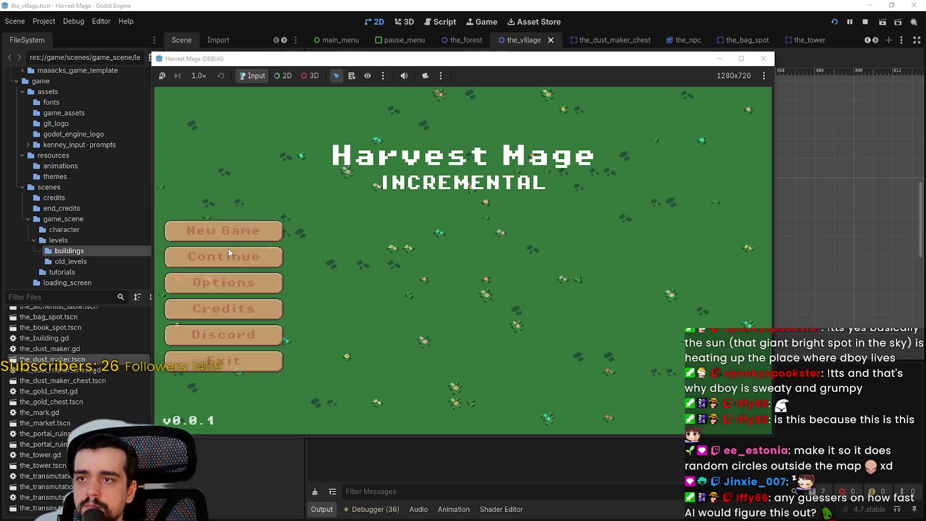
{"action": "left_click", "coordinate": [241, 233]}
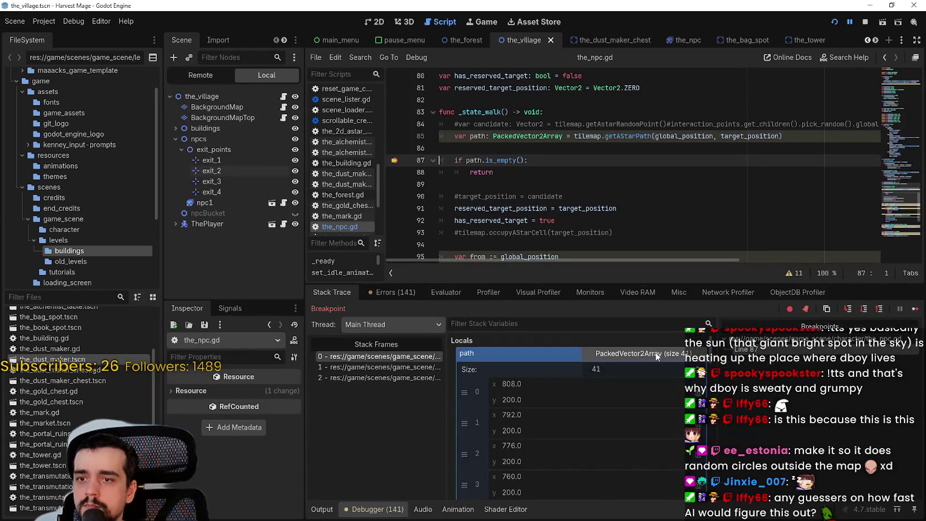
{"action": "left_click", "coordinate": [657, 356]}
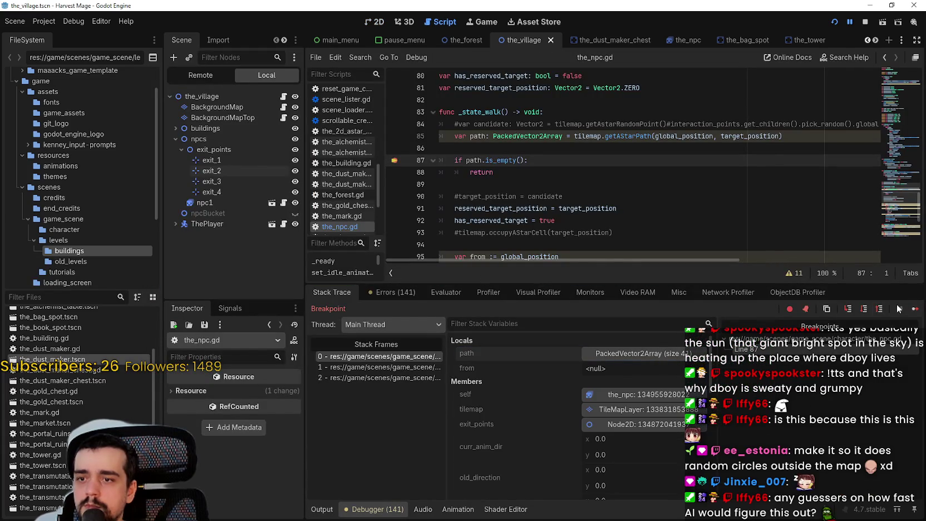
{"action": "key", "text": "F12"}
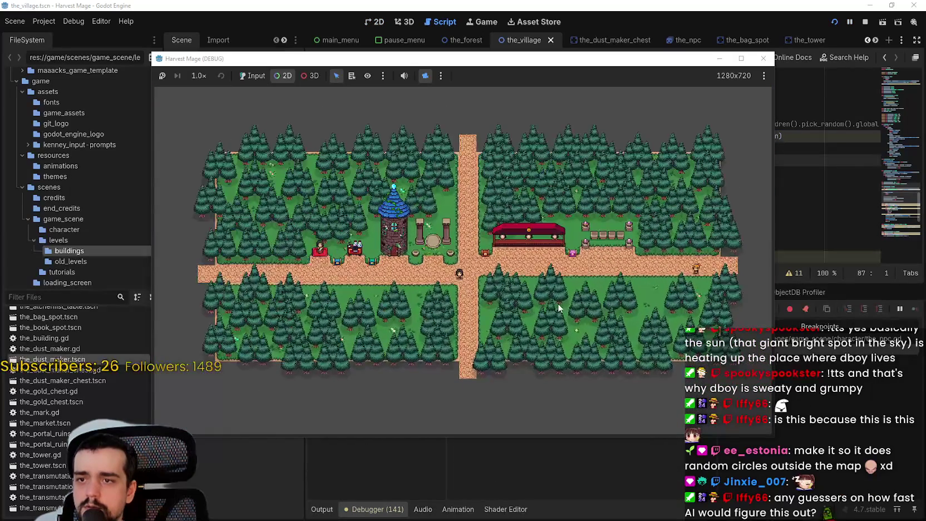
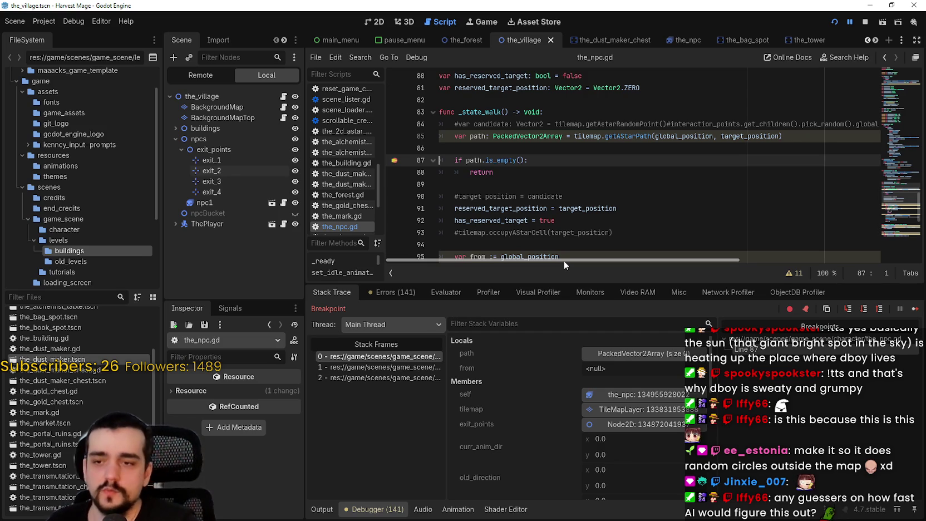
- Continue past the NPC pathfinding breakpoint five times, then stop the test run
{"action": "left_click", "coordinate": [915, 310]}
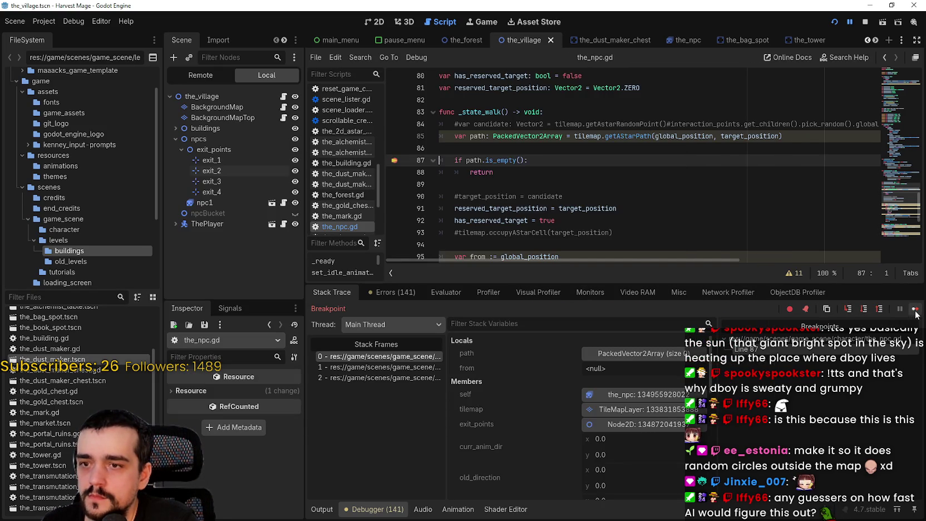
{"action": "left_click", "coordinate": [915, 310]}
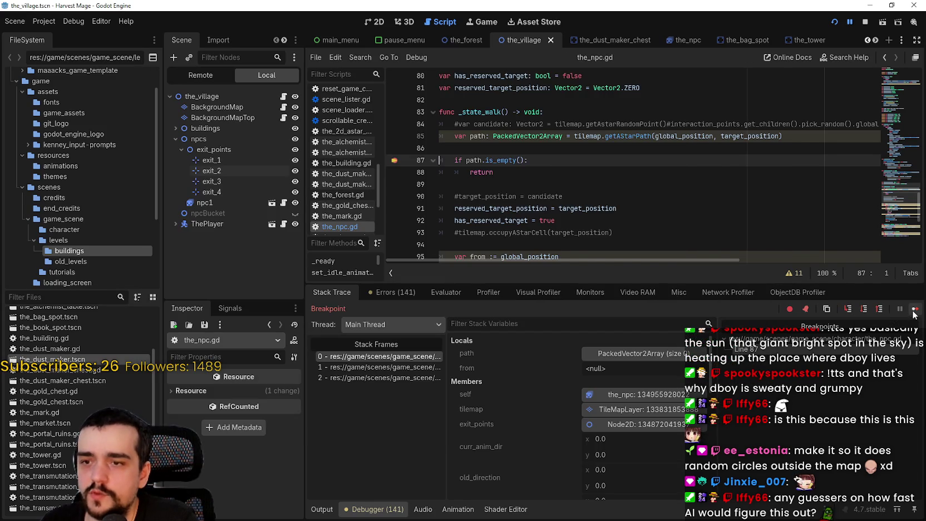
{"action": "left_click", "coordinate": [913, 313]}
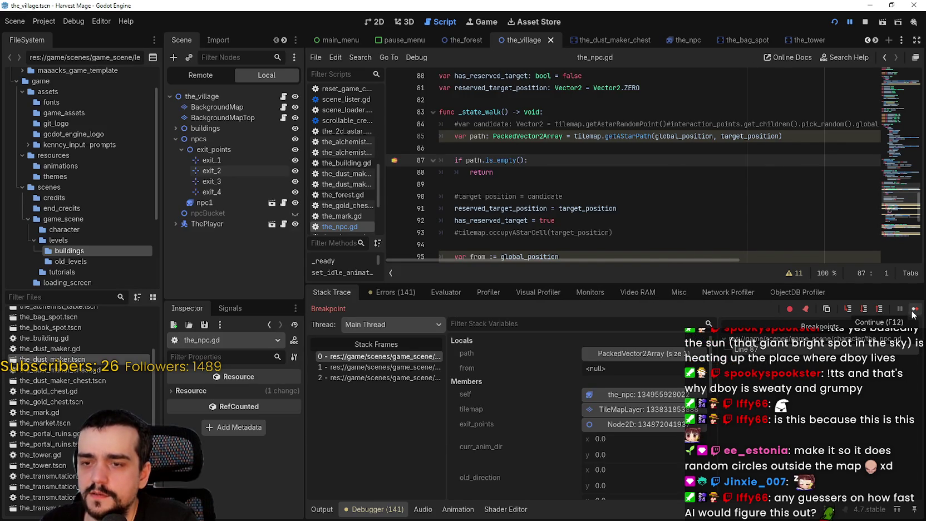
{"action": "left_click", "coordinate": [913, 314]}
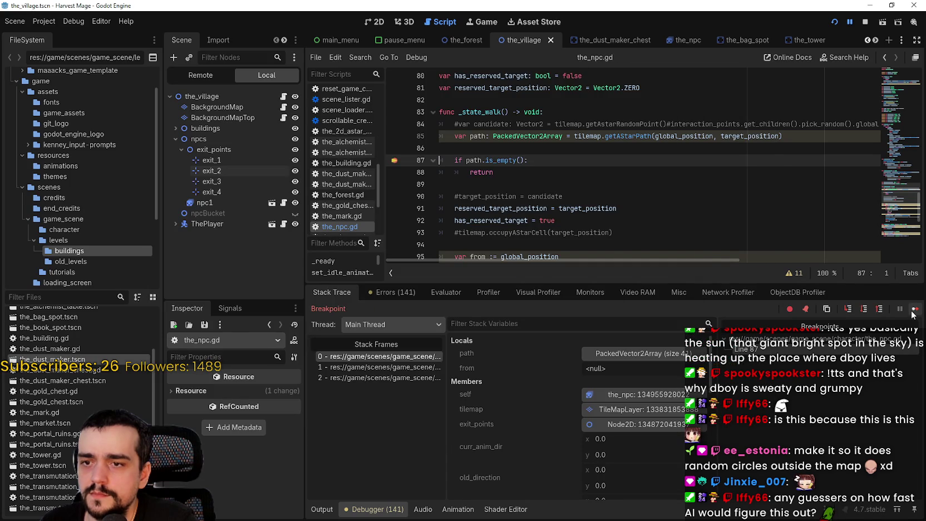
{"action": "left_click", "coordinate": [914, 313]}
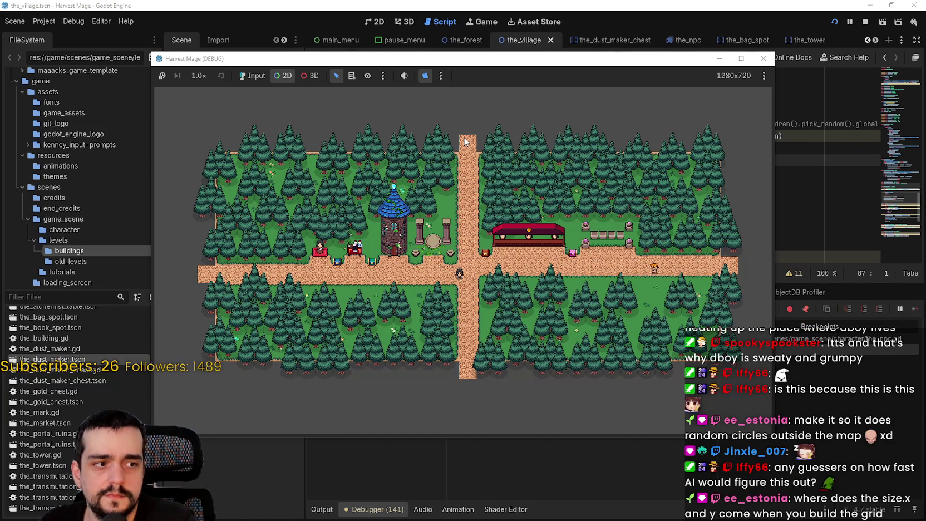
{"action": "left_click", "coordinate": [865, 23]}
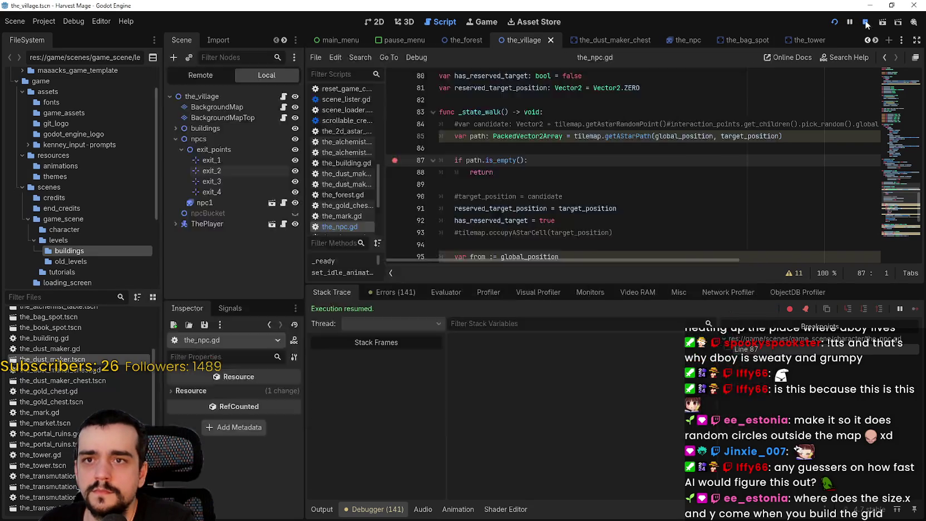
- Open background_map.gd from the BackgroundMap node and scroll to its aStarStart function
{"action": "left_click", "coordinate": [285, 87]}
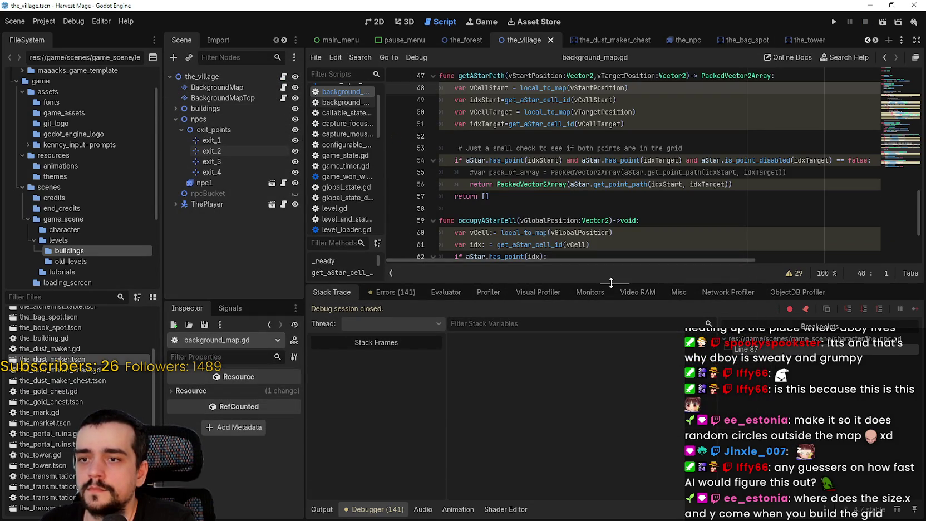
{"action": "left_click_drag", "start_coordinate": [610, 280], "coordinate": [607, 381]}
{"action": "scroll", "coordinate": [605, 264], "scroll_direction": "up", "scroll_amount": 2}
{"action": "scroll", "coordinate": [605, 264], "scroll_direction": "up", "scroll_amount": 10}
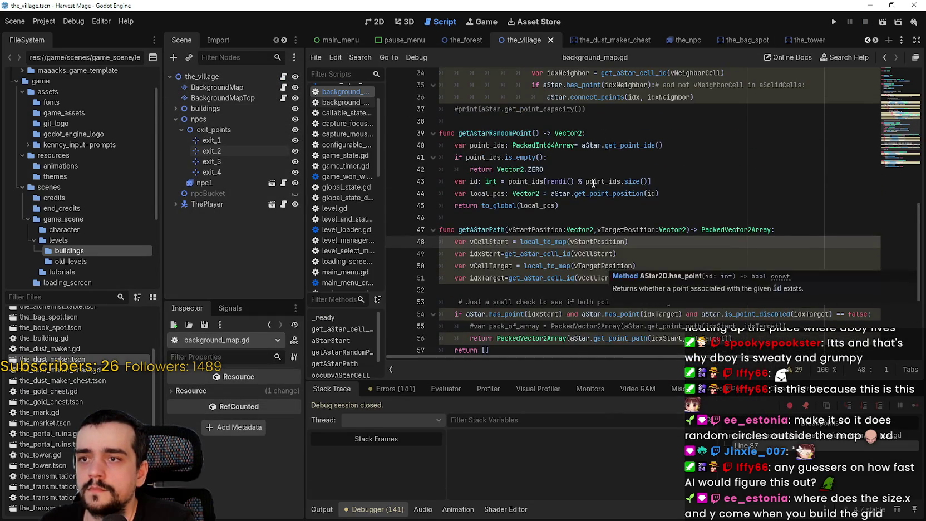
{"action": "scroll", "coordinate": [592, 183], "scroll_direction": "down", "scroll_amount": 2}
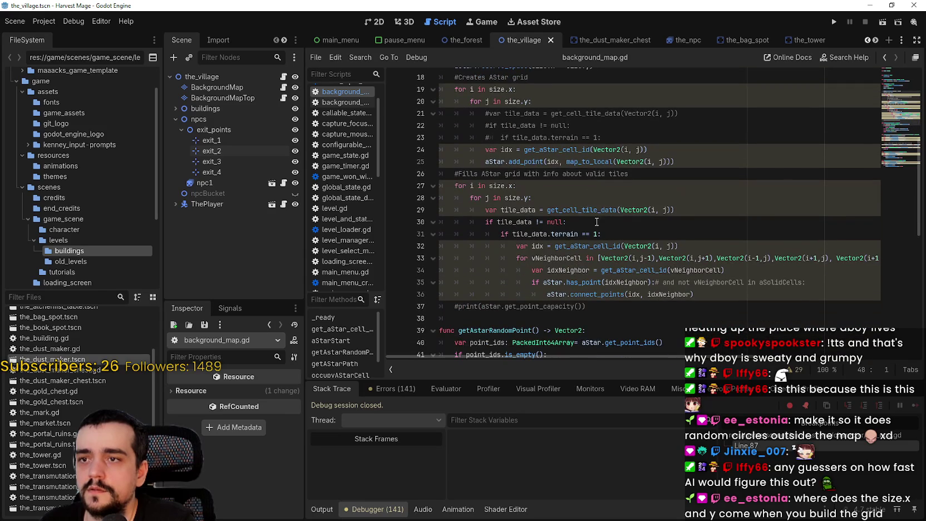
{"action": "left_click", "coordinate": [711, 295]}
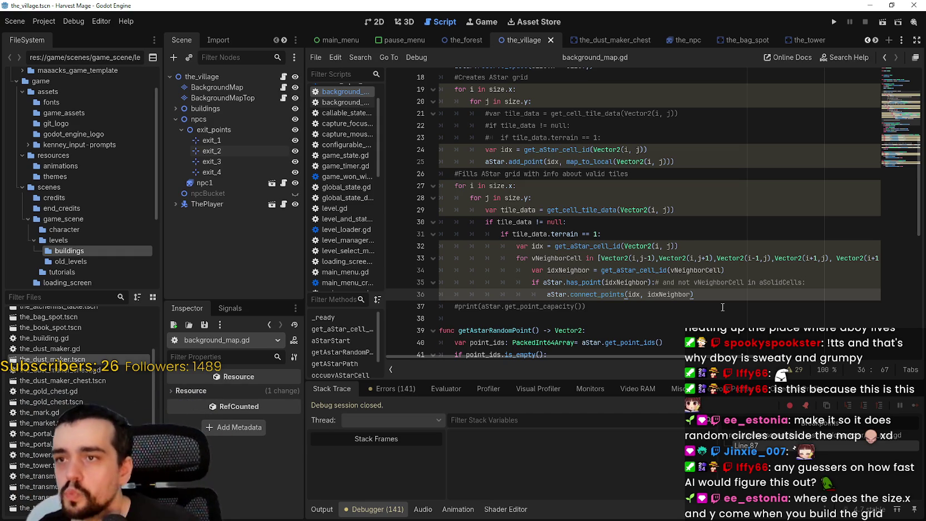
{"action": "scroll", "coordinate": [612, 219], "scroll_direction": "up", "scroll_amount": 2}
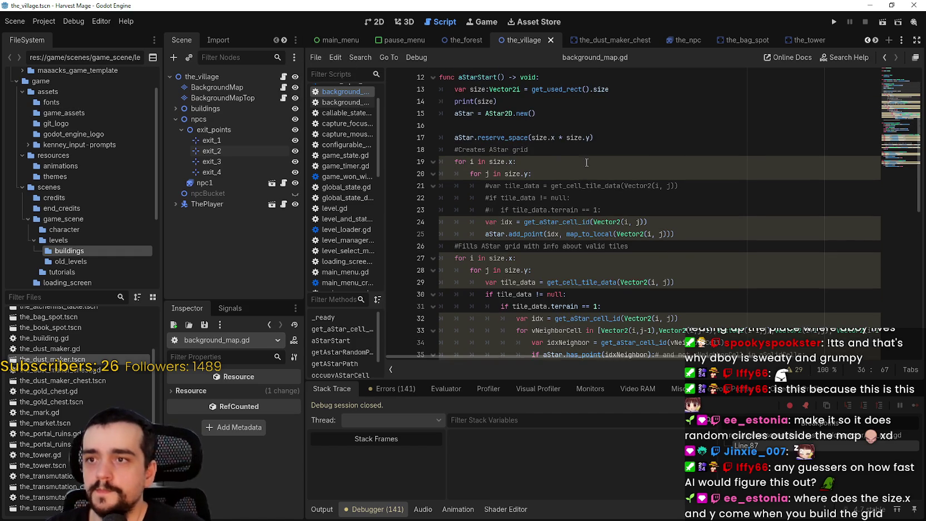
- Uncomment the tile data and terrain checks on lines 21–23, nest lines 24–25 beneath them, and save
{"action": "left_click_drag", "start_coordinate": [611, 213], "coordinate": [422, 190]}
{"action": "key", "text": "ctrl+k"}
{"action": "left_click_drag", "start_coordinate": [677, 234], "coordinate": [439, 221]}
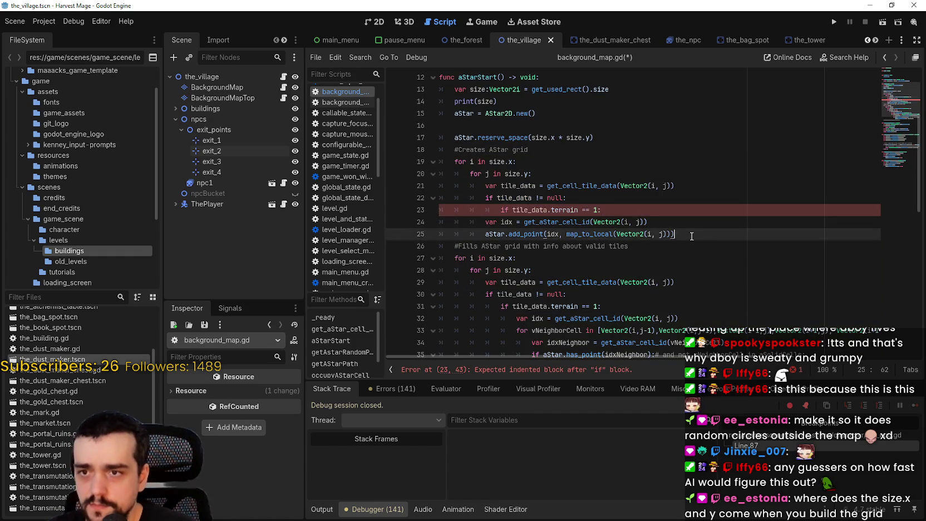
{"action": "key", "text": "Tab"}
{"action": "key", "text": "Tab"}
{"action": "left_click_drag", "start_coordinate": [512, 209], "coordinate": [579, 210]}
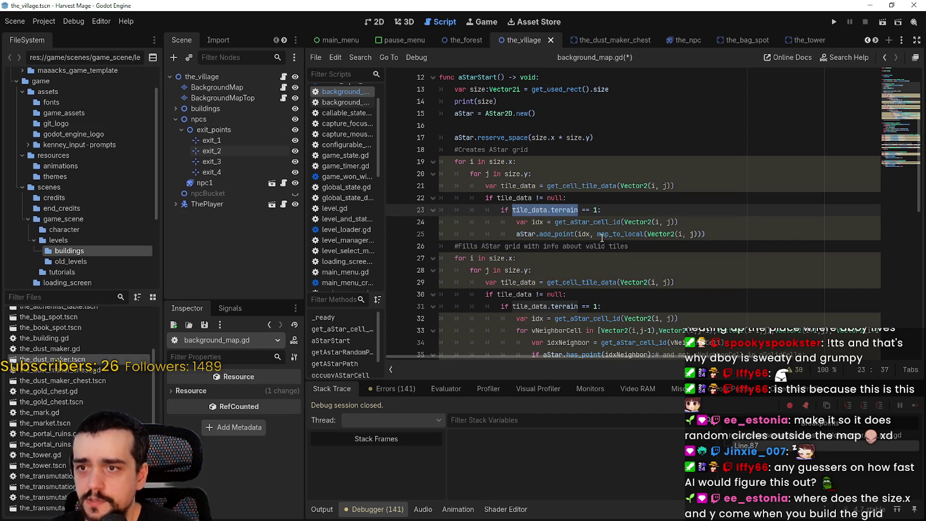
{"action": "scroll", "coordinate": [608, 269], "scroll_direction": "down", "scroll_amount": 1}
{"action": "key", "text": "ctrl+s"}
- Review the rest of aStarStart around lines 26 and 31
{"action": "left_click", "coordinate": [713, 207]}
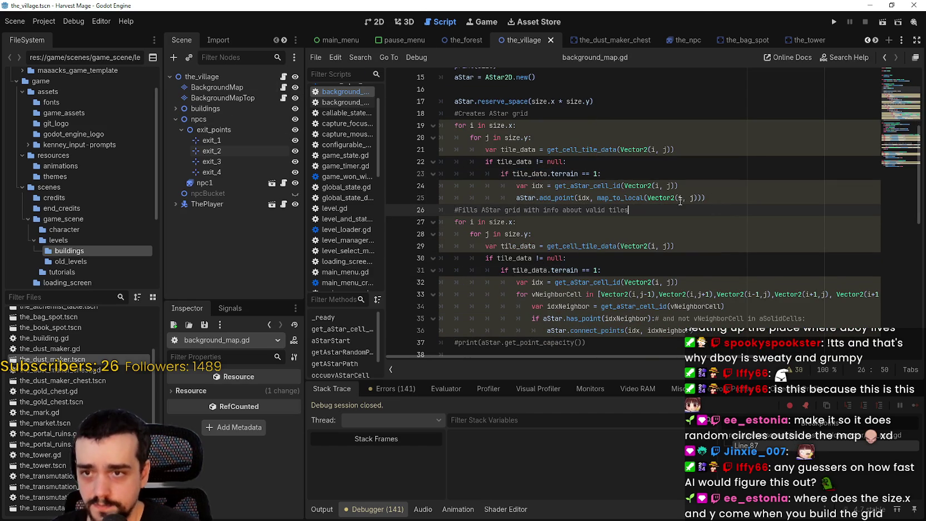
{"action": "scroll", "coordinate": [666, 203], "scroll_direction": "down", "scroll_amount": 2}
{"action": "left_click", "coordinate": [635, 197]}
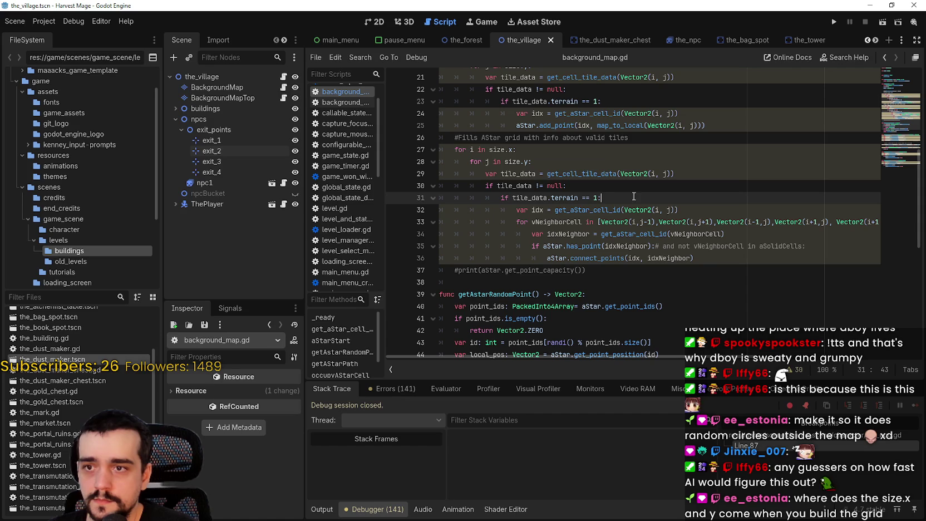
{"action": "scroll", "coordinate": [623, 198], "scroll_direction": "up", "scroll_amount": 2}
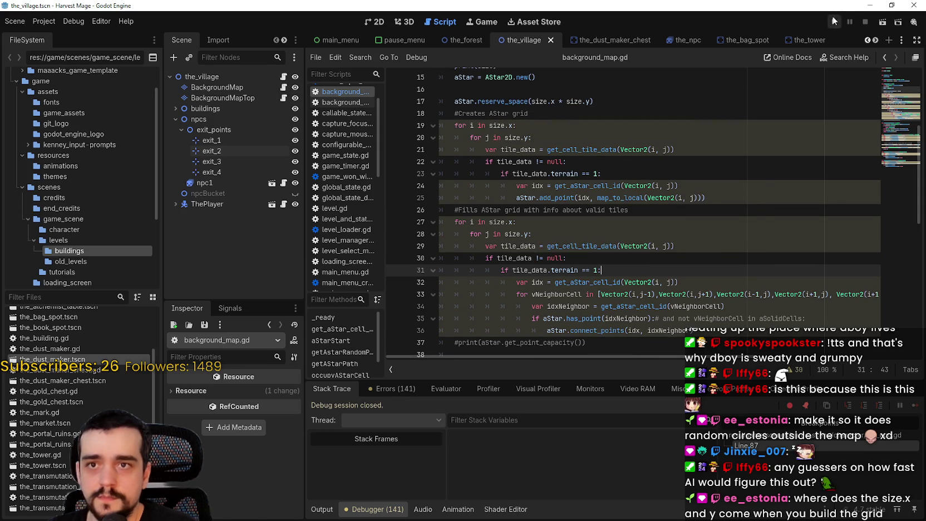
- Run the game, continue the saved game, and expand the path array at the breakpoint
{"action": "key", "text": "F5"}
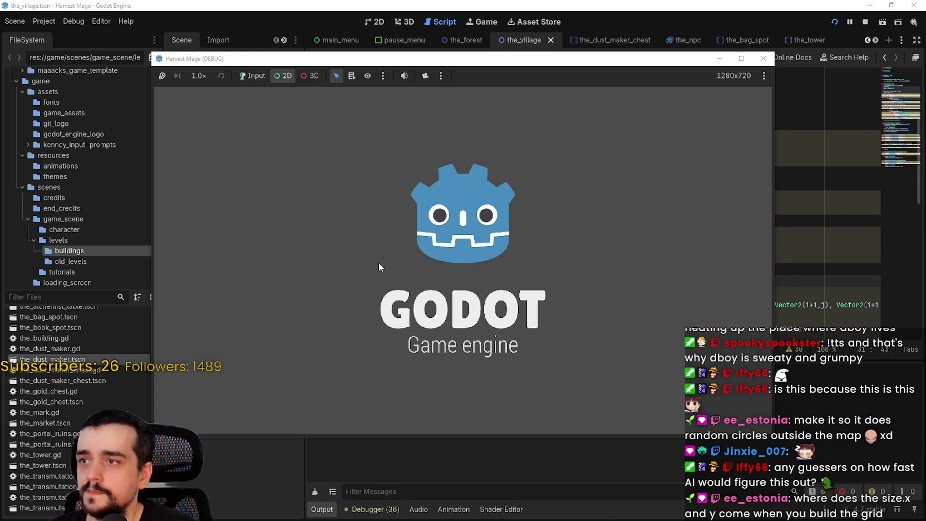
{"action": "left_click", "coordinate": [379, 264]}
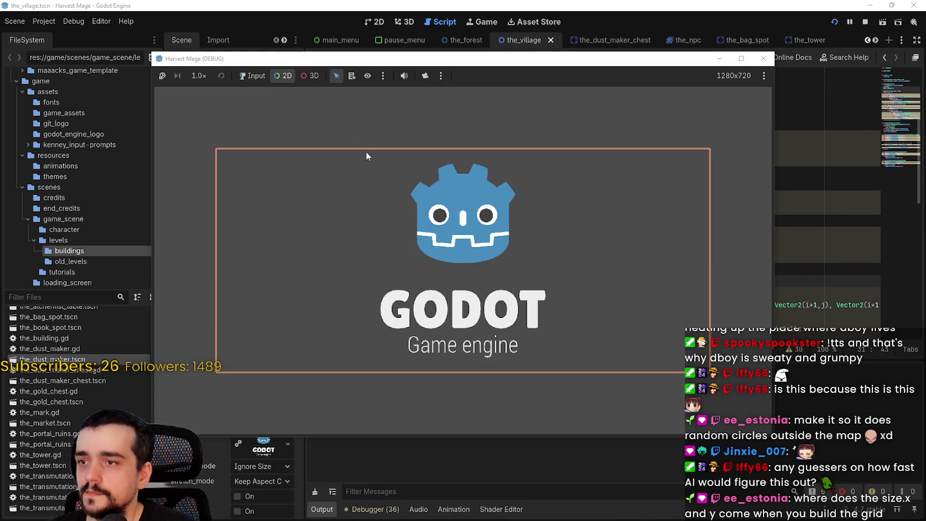
{"action": "left_click", "coordinate": [253, 76]}
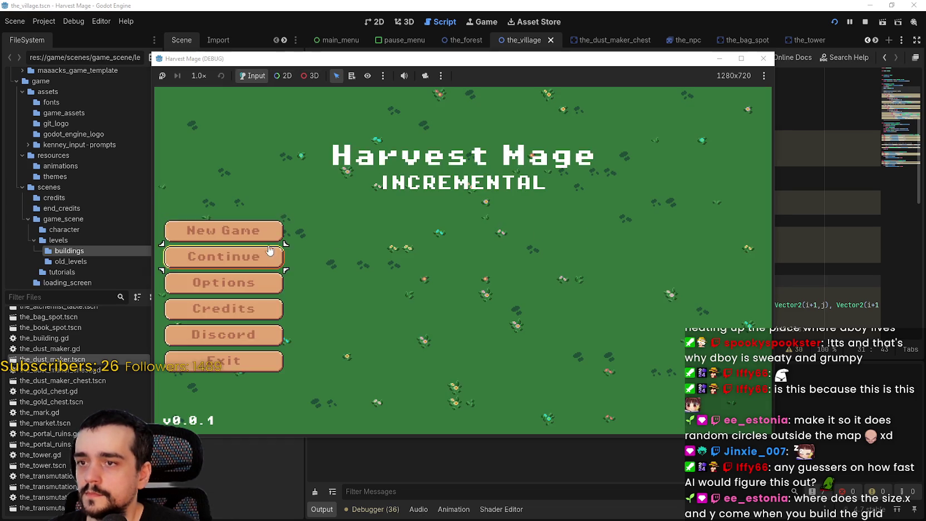
{"action": "left_click", "coordinate": [223, 229]}
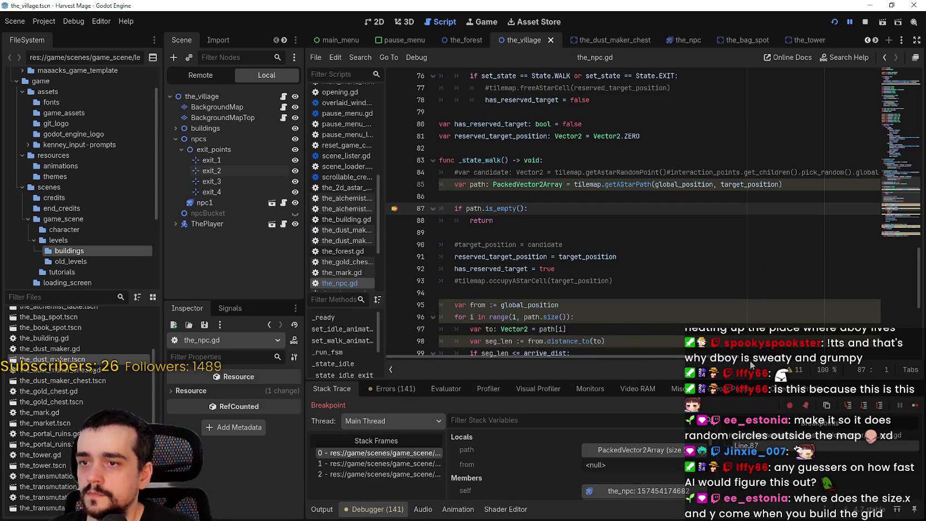
{"action": "left_click", "coordinate": [629, 451]}
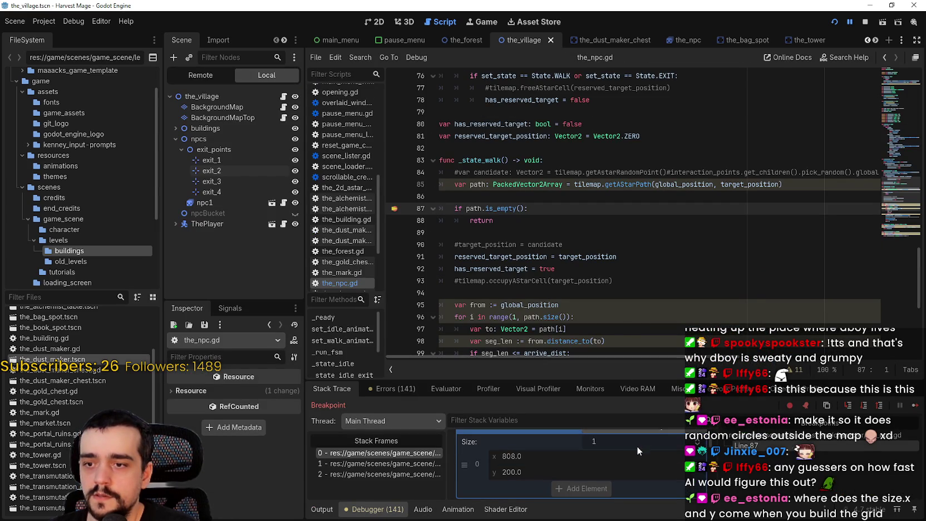
- Resume past the line 87 breakpoint repeatedly, zooming the game camera out, then stop the game
{"action": "left_click", "coordinate": [916, 405]}
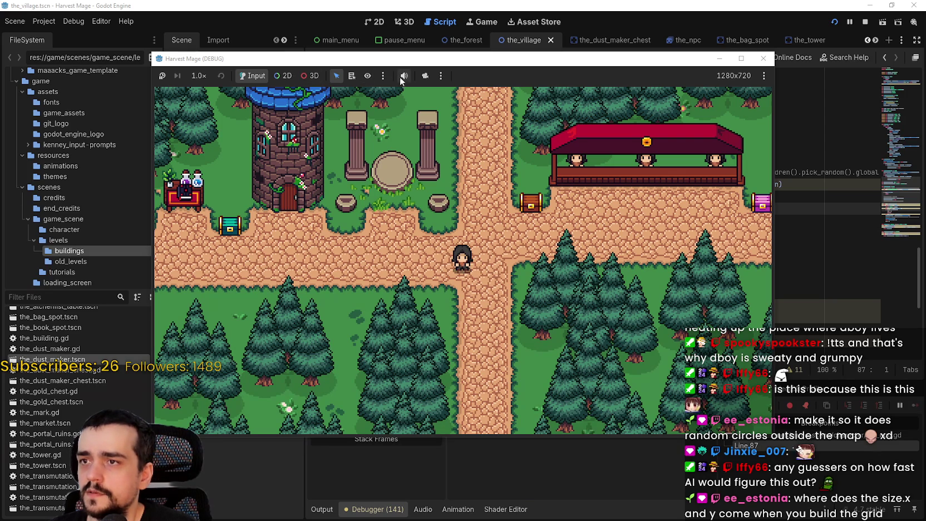
{"action": "left_click", "coordinate": [424, 76]}
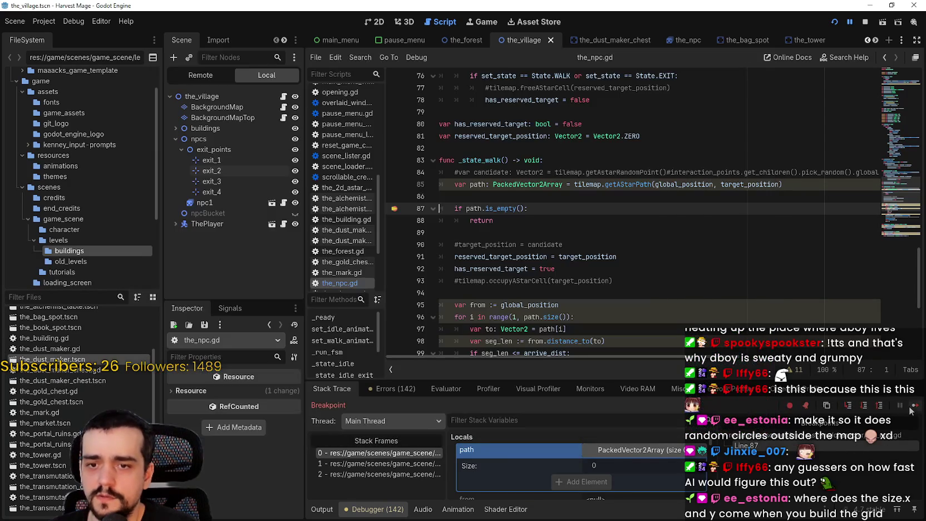
{"action": "left_click", "coordinate": [913, 406]}
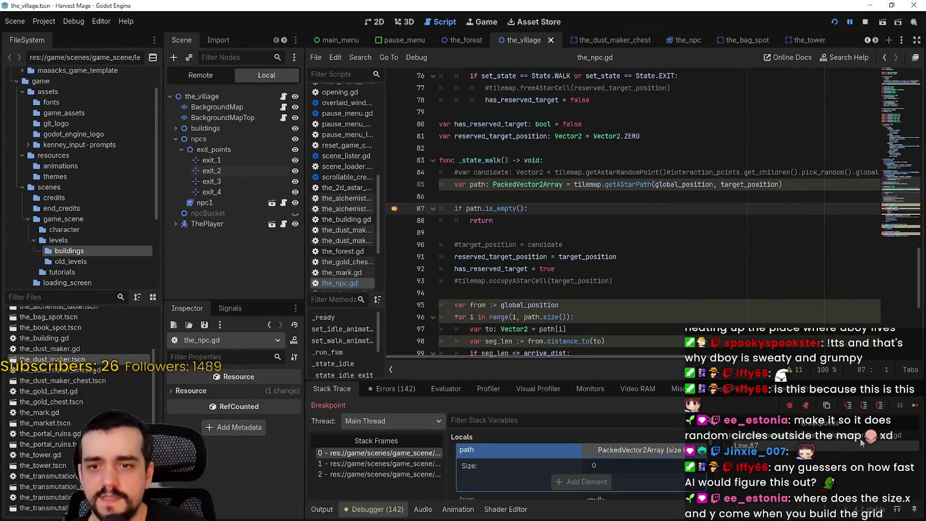
{"action": "left_click", "coordinate": [913, 406]}
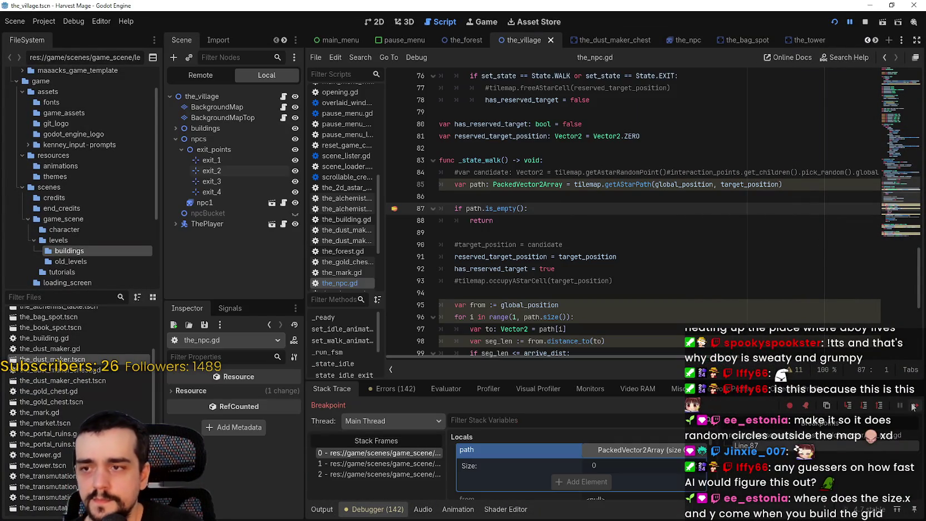
{"action": "left_click", "coordinate": [914, 406]}
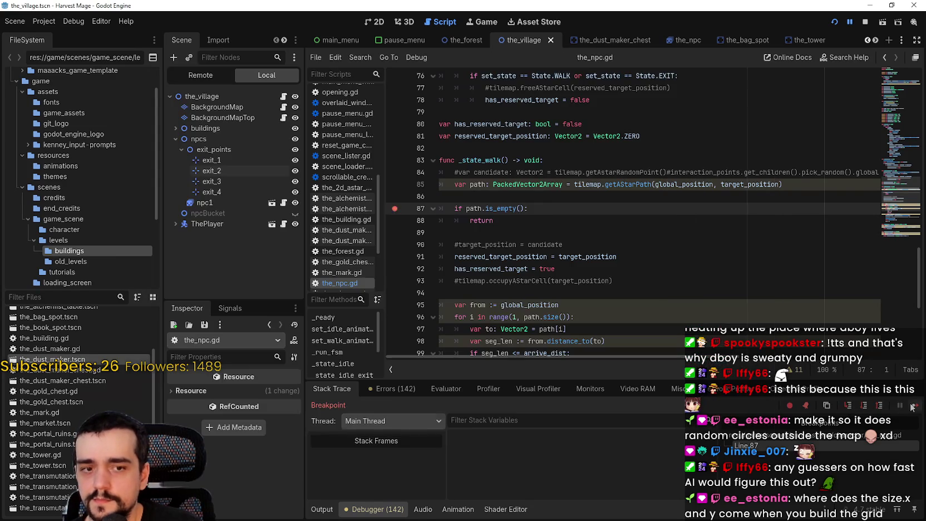
{"action": "left_click", "coordinate": [913, 406]}
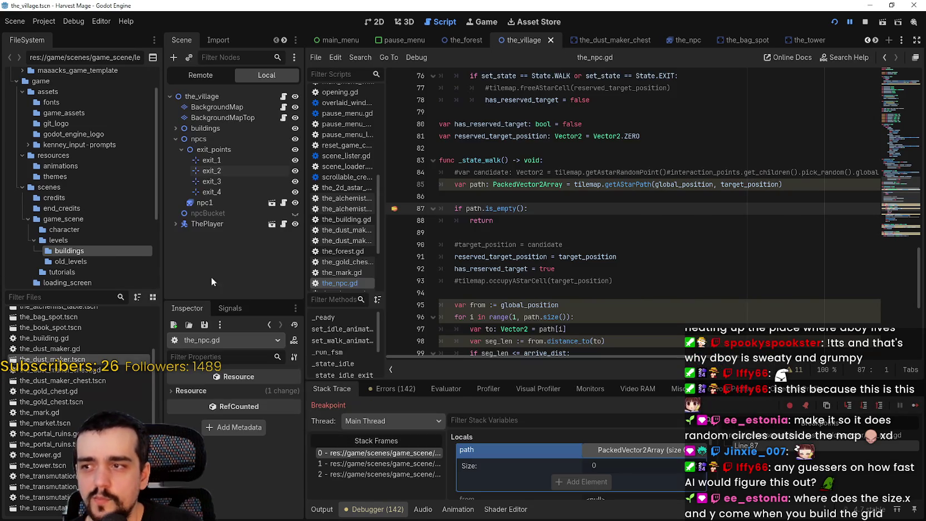
{"action": "left_click", "coordinate": [913, 406]}
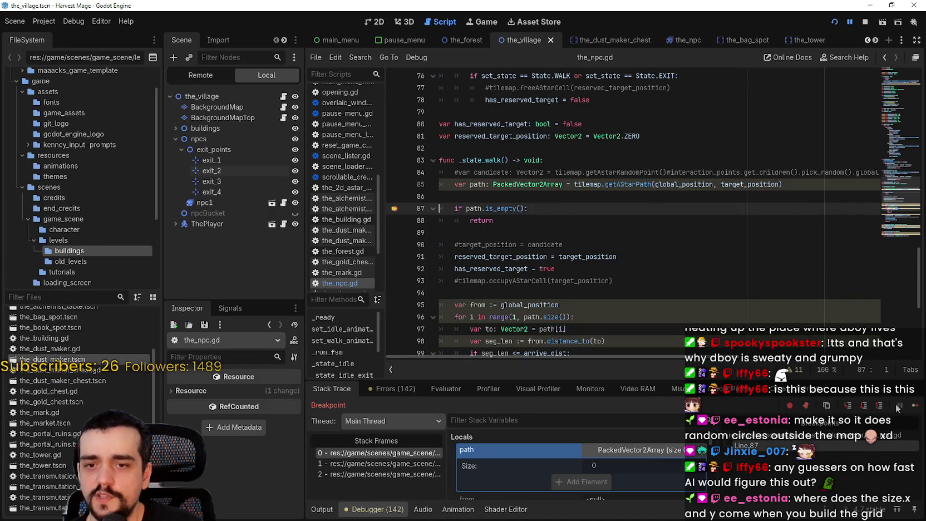
{"action": "left_click", "coordinate": [911, 406]}
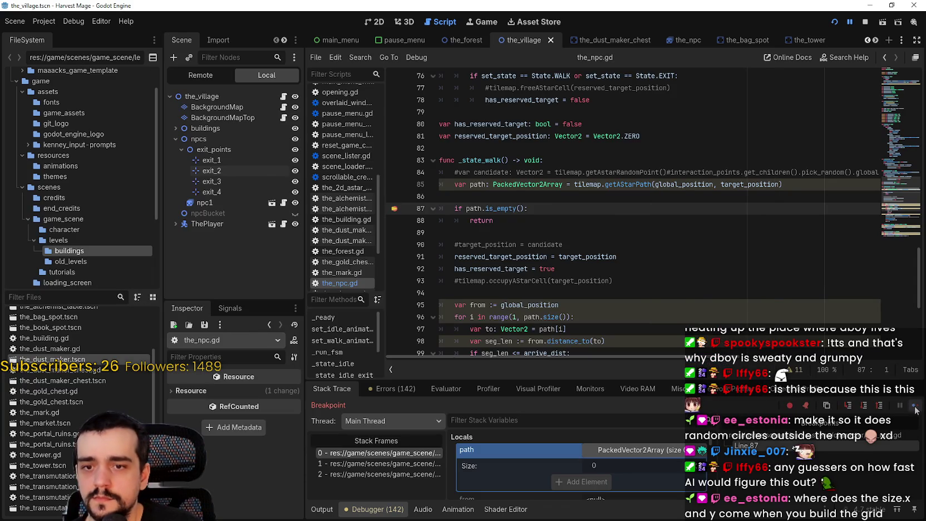
{"action": "left_click", "coordinate": [913, 405]}
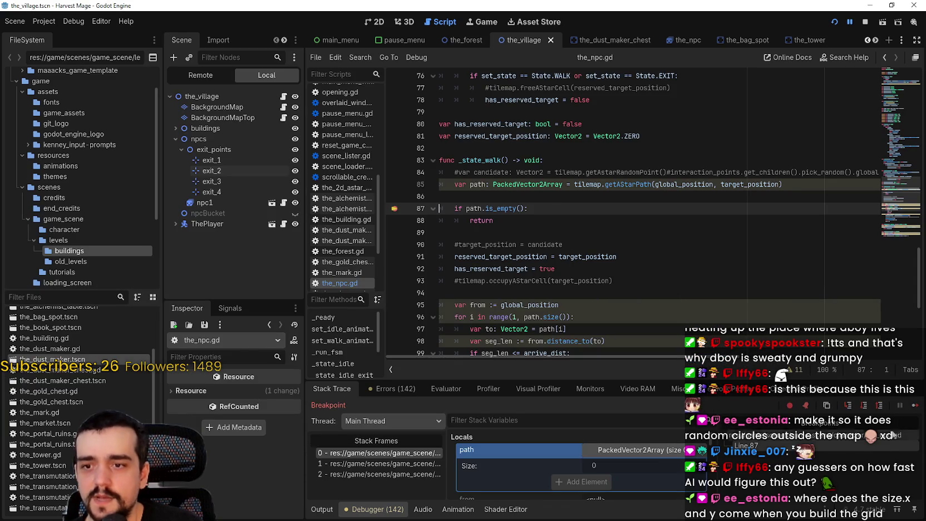
{"action": "left_click", "coordinate": [913, 406]}
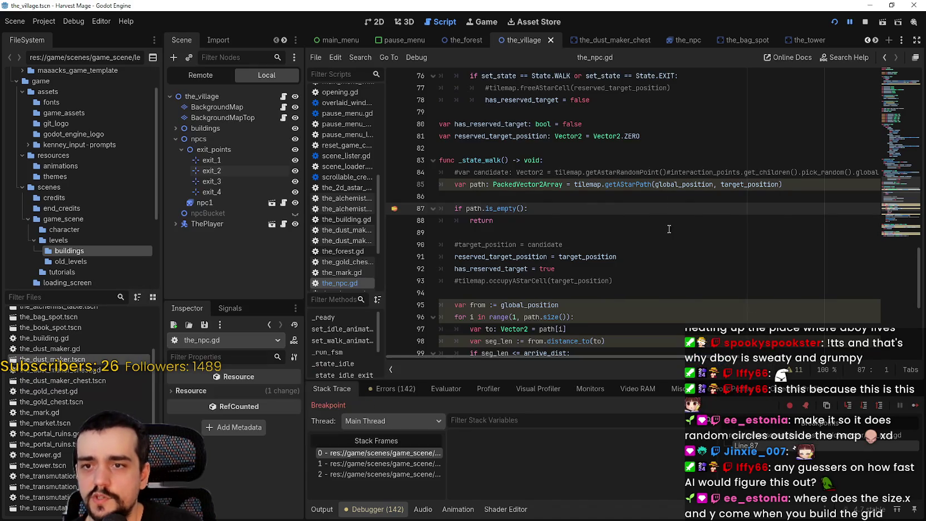
{"action": "left_click", "coordinate": [915, 406]}
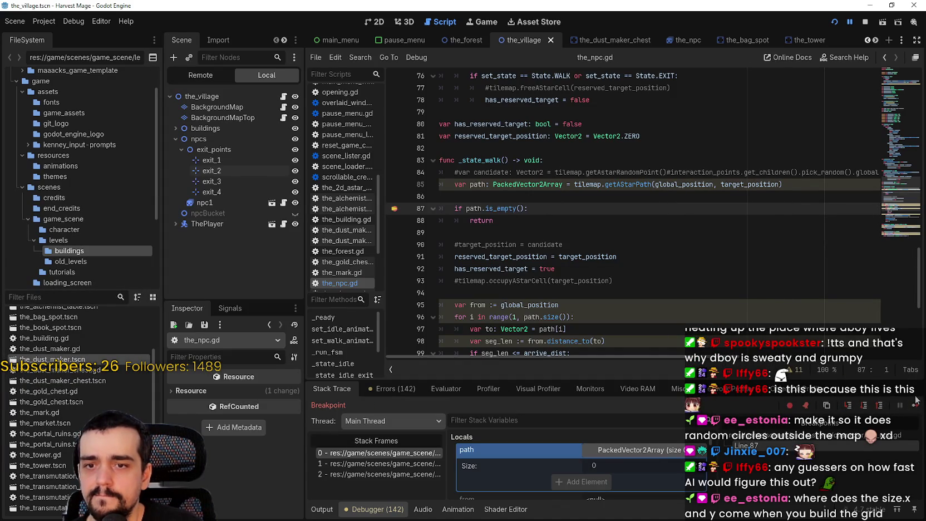
{"action": "left_click", "coordinate": [914, 406]}
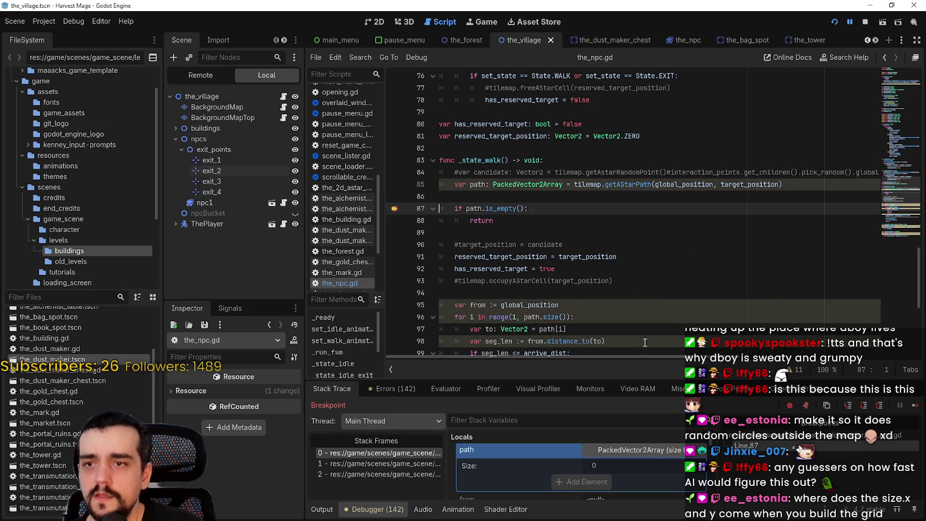
{"action": "left_click", "coordinate": [863, 23]}
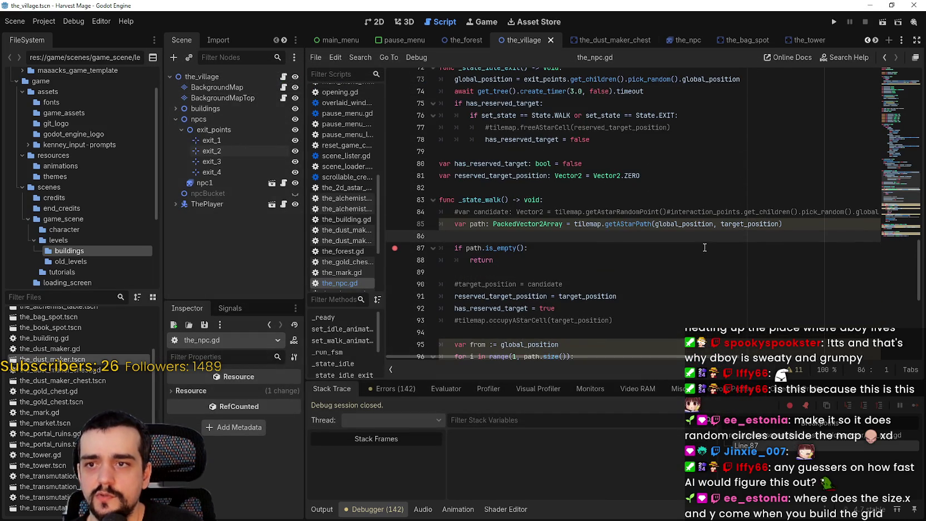
- Comment out the random exit_points target expression on line 49 of _run_fsm's walk state
{"action": "scroll", "coordinate": [693, 237], "scroll_direction": "up", "scroll_amount": 3}
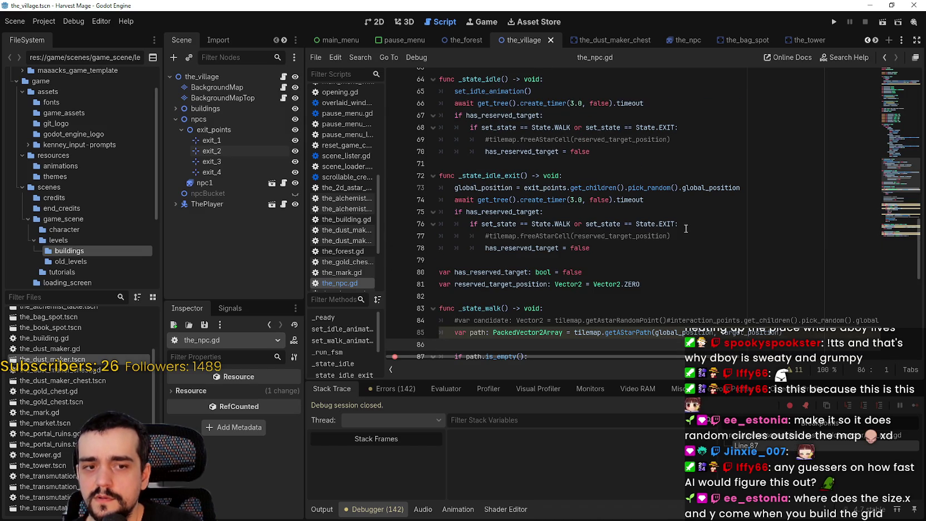
{"action": "scroll", "coordinate": [686, 228], "scroll_direction": "up", "scroll_amount": 9}
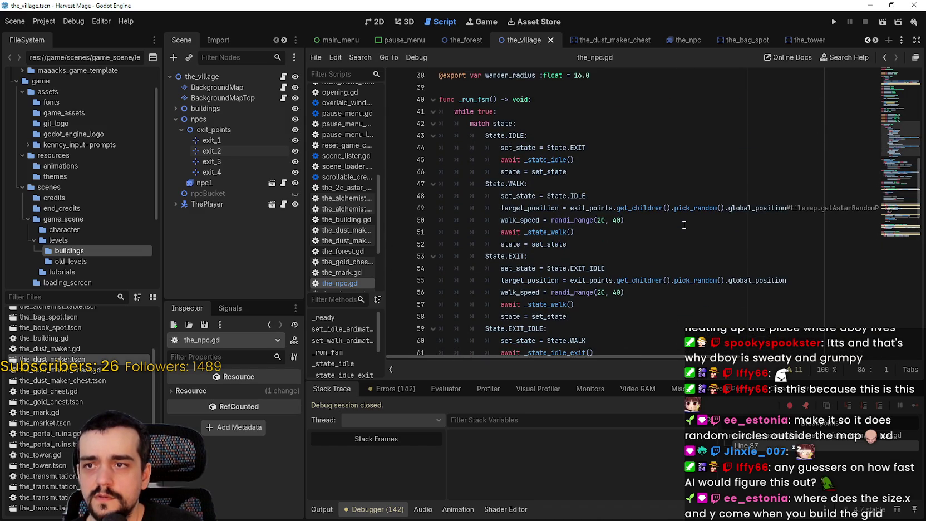
{"action": "left_click", "coordinate": [668, 280]}
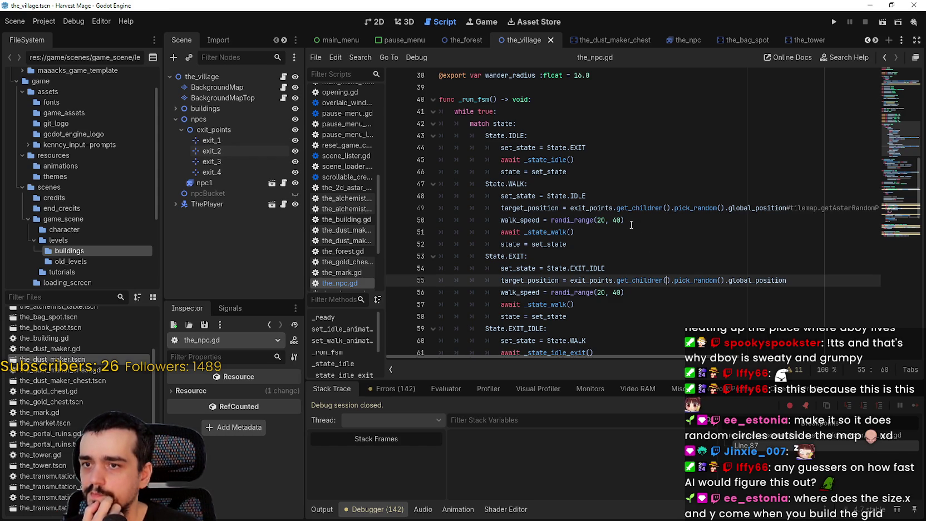
{"action": "left_click_drag", "start_coordinate": [786, 207], "coordinate": [569, 207]}
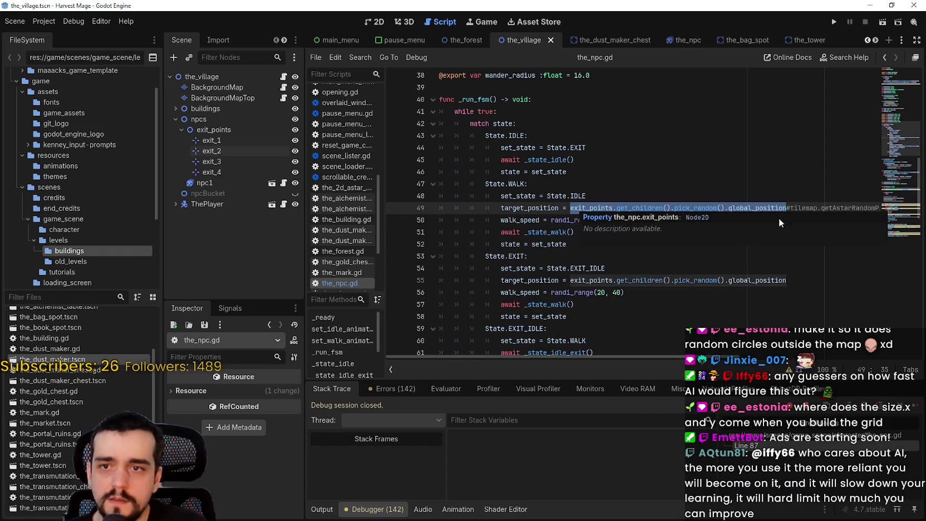
{"action": "left_click_drag", "start_coordinate": [791, 208], "coordinate": [570, 208]}
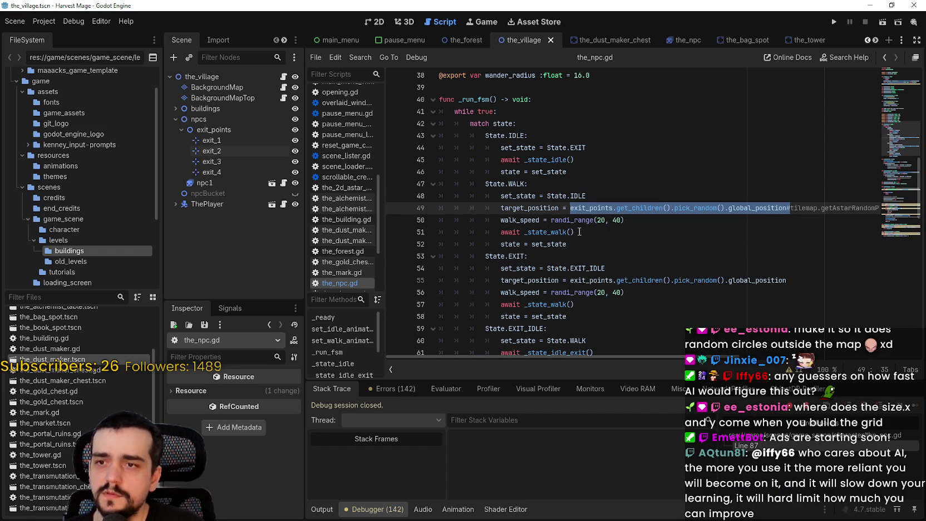
{"action": "left_click", "coordinate": [570, 208]}
{"action": "type", "text": "#"}
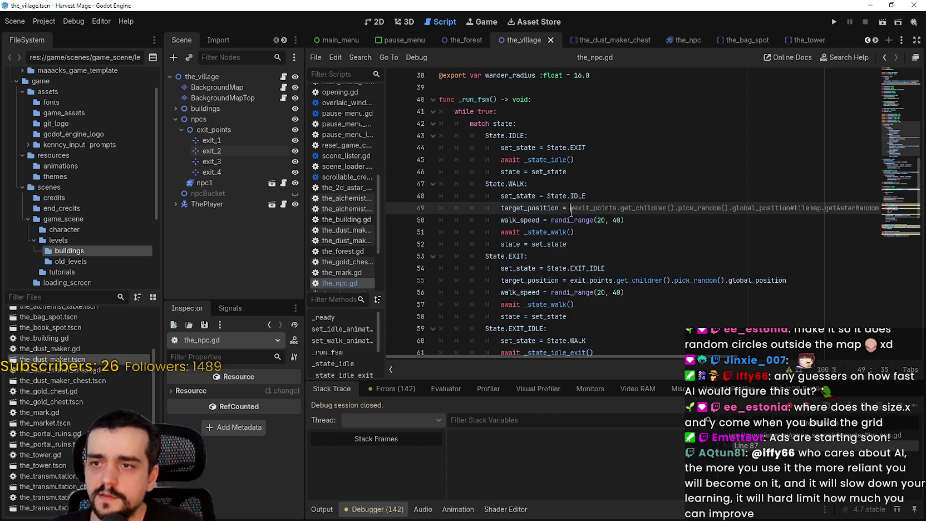
- Show the_village in the 2D view with BackgroundMap selected, zoomed onto the crossroads
{"action": "left_click", "coordinate": [374, 22]}
{"action": "scroll", "coordinate": [475, 184], "scroll_direction": "down", "scroll_amount": 3}
{"action": "scroll", "coordinate": [476, 184], "scroll_direction": "left", "scroll_amount": 10}
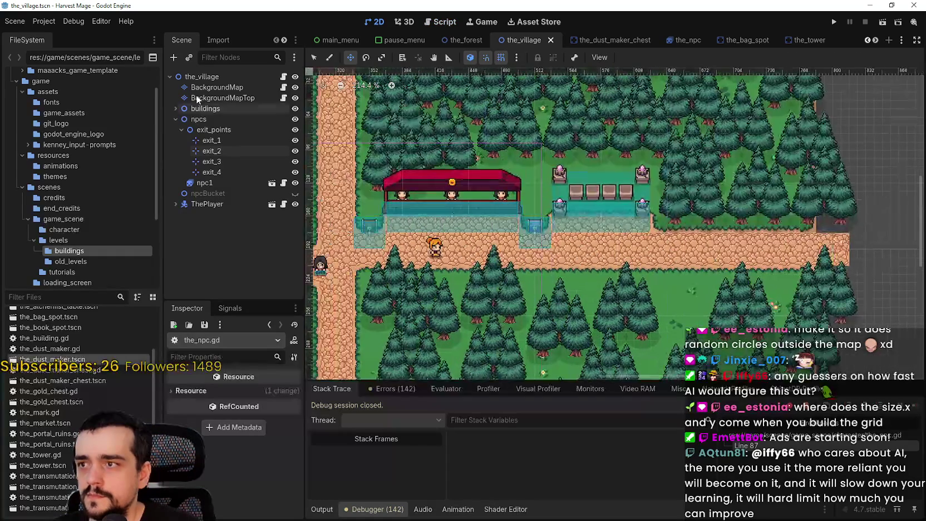
{"action": "left_click", "coordinate": [217, 87]}
{"action": "scroll", "coordinate": [584, 303], "scroll_direction": "left", "scroll_amount": 5}
{"action": "scroll", "coordinate": [584, 304], "scroll_direction": "up", "scroll_amount": 3}
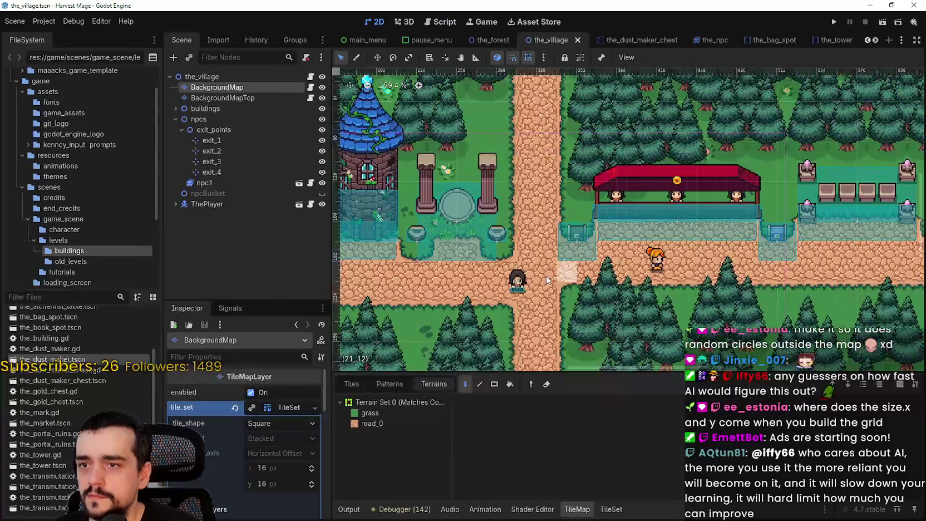
{"action": "scroll", "coordinate": [543, 261], "scroll_direction": "up", "scroll_amount": 3}
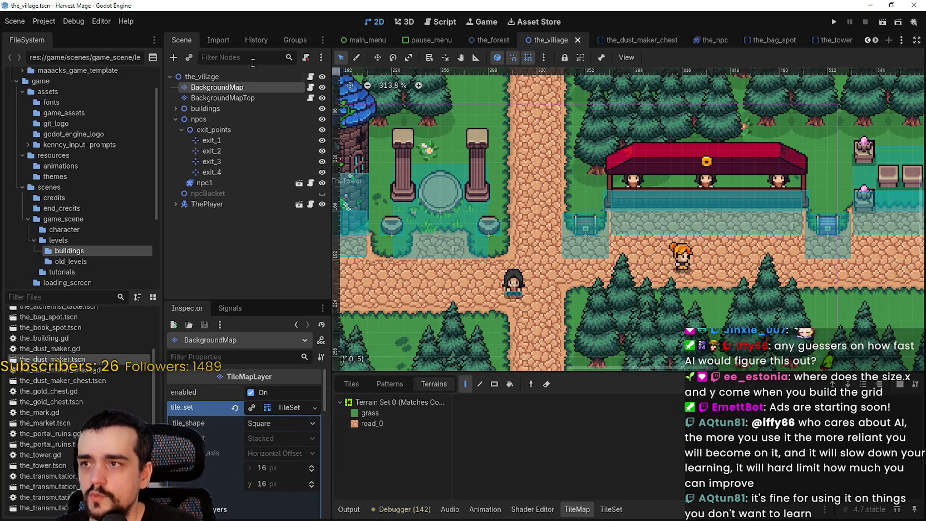
- Enter Vector2(20*16,12 on line 49 and evaluate 20*16 to 320
{"action": "left_click", "coordinate": [311, 184]}
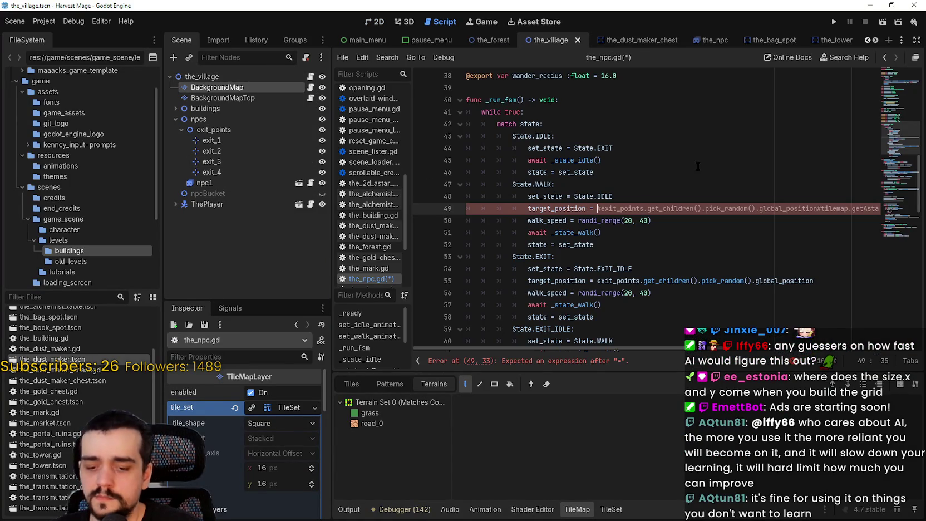
{"action": "type", "text": "V"}
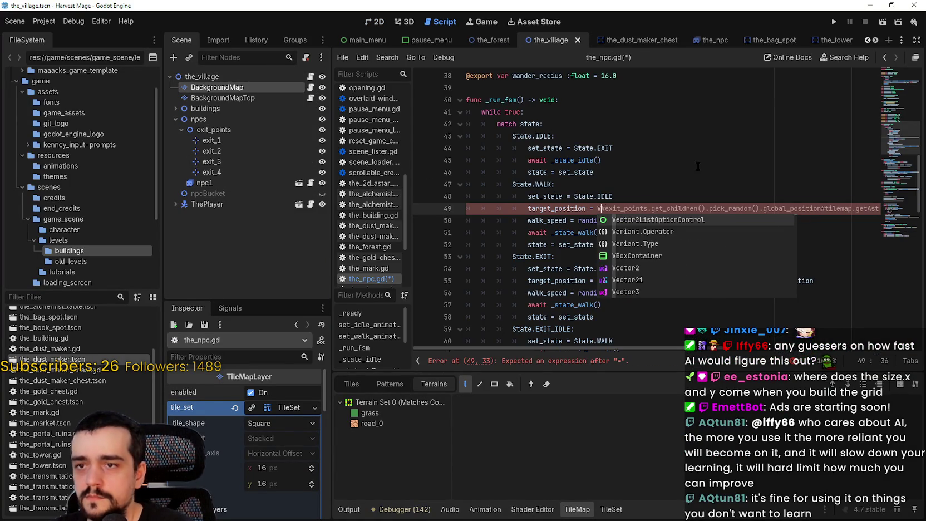
{"action": "type", "text": "ector2("}
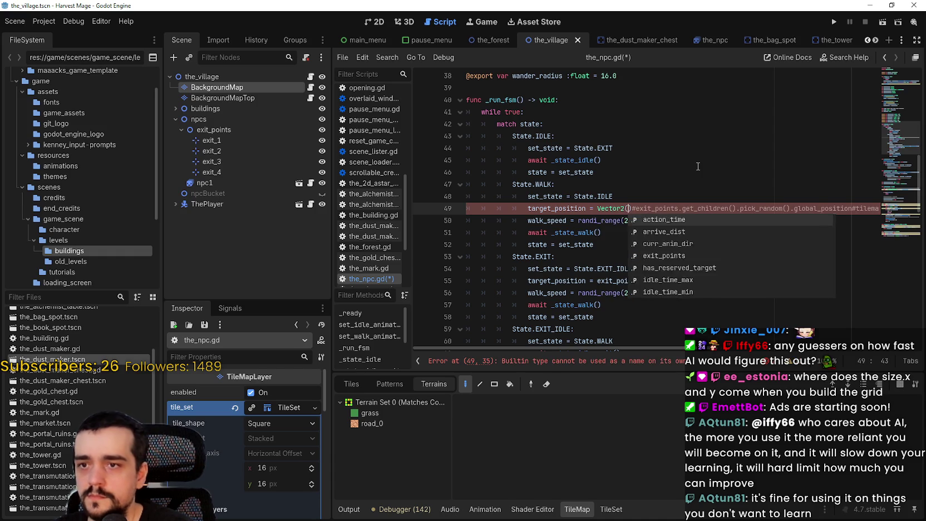
{"action": "type", "text": "20,12"}
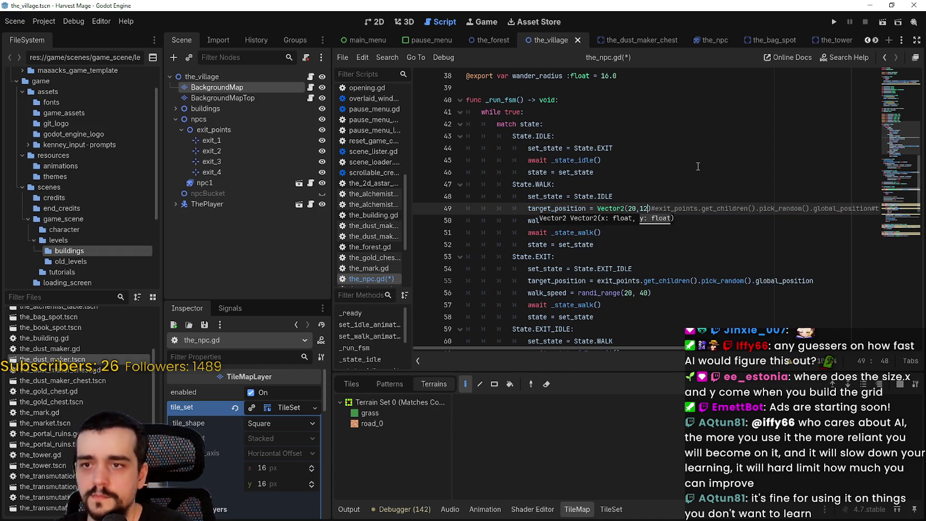
{"action": "left_click", "coordinate": [635, 208]}
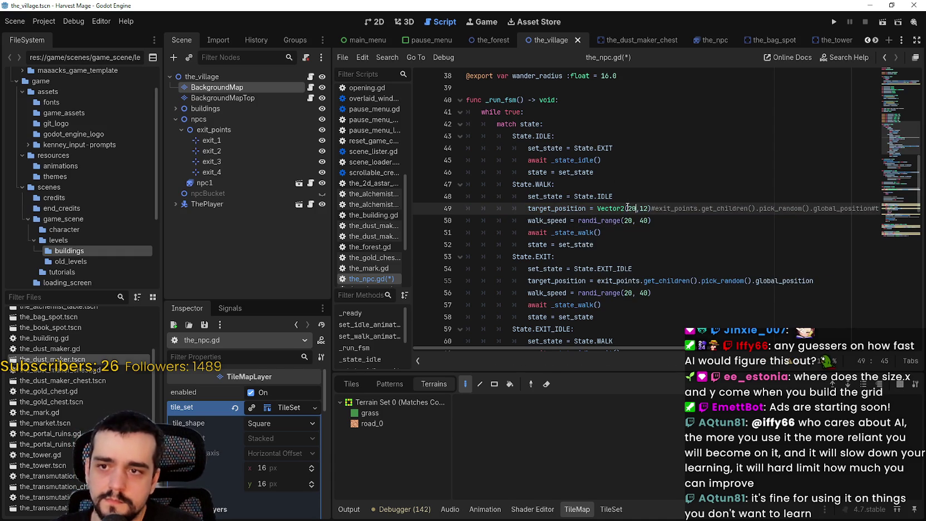
{"action": "type", "text": "*16"}
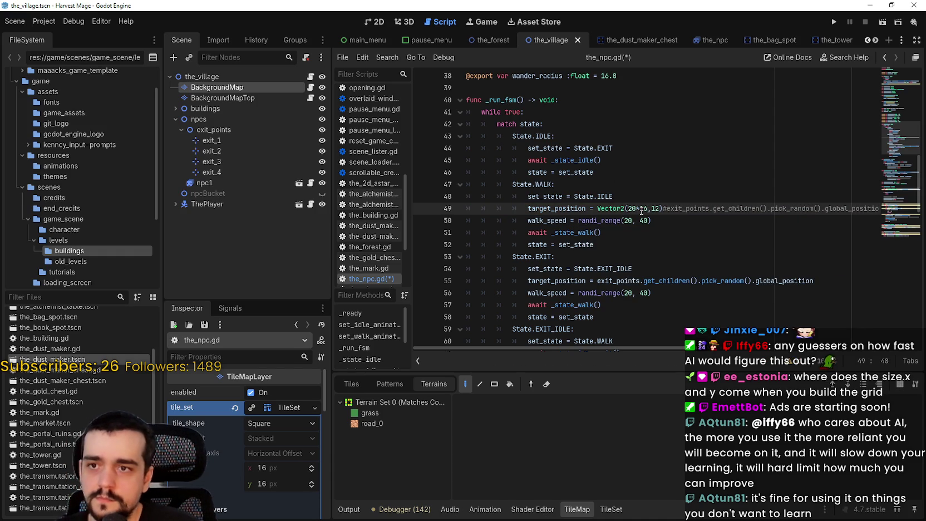
{"action": "left_click_drag", "start_coordinate": [648, 209], "coordinate": [637, 210]}
{"action": "right_click", "coordinate": [633, 211]}
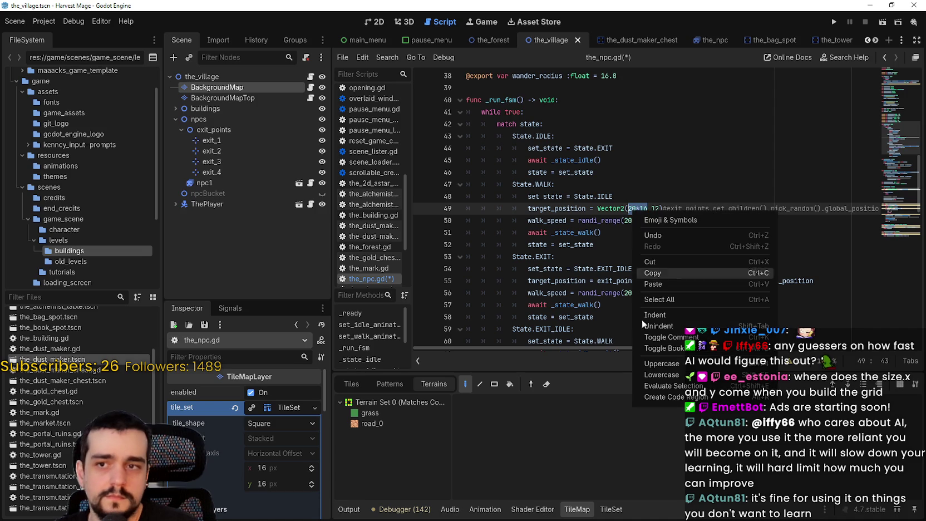
{"action": "left_click", "coordinate": [670, 386]}
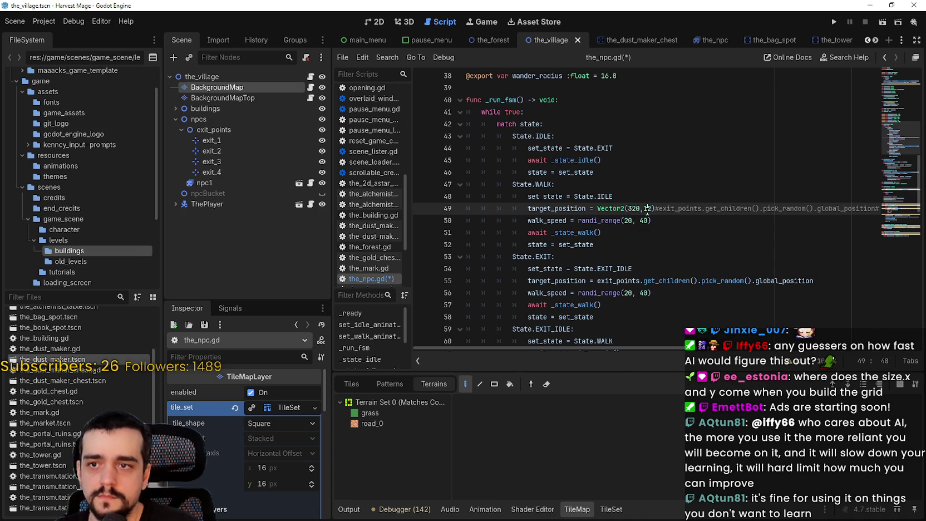
- Evaluate 12*16 to 192 to complete Vector2(320,192), save the script, and run the game
{"action": "type", "text": "*"}
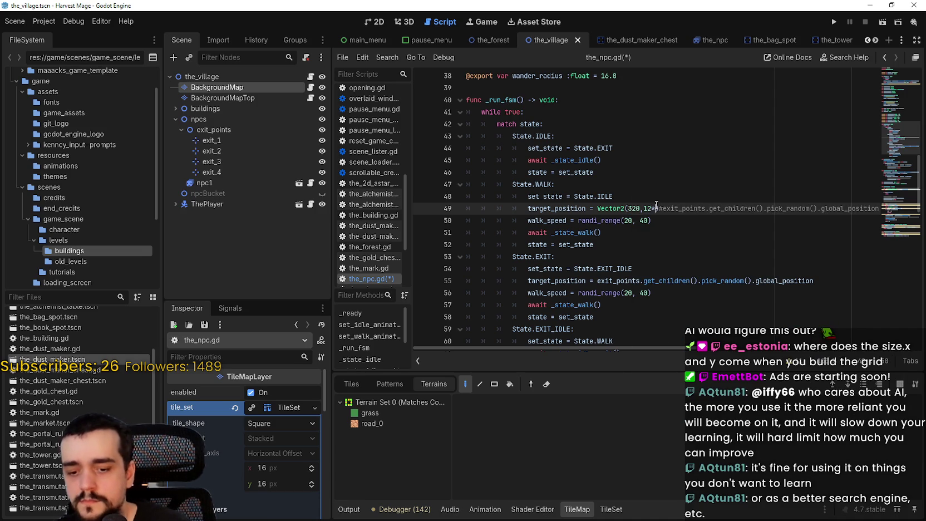
{"action": "type", "text": "16)"}
{"action": "left_click_drag", "start_coordinate": [663, 208], "coordinate": [644, 208]}
{"action": "right_click", "coordinate": [645, 209]}
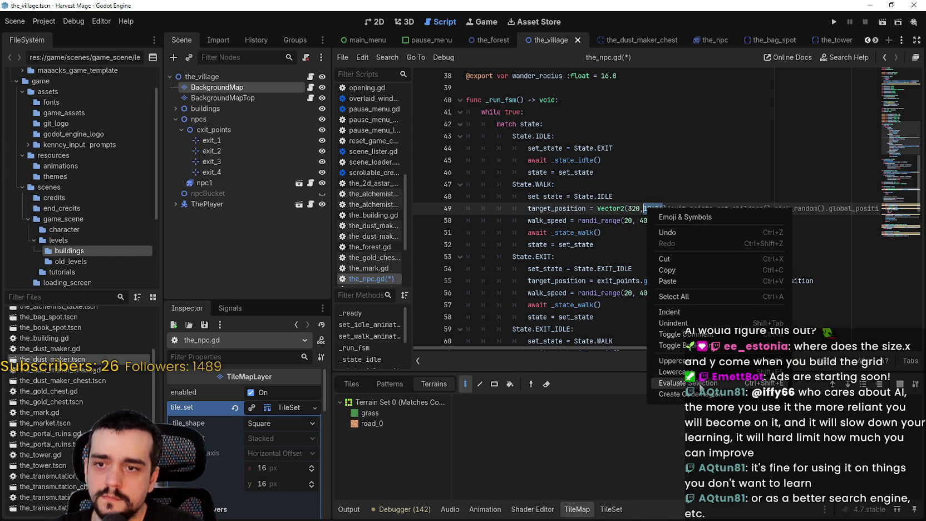
{"action": "left_click", "coordinate": [706, 384]}
{"action": "left_click", "coordinate": [676, 245]}
{"action": "key", "text": "ctrl+s"}
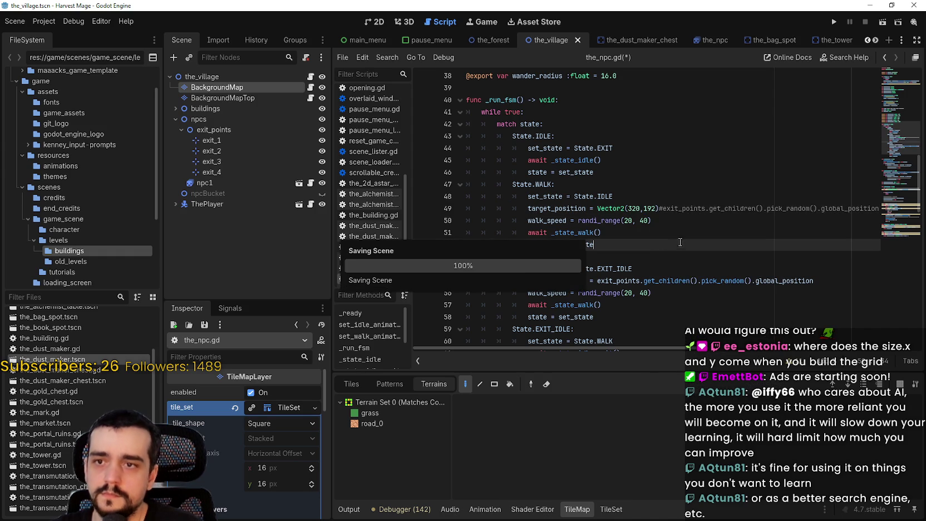
{"action": "left_click", "coordinate": [834, 21]}
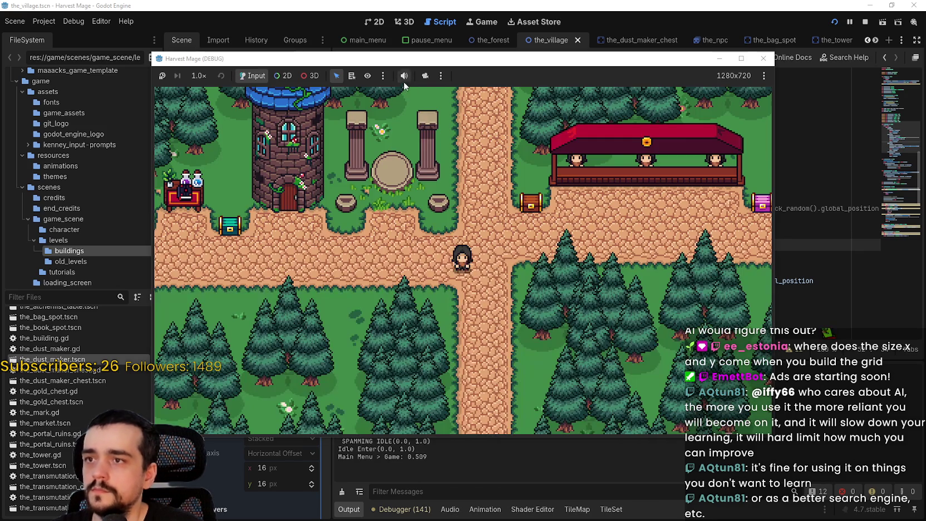
- Inspect the _run_fsm frame's Vector2(320,192) target and 31-point path, resuming past each breakpoint
{"action": "key", "text": "alt+Tab"}
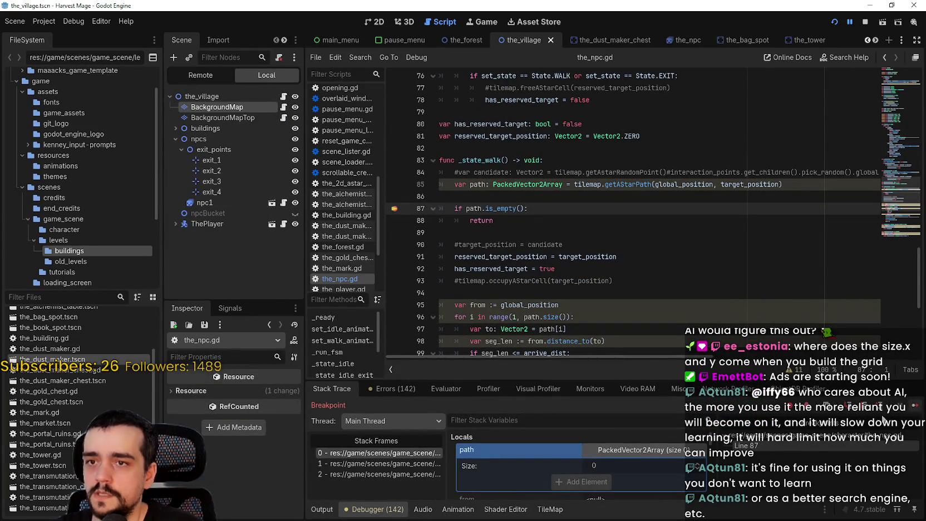
{"action": "left_click", "coordinate": [395, 466]}
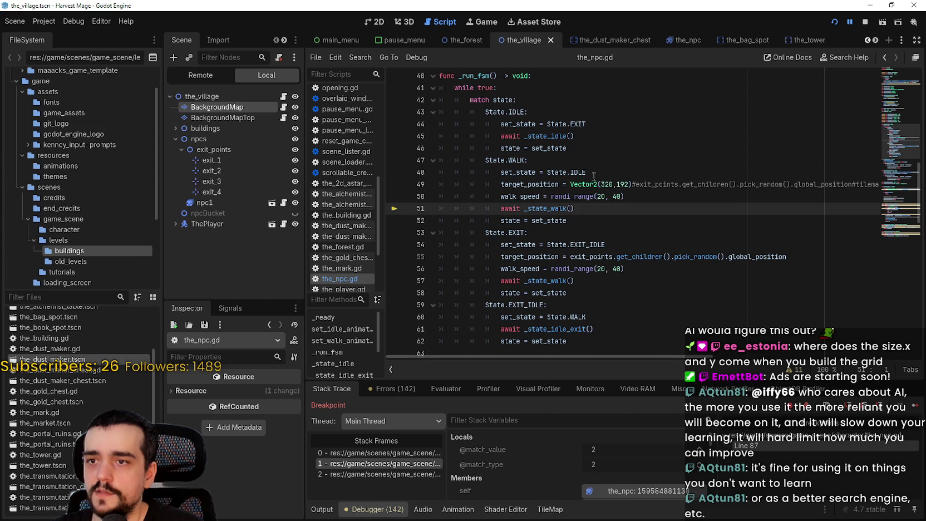
{"action": "left_click", "coordinate": [568, 172]}
{"action": "left_click_drag", "start_coordinate": [570, 185], "coordinate": [628, 179]}
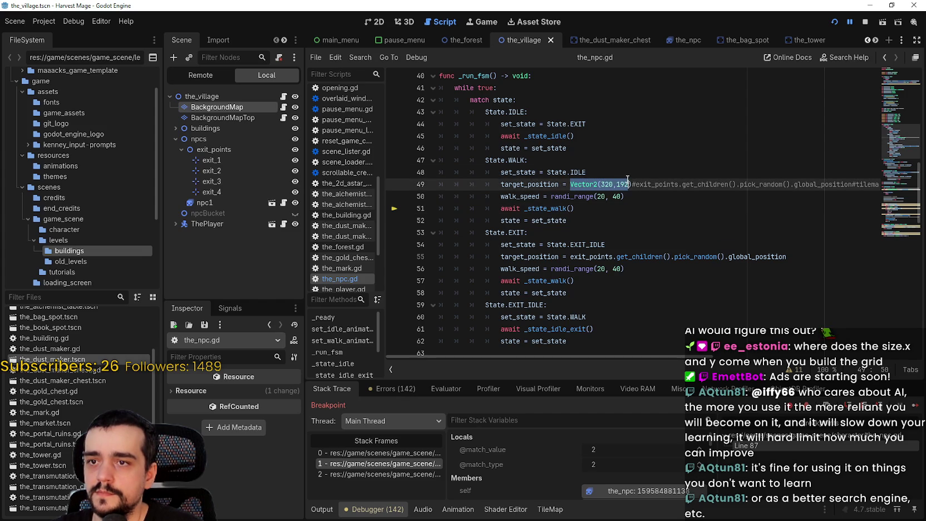
{"action": "left_click", "coordinate": [592, 208]}
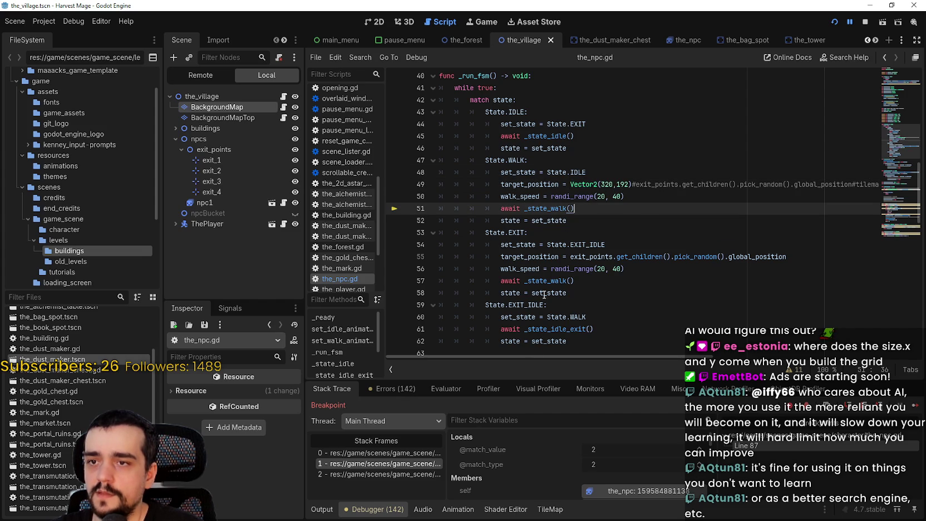
{"action": "left_click", "coordinate": [916, 406]}
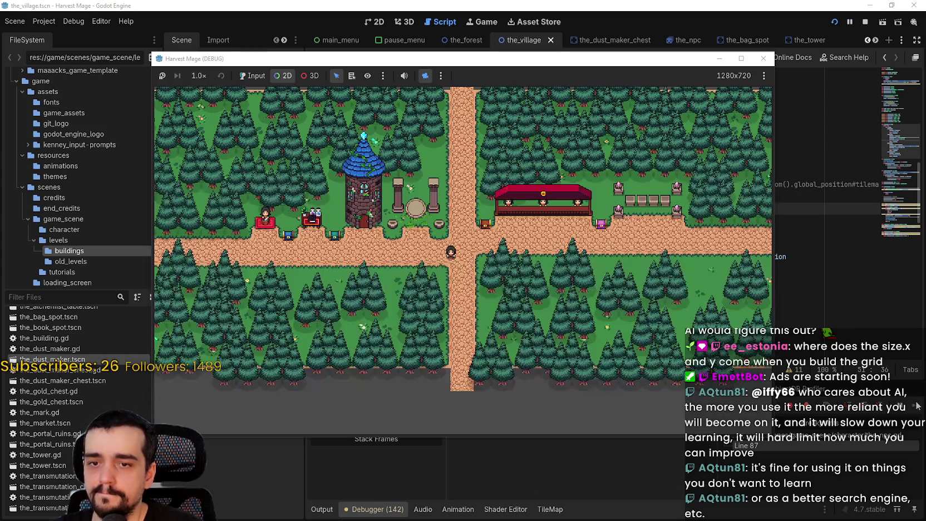
{"action": "scroll", "coordinate": [547, 270], "scroll_direction": "down", "scroll_amount": 2}
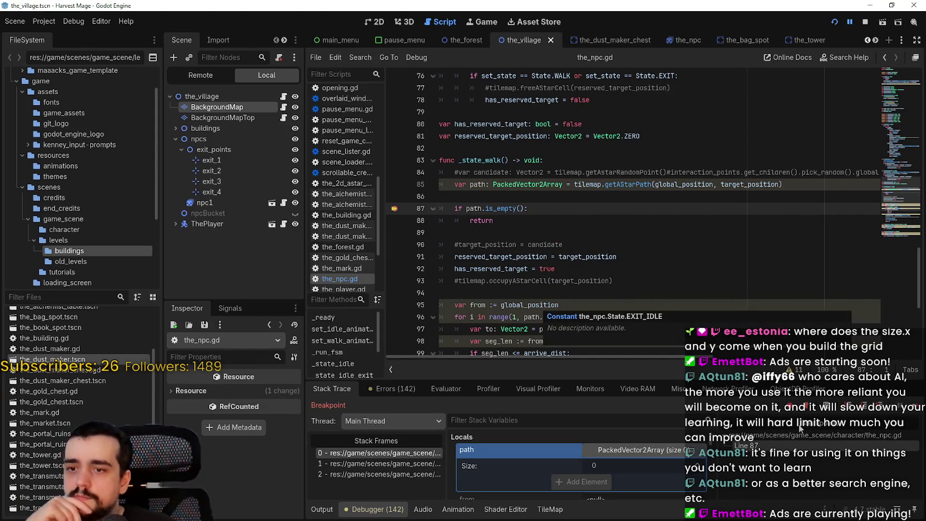
{"action": "left_click", "coordinate": [916, 406]}
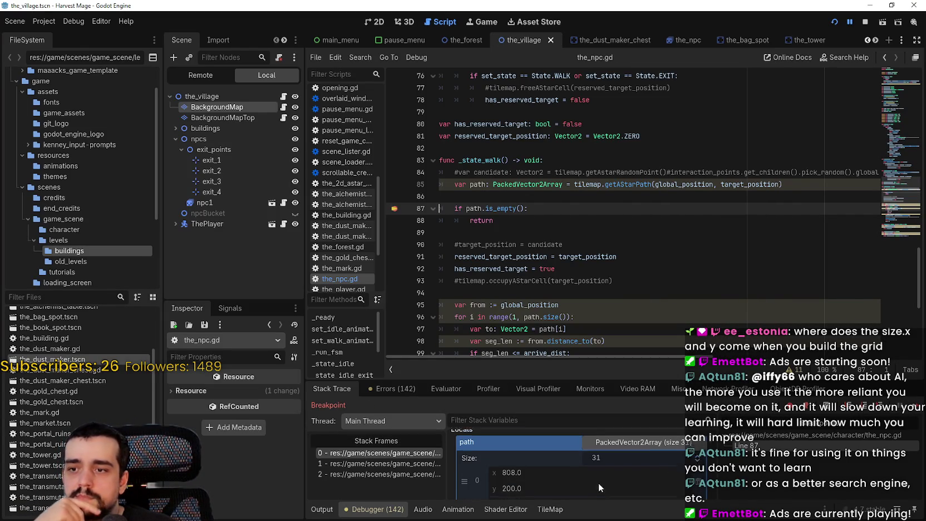
{"action": "scroll", "coordinate": [611, 473], "scroll_direction": "down", "scroll_amount": 1}
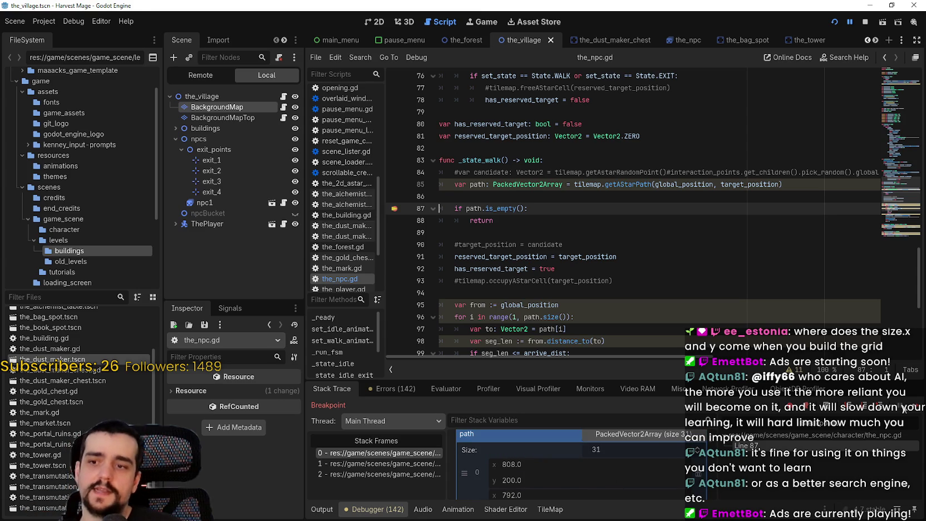
{"action": "left_click", "coordinate": [913, 411]}
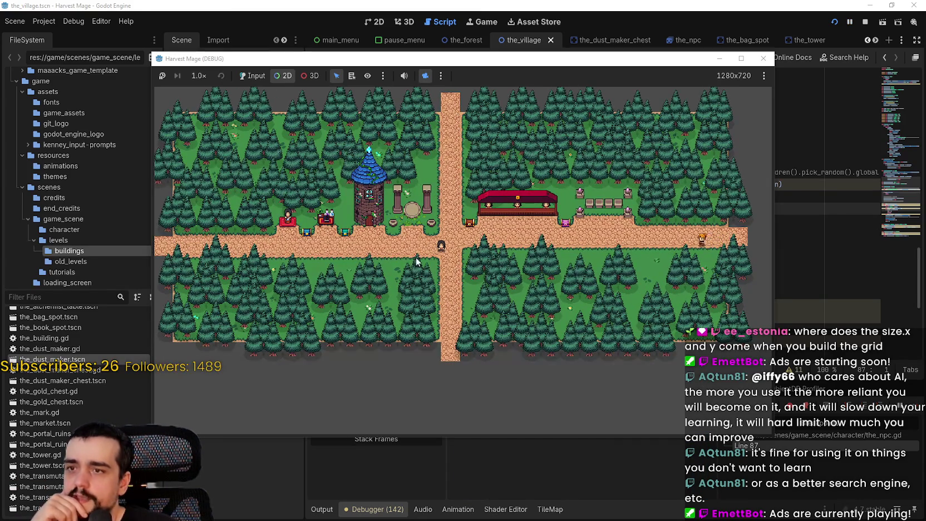
- Resume the game, walk the player down the south road, and continue past line 87
{"action": "scroll", "coordinate": [545, 309], "scroll_direction": "down", "scroll_amount": 2}
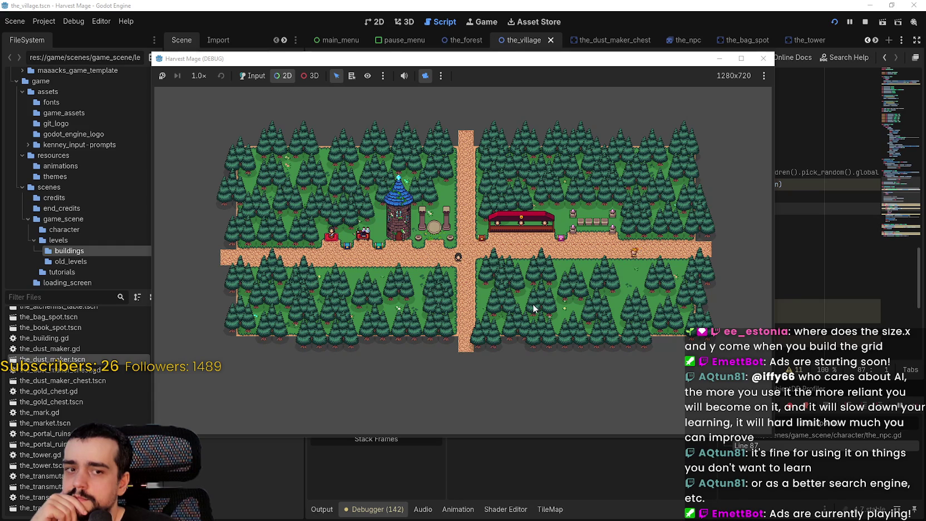
{"action": "scroll", "coordinate": [550, 265], "scroll_direction": "up", "scroll_amount": 1}
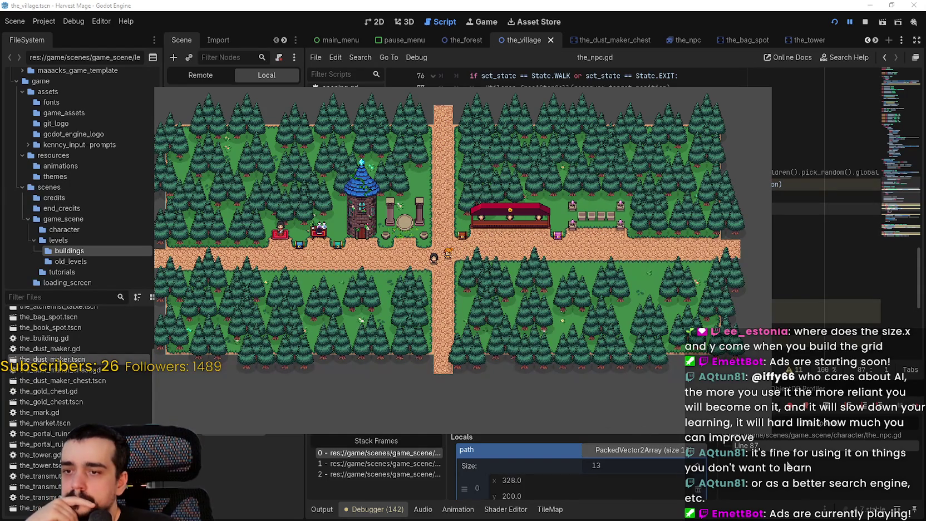
{"action": "scroll", "coordinate": [649, 469], "scroll_direction": "down", "scroll_amount": 1}
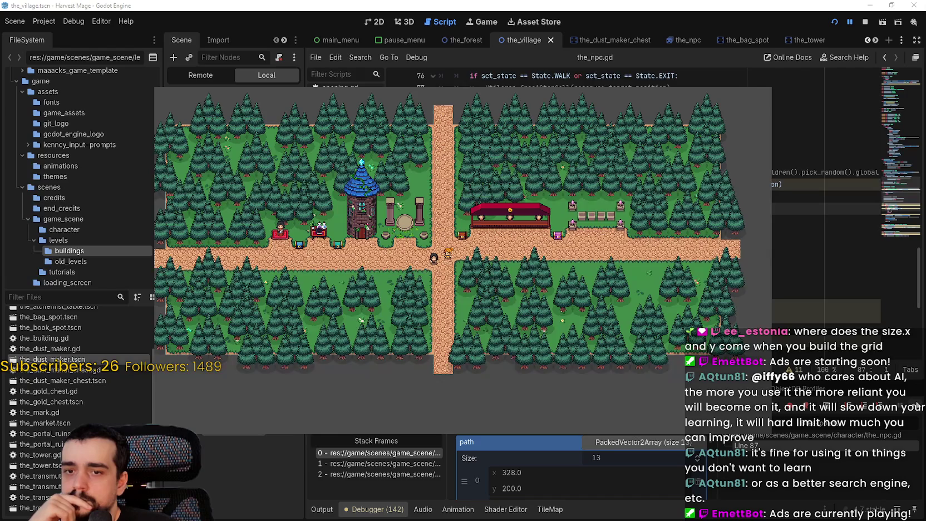
{"action": "left_click", "coordinate": [898, 412]}
{"action": "key", "text": "Down"}
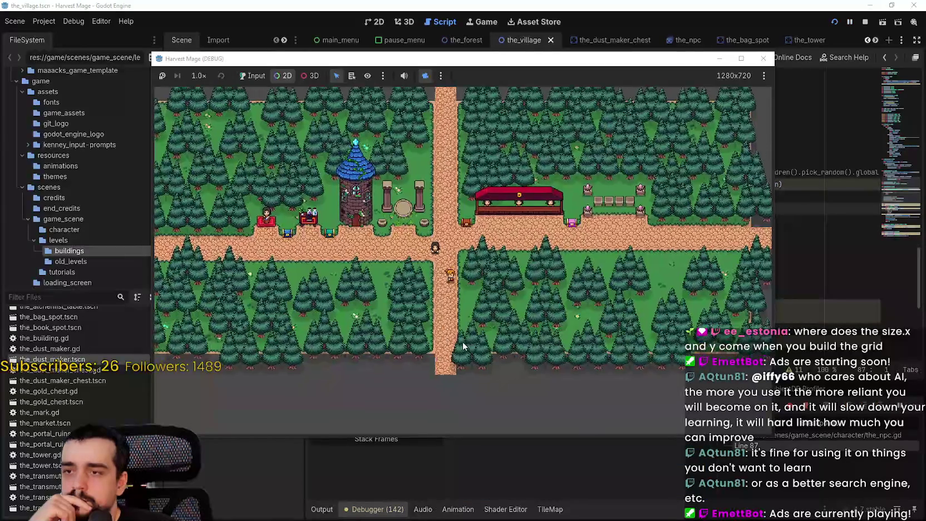
{"action": "key", "text": "Down"}
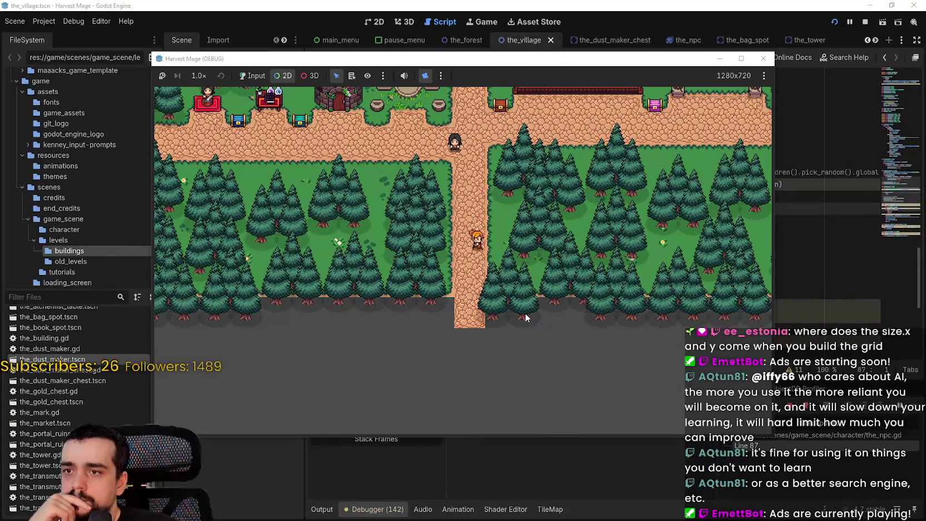
{"action": "key", "text": "Down"}
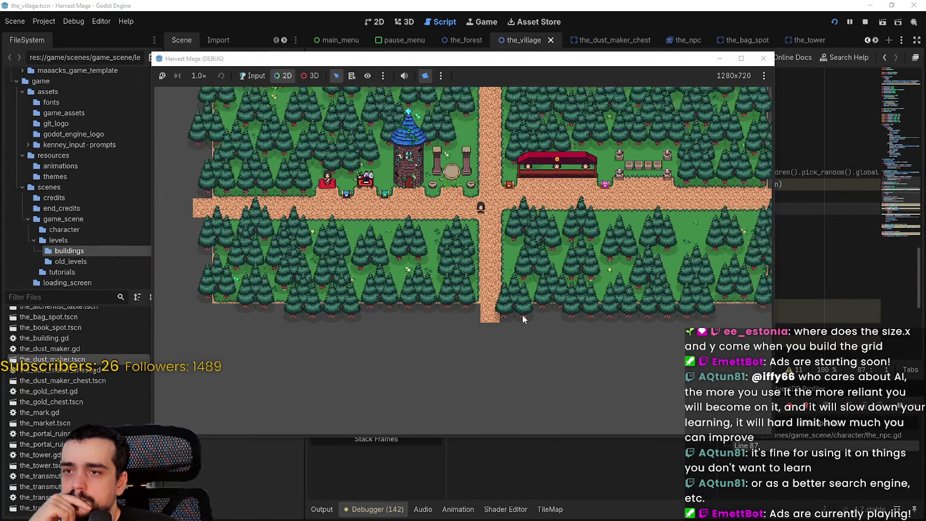
{"action": "scroll", "coordinate": [522, 315], "scroll_direction": "down", "scroll_amount": 3}
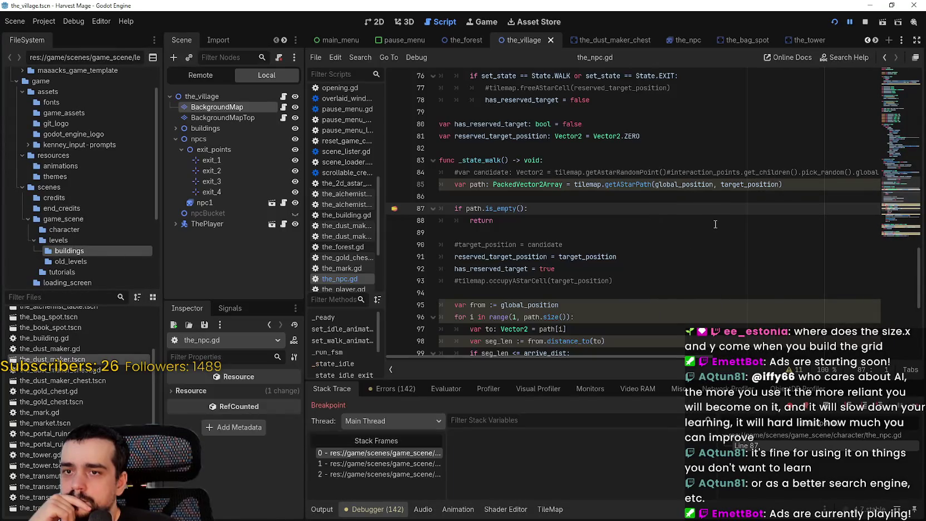
{"action": "key", "text": "F12"}
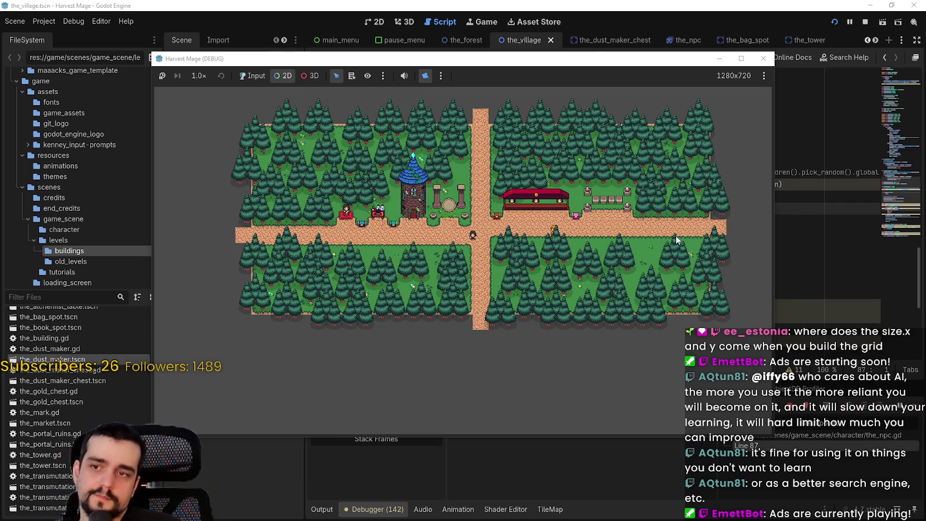
- Zoom the game view and continue past the line 87 breakpoint
{"action": "scroll", "coordinate": [474, 242], "scroll_direction": "up", "scroll_amount": 3}
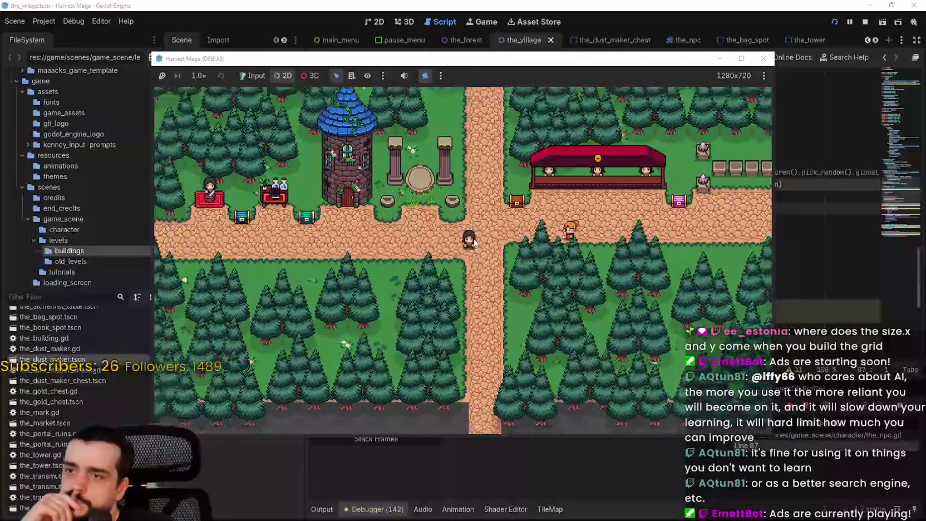
{"action": "scroll", "coordinate": [474, 242], "scroll_direction": "up", "scroll_amount": 1}
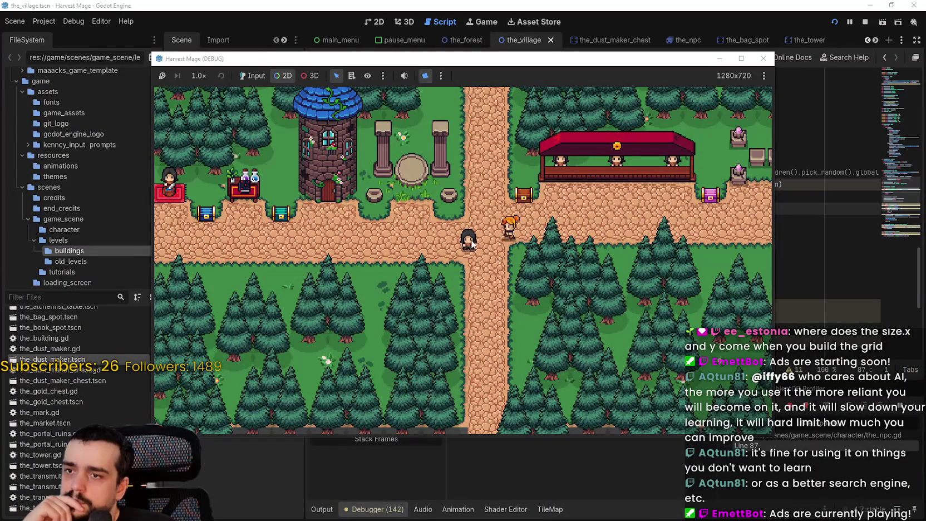
{"action": "scroll", "coordinate": [473, 243], "scroll_direction": "down", "scroll_amount": 4}
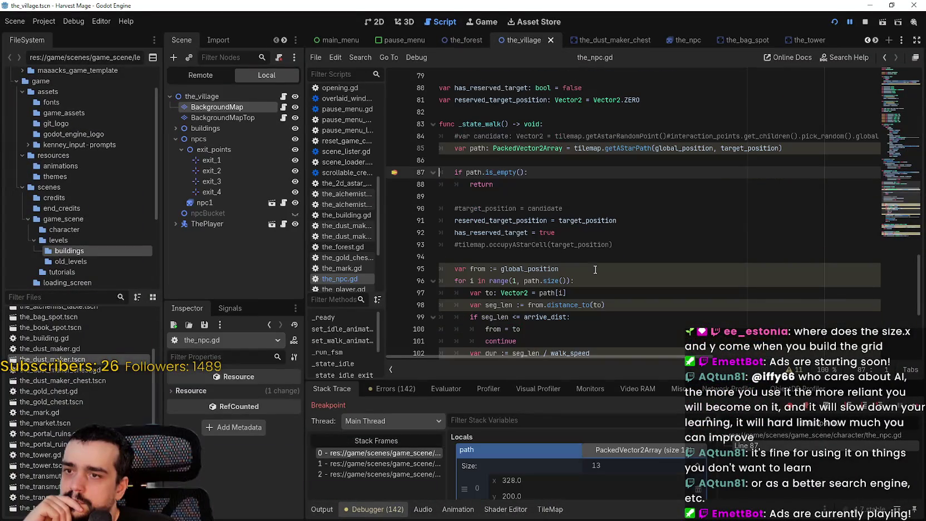
{"action": "key", "text": "F12"}
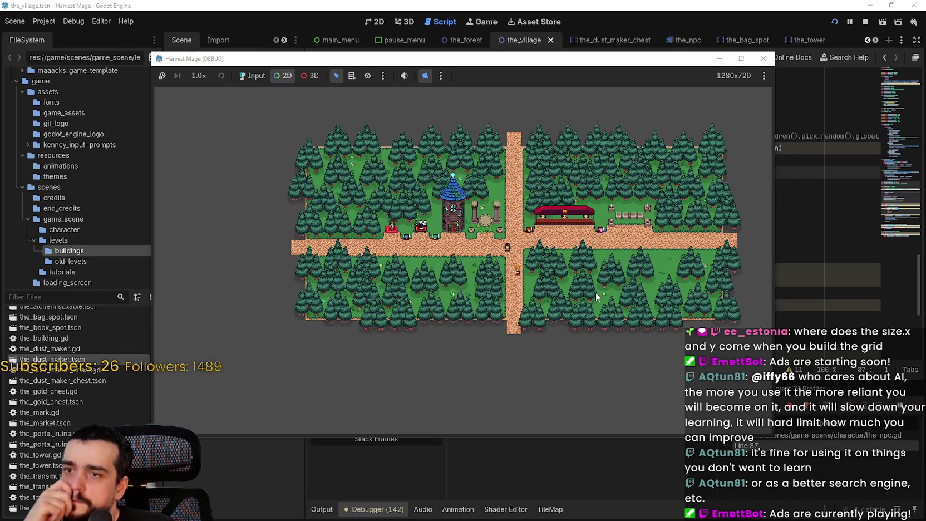
- Continue past the breakpoint again and capture a screenshot of the village map
{"action": "scroll", "coordinate": [475, 351], "scroll_direction": "up", "scroll_amount": 2}
{"action": "scroll", "coordinate": [506, 329], "scroll_direction": "down", "scroll_amount": 3}
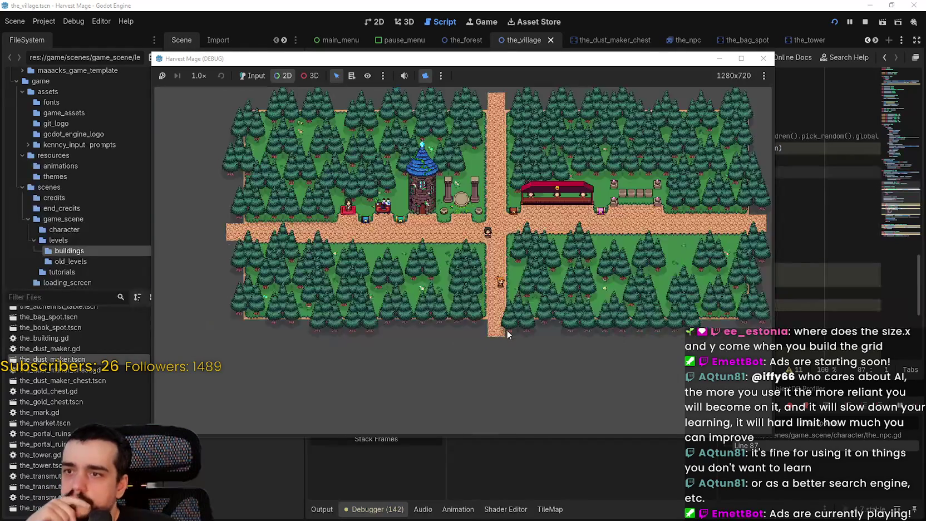
{"action": "scroll", "coordinate": [507, 330], "scroll_direction": "up", "scroll_amount": 3}
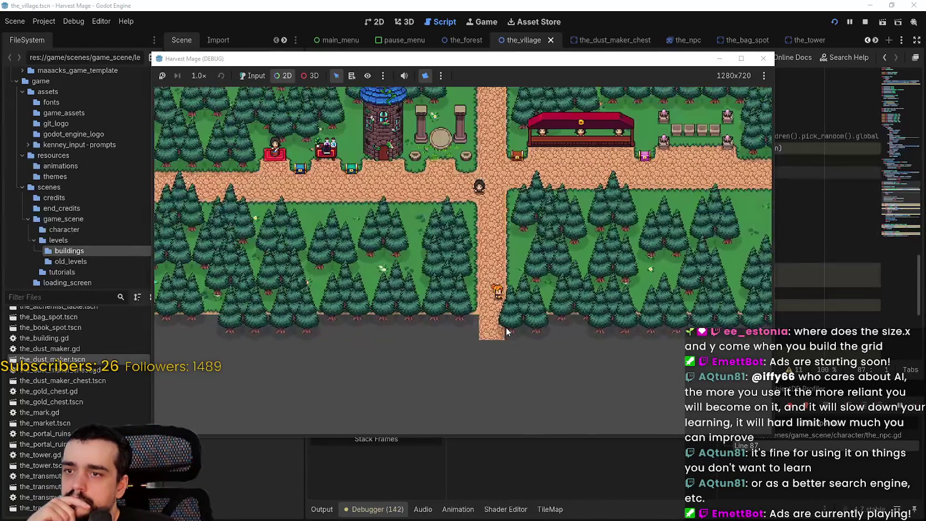
{"action": "scroll", "coordinate": [506, 326], "scroll_direction": "down", "scroll_amount": 2}
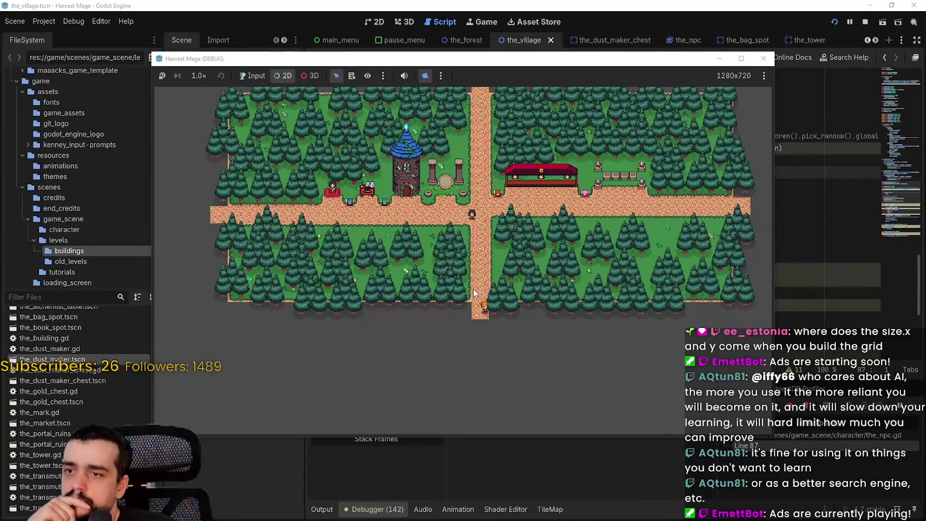
{"action": "scroll", "coordinate": [474, 293], "scroll_direction": "down", "scroll_amount": 1}
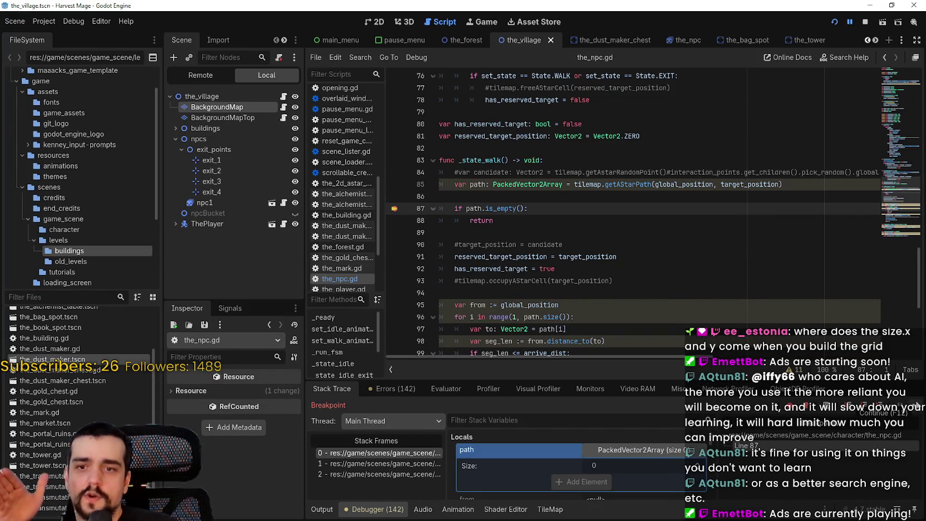
{"action": "key", "text": "F12"}
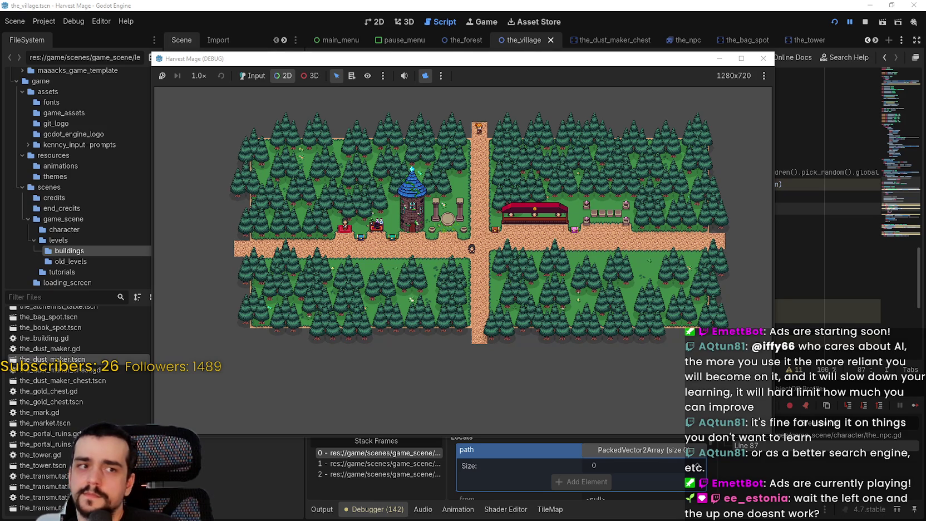
{"action": "key", "text": "Print"}
{"action": "mouse_move", "coordinate": [222, 113]}
{"action": "left_mouse_down"}
{"action": "mouse_move", "coordinate": [383, 169]}
{"action": "mouse_move", "coordinate": [765, 364]}
{"action": "left_mouse_up"}
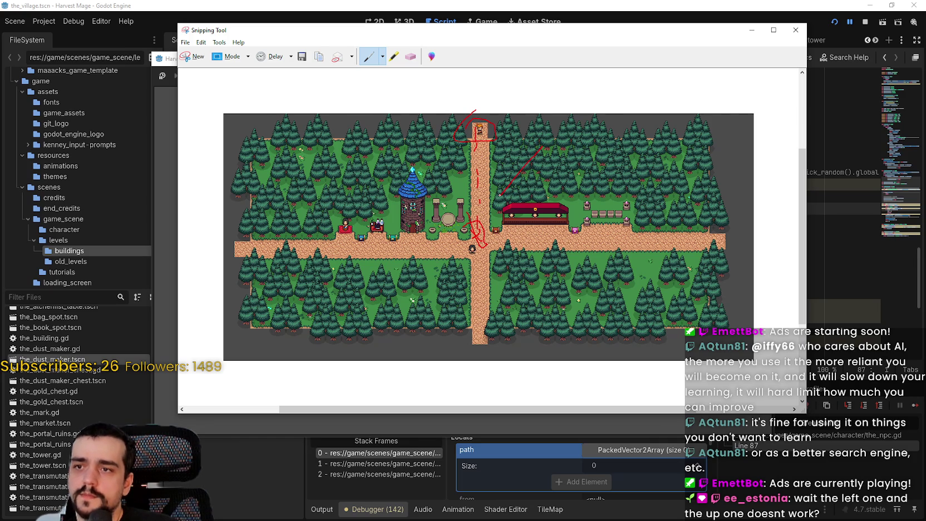
- Close the red-annotated village screenshot in Snipping Tool
{"action": "left_click", "coordinate": [816, 164]}
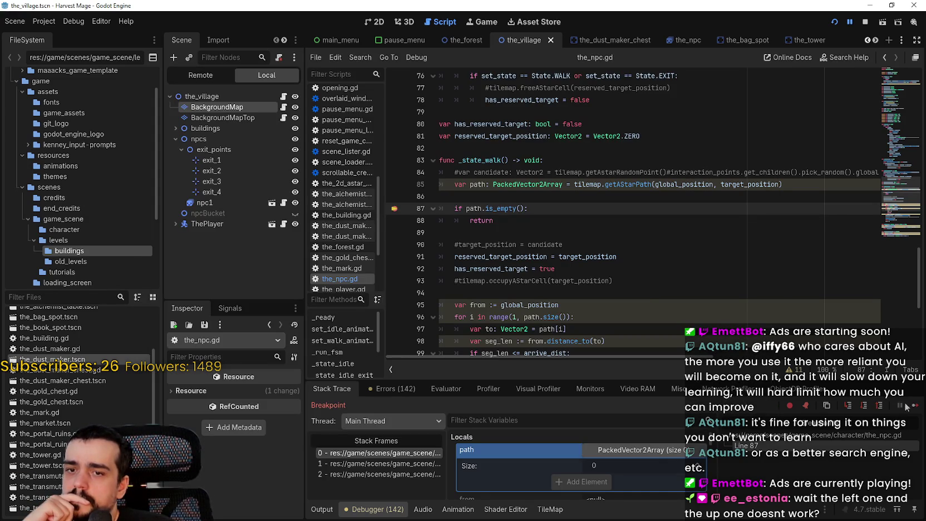
- Continue past the line 87 breakpoint twice, then stop the running game
{"action": "left_click", "coordinate": [913, 406]}
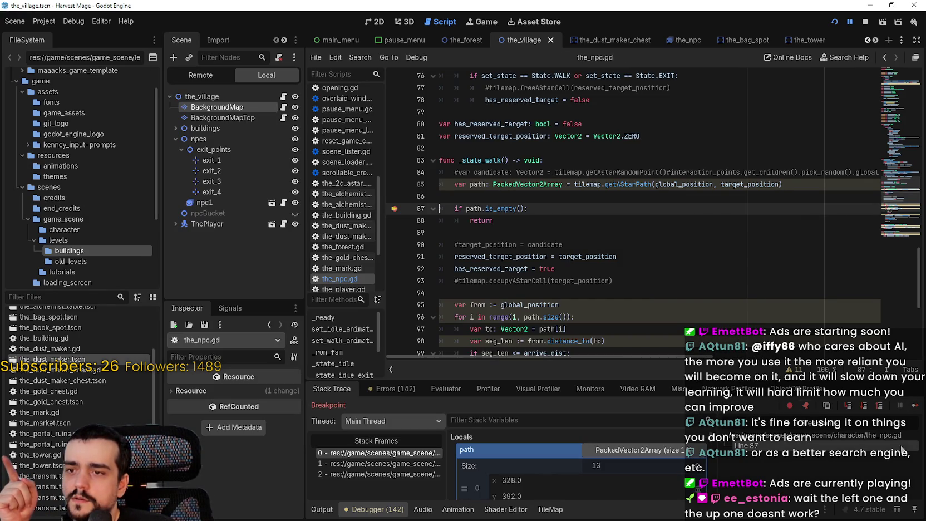
{"action": "left_click", "coordinate": [915, 406]}
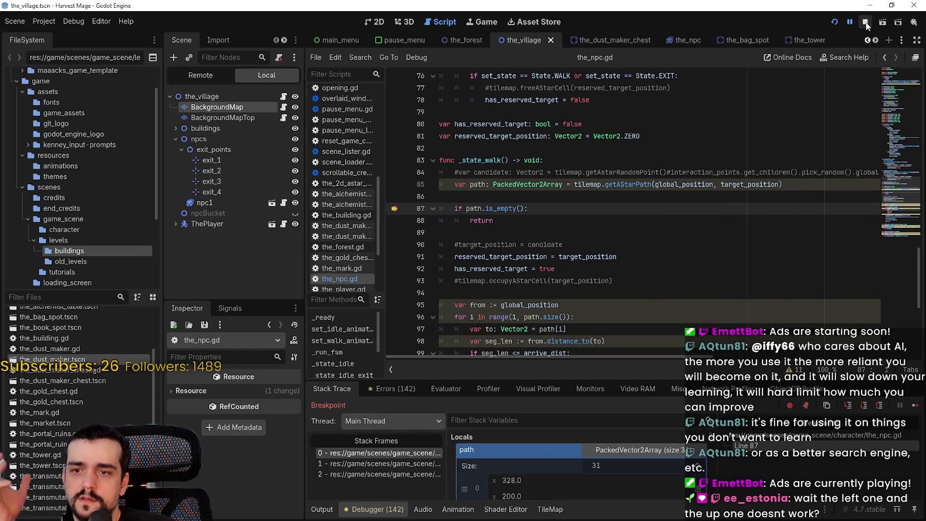
{"action": "left_click", "coordinate": [866, 22]}
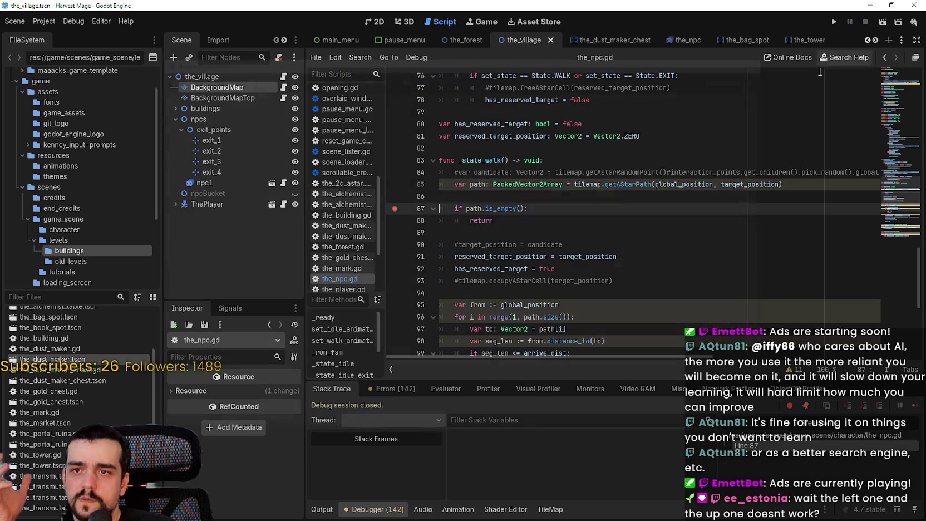
{"action": "left_click", "coordinate": [656, 199]}
{"action": "scroll", "coordinate": [666, 212], "scroll_direction": "up", "scroll_amount": 4}
{"action": "scroll", "coordinate": [667, 210], "scroll_direction": "up", "scroll_amount": 7}
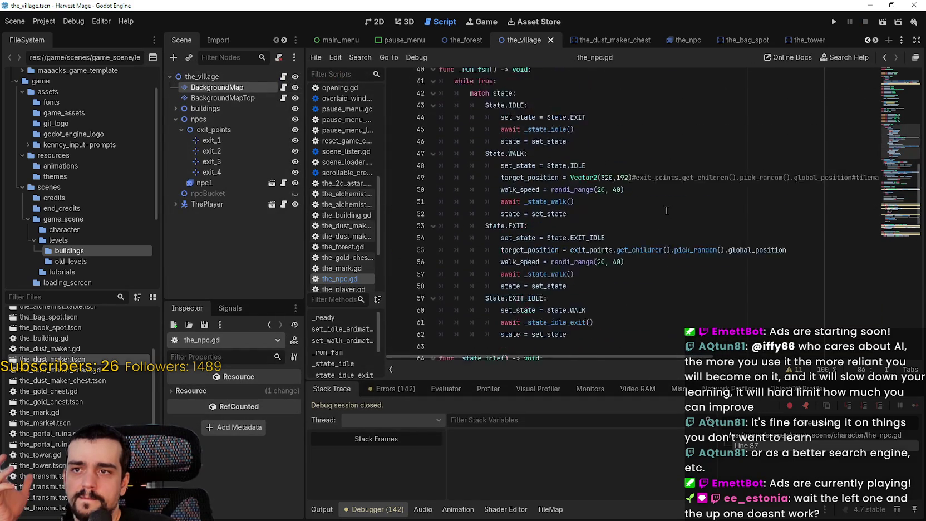
{"action": "scroll", "coordinate": [895, 146], "scroll_direction": "up", "scroll_amount": 6}
{"action": "scroll", "coordinate": [897, 138], "scroll_direction": "down", "scroll_amount": 10}
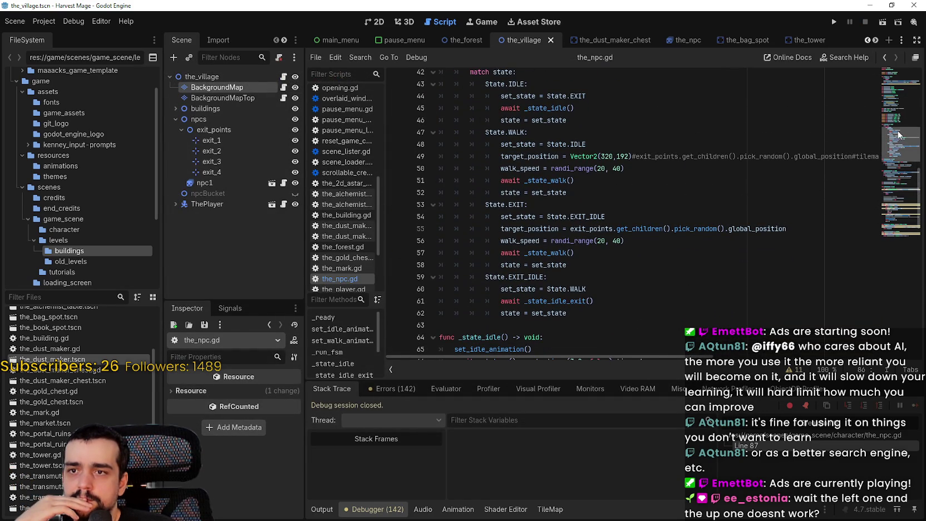
{"action": "left_click", "coordinate": [897, 178]}
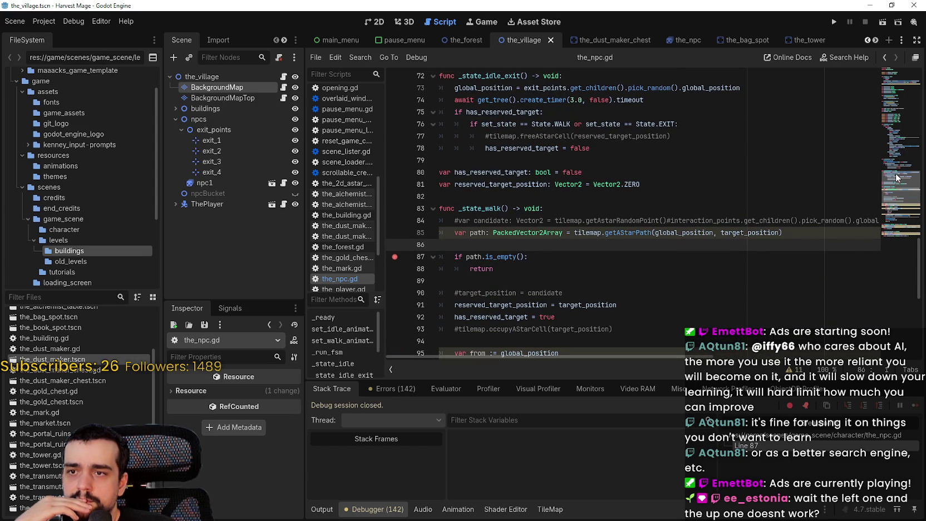
{"action": "scroll", "coordinate": [895, 173], "scroll_direction": "up", "scroll_amount": 2}
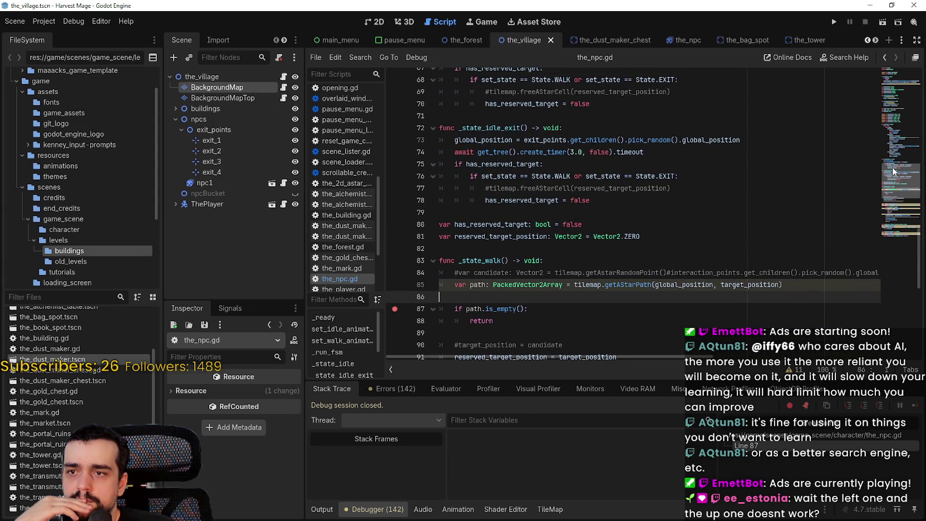
{"action": "scroll", "coordinate": [877, 167], "scroll_direction": "down", "scroll_amount": 2}
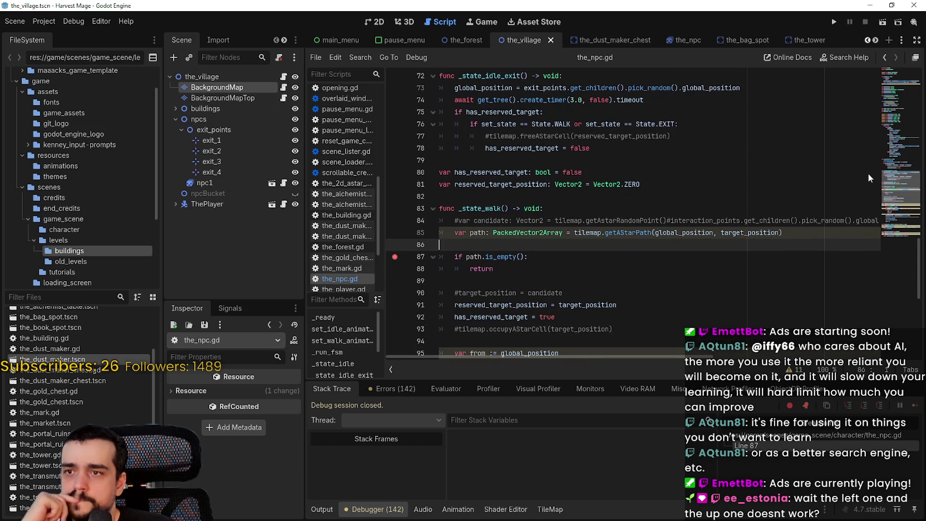
{"action": "double_click", "coordinate": [760, 232]}
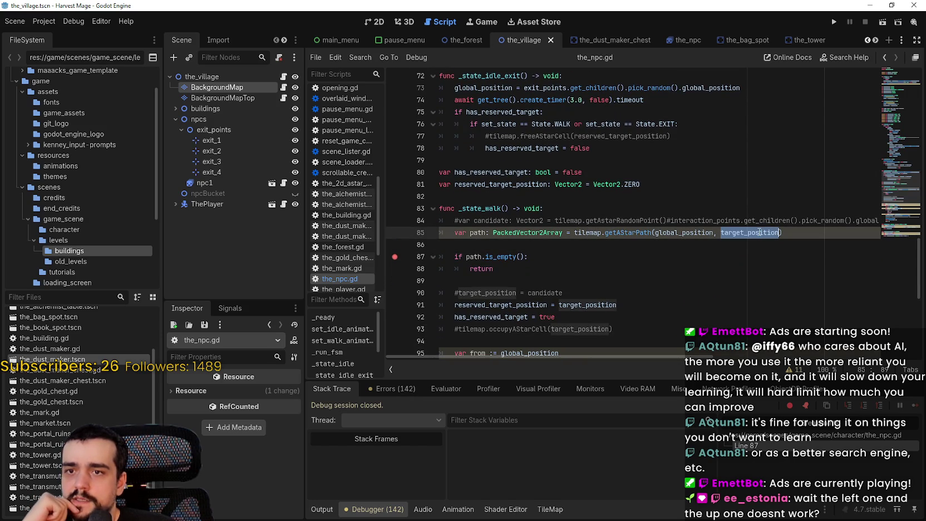
{"action": "scroll", "coordinate": [607, 297], "scroll_direction": "up", "scroll_amount": 14}
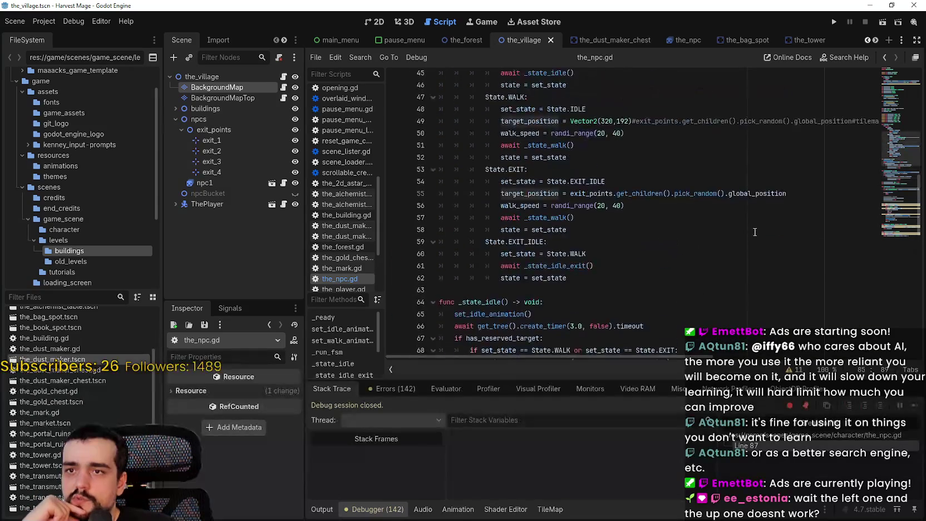
{"action": "left_click", "coordinate": [630, 275]}
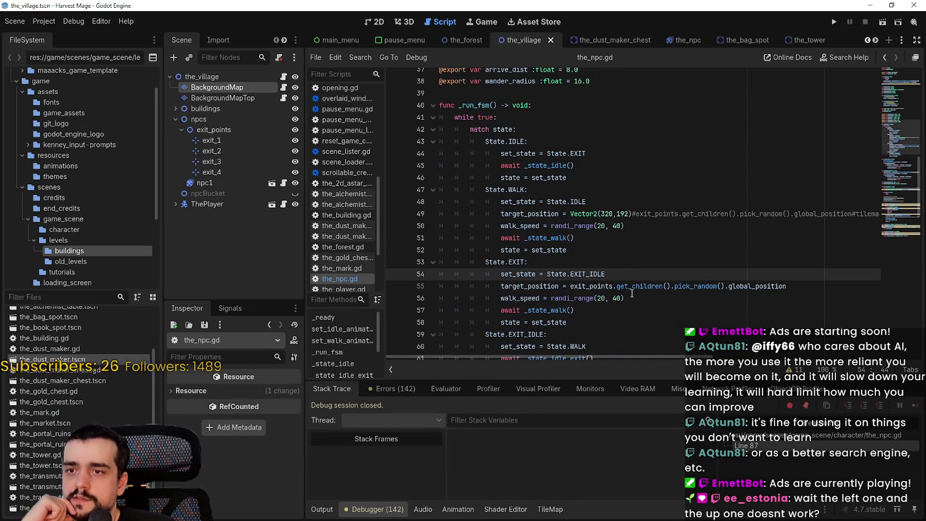
{"action": "left_click", "coordinate": [631, 295]}
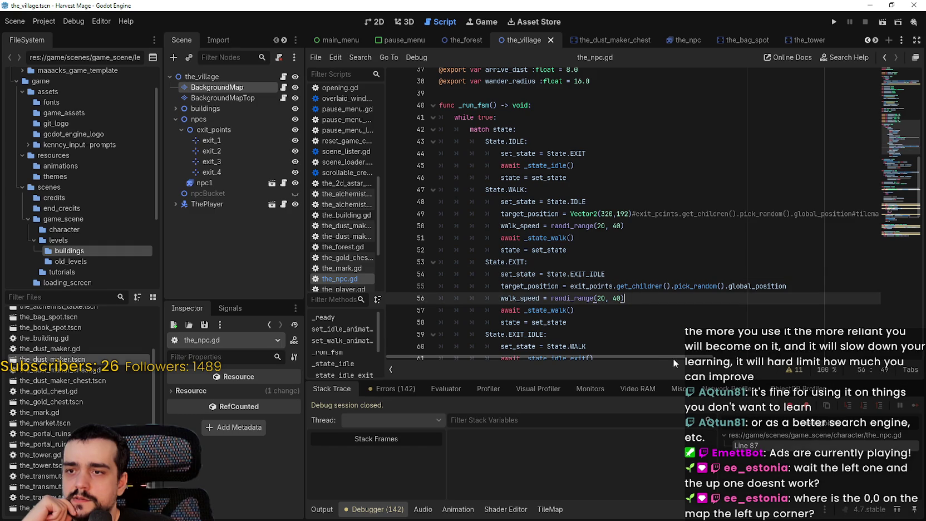
{"action": "scroll", "coordinate": [657, 318], "scroll_direction": "down", "scroll_amount": 1}
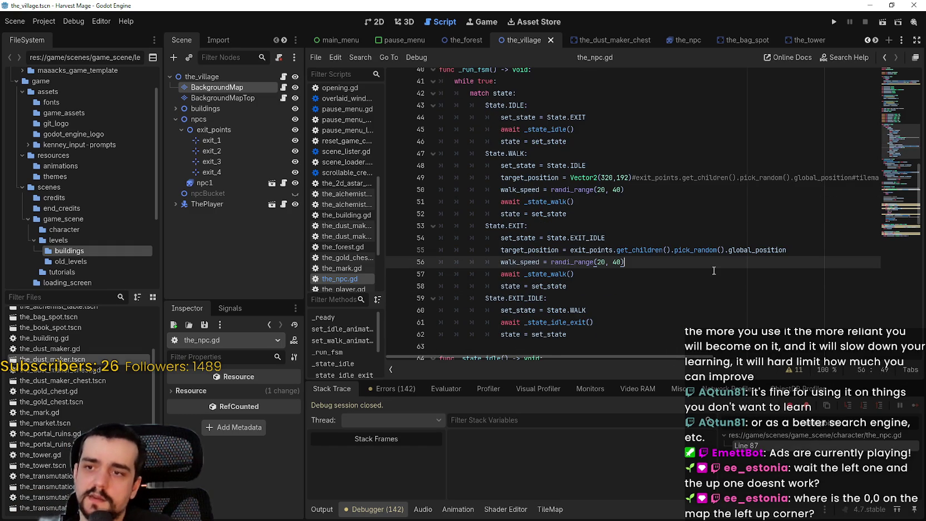
- Add 'await get_tree().physics_frame' on a new line after line 56
{"action": "key", "text": "Return"}
{"action": "type", "text": "ait get_tree"}
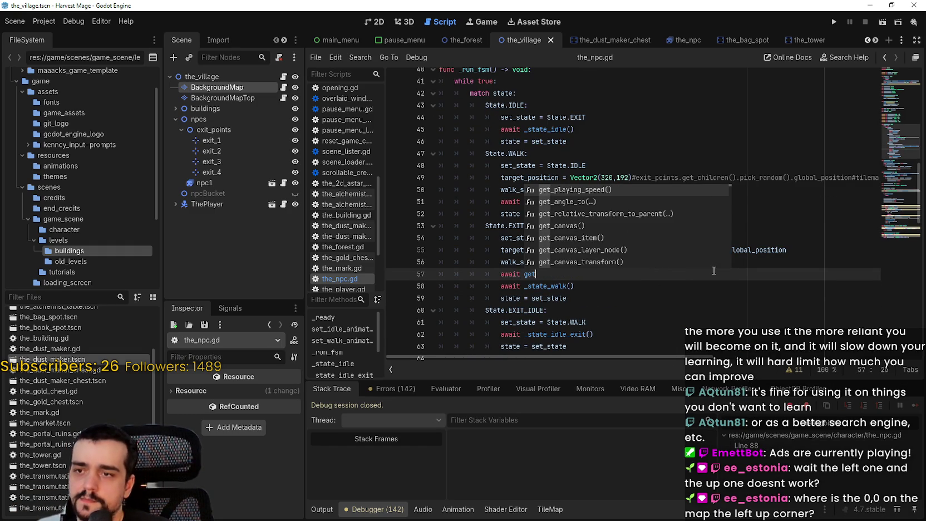
{"action": "key", "text": "Return"}
{"action": "type", "text": "phy"}
{"action": "key", "text": "Return"}
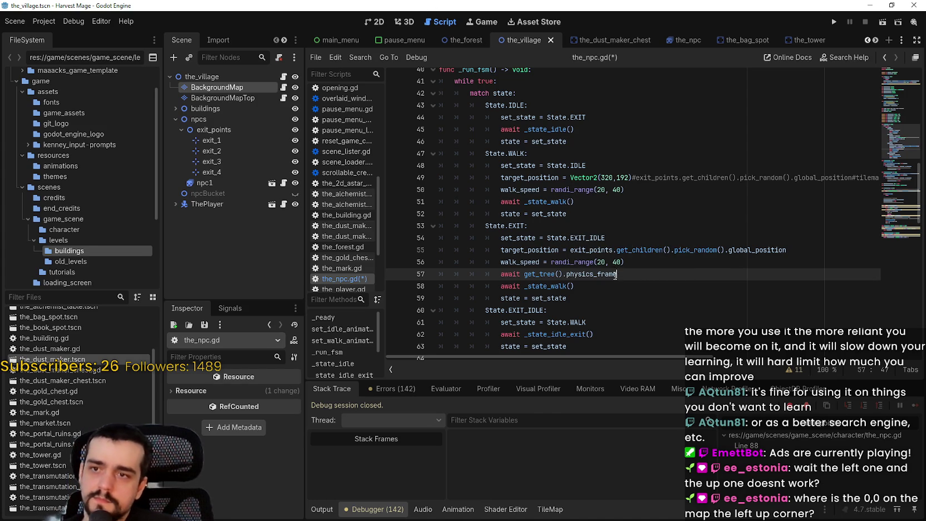
- Duplicate the await line into the WALK branch after walk_speed, save the_npc.gd and run the game
{"action": "key", "text": "shift+Home"}
{"action": "key", "text": "ctrl+c"}
{"action": "left_click", "coordinate": [642, 185]}
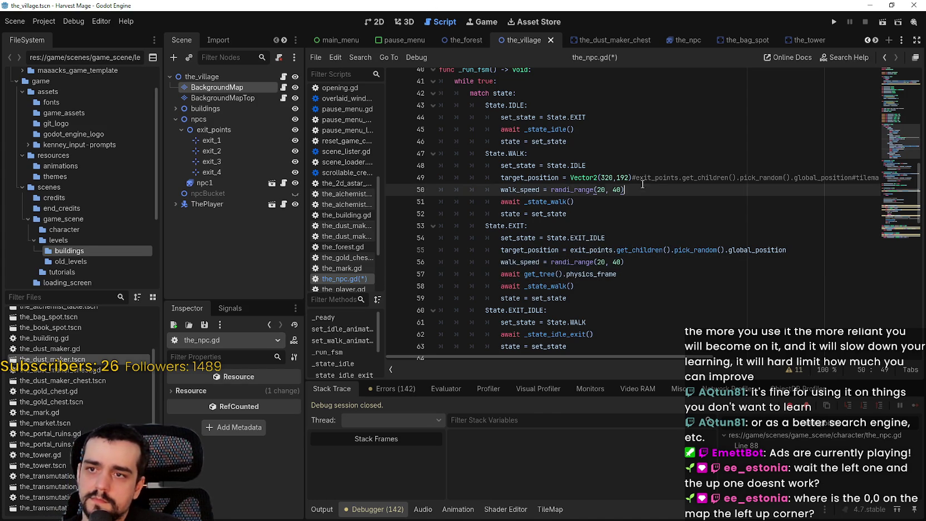
{"action": "key", "text": "Return"}
{"action": "key", "text": "ctrl+v"}
{"action": "key", "text": "ctrl+s"}
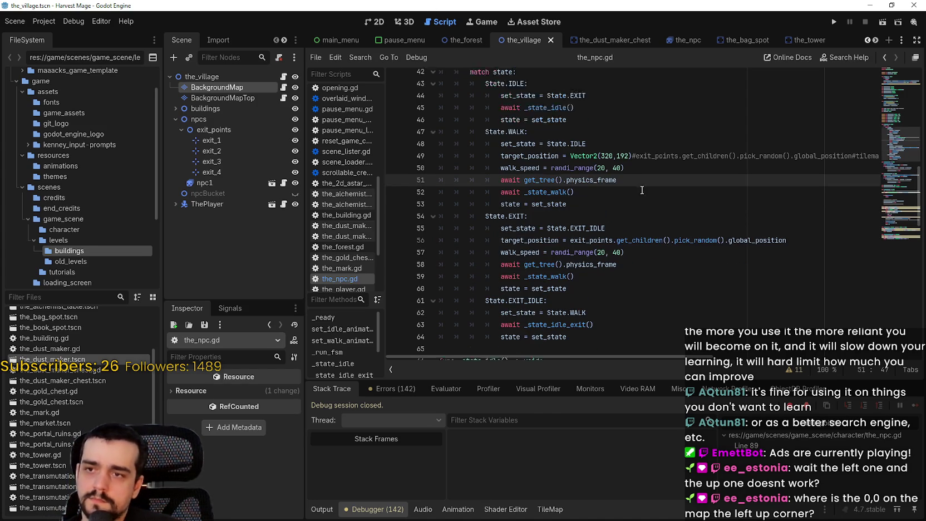
{"action": "left_click", "coordinate": [834, 22]}
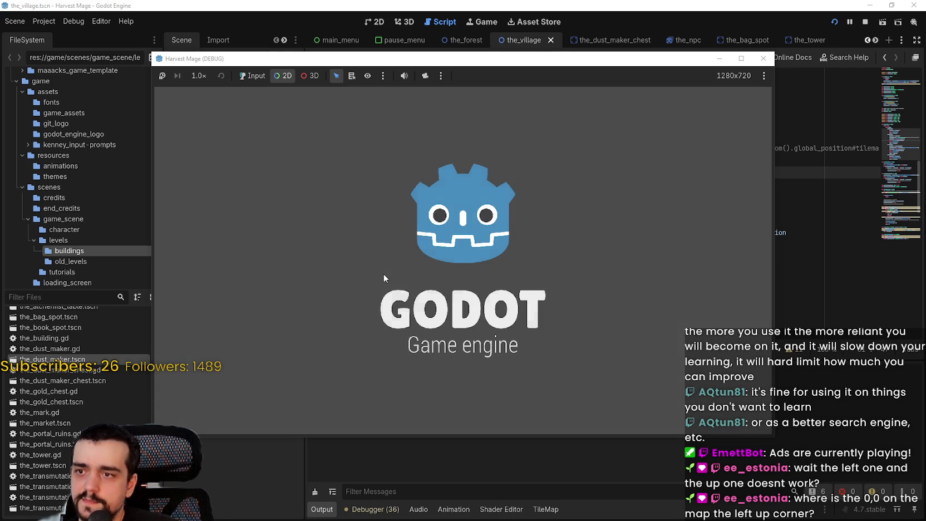
- Continue the saved game into the village, resume past the line-89 breakpoint four times, then stop
{"action": "left_click", "coordinate": [383, 273]}
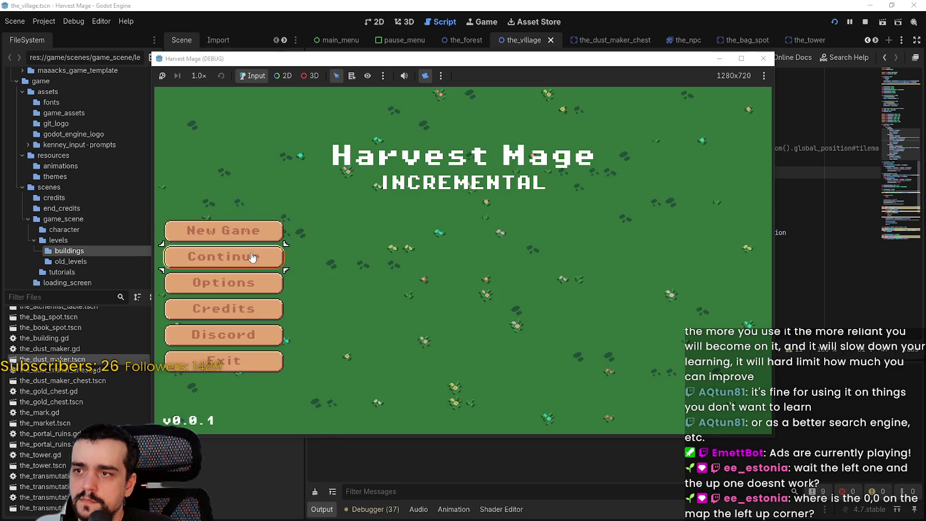
{"action": "left_click", "coordinate": [250, 255]}
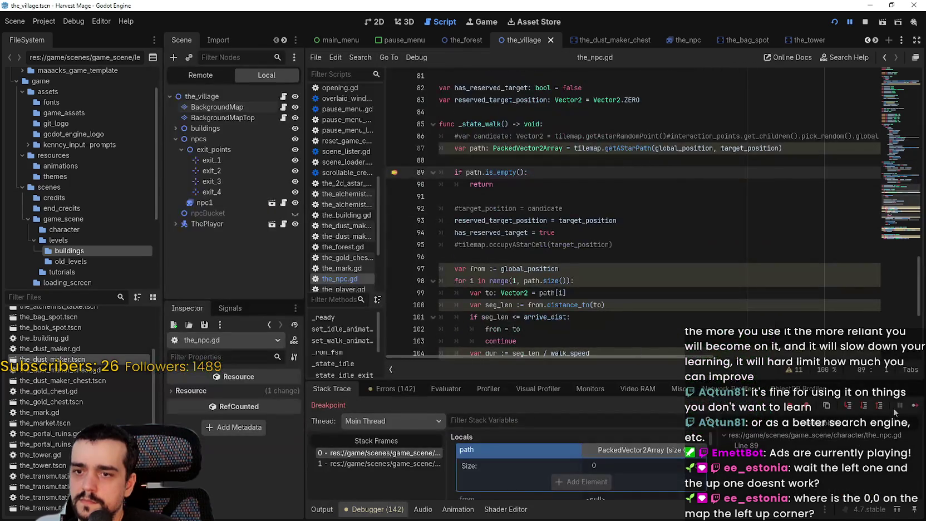
{"action": "left_click", "coordinate": [916, 406]}
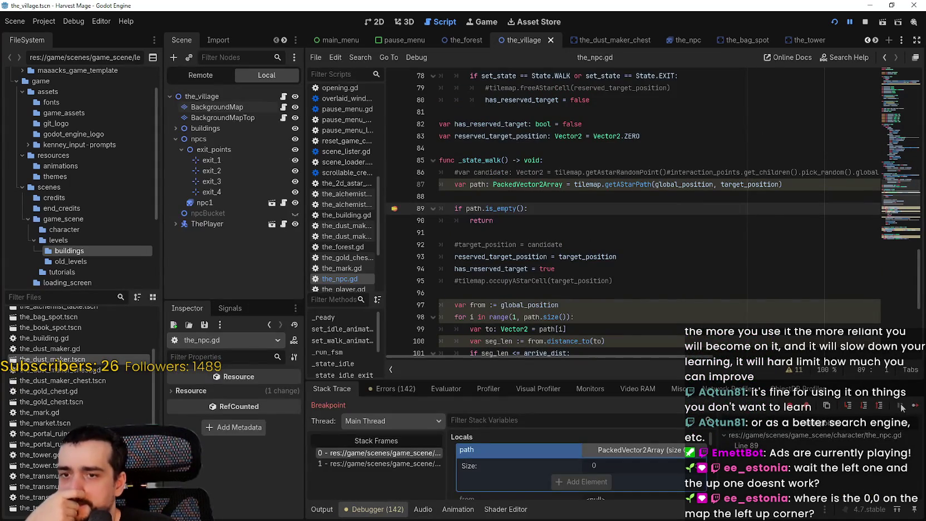
{"action": "key", "text": "F12"}
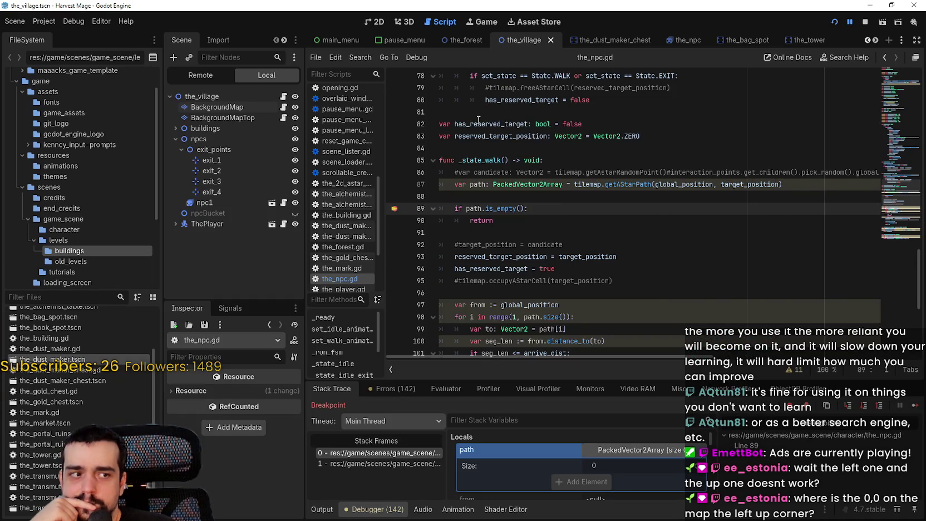
{"action": "mouse_move", "coordinate": [475, 124]}
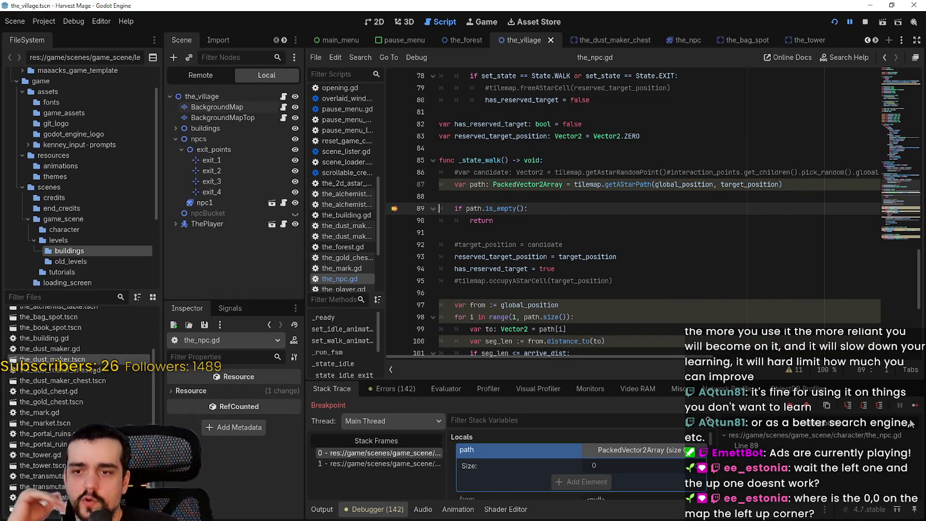
{"action": "left_click", "coordinate": [915, 405]}
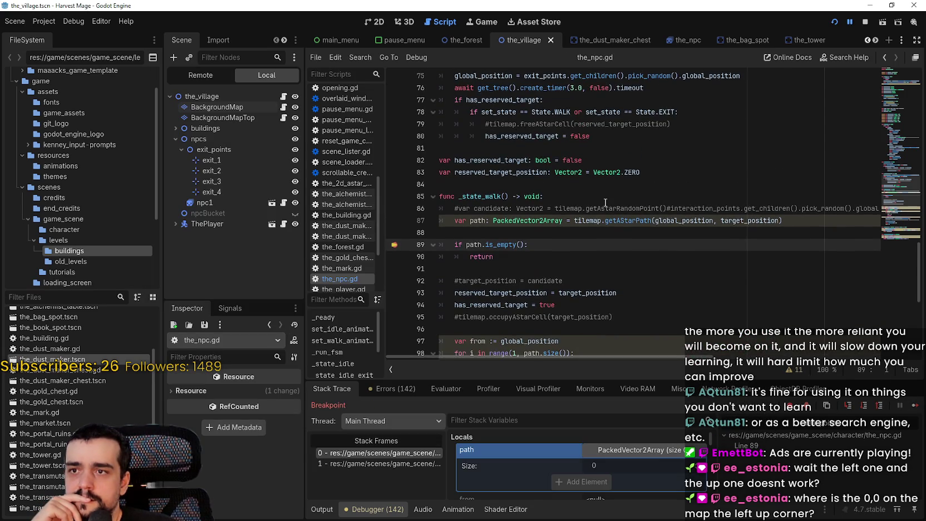
{"action": "left_click", "coordinate": [915, 405]}
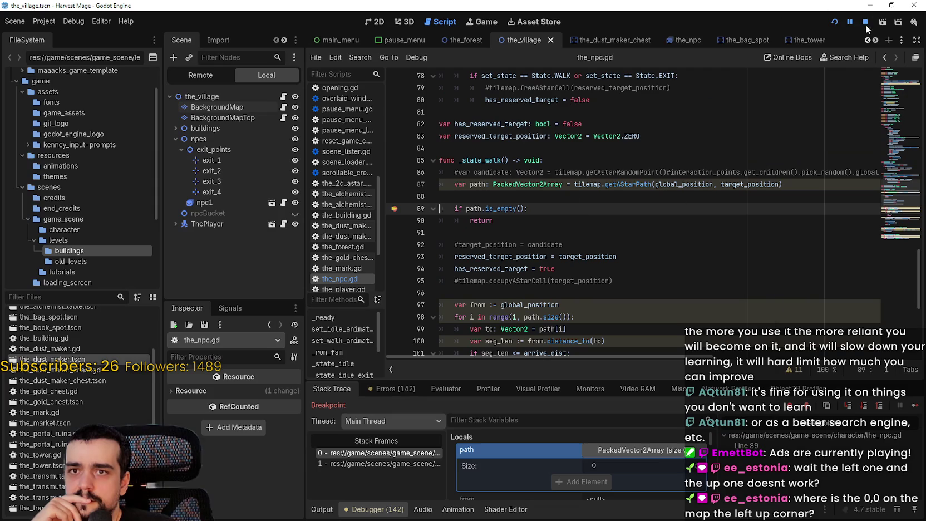
{"action": "left_click", "coordinate": [866, 22]}
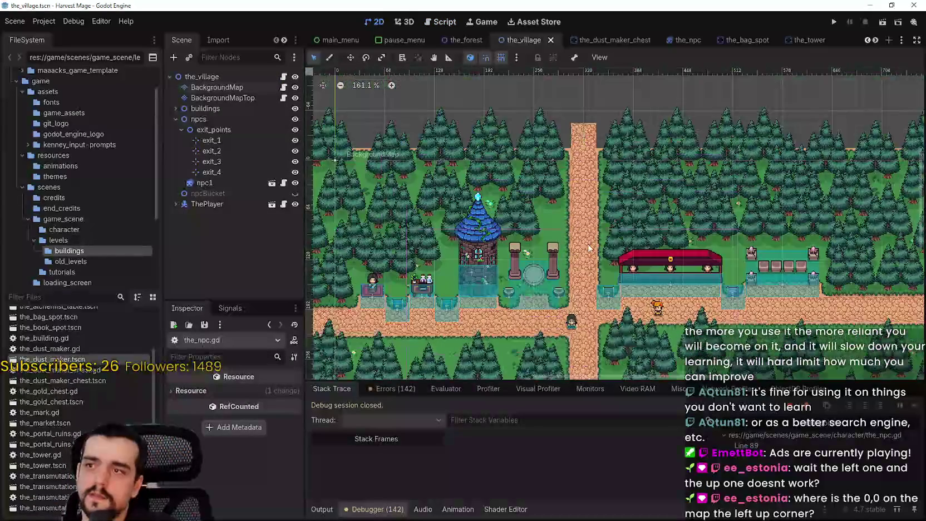
- Select exit_1 and drag it 8 px down onto the top road, y -32 to -24
{"action": "left_click", "coordinate": [217, 129]}
{"action": "scroll", "coordinate": [551, 120], "scroll_direction": "up", "scroll_amount": 8}
{"action": "left_click", "coordinate": [250, 141]}
{"action": "scroll", "coordinate": [456, 133], "scroll_direction": "up", "scroll_amount": 5}
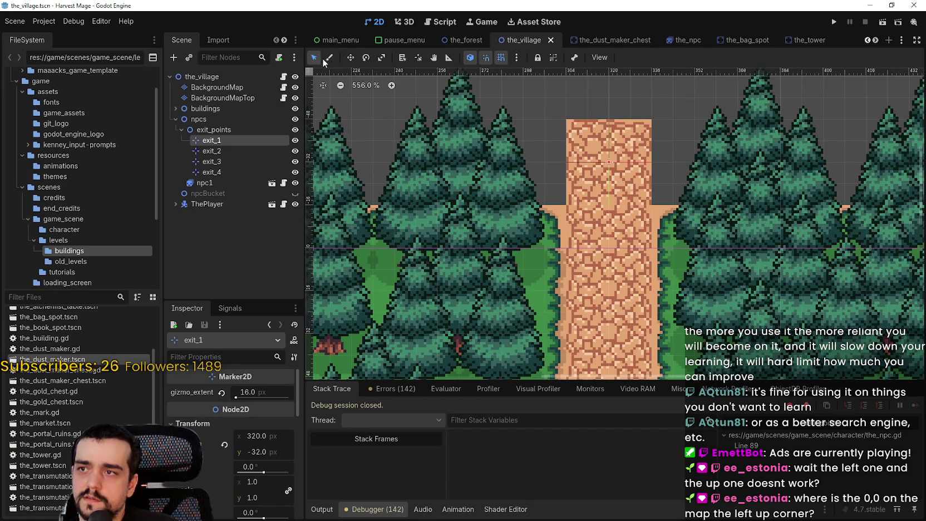
{"action": "left_click", "coordinate": [351, 59]}
{"action": "scroll", "coordinate": [625, 173], "scroll_direction": "up", "scroll_amount": 2}
{"action": "mouse_move", "coordinate": [609, 163]}
{"action": "left_mouse_down"}
{"action": "mouse_move", "coordinate": [610, 198]}
{"action": "mouse_move", "coordinate": [615, 174]}
{"action": "left_mouse_up"}
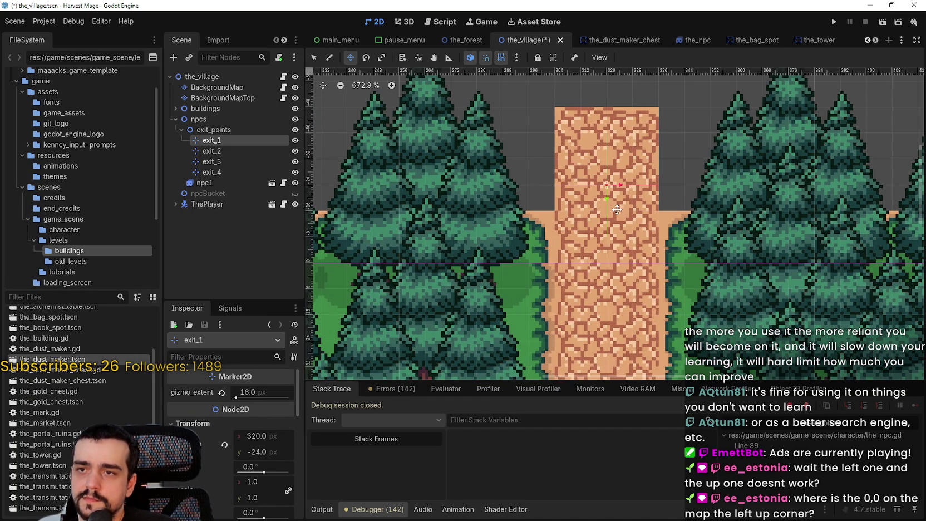
{"action": "left_click", "coordinate": [517, 58]}
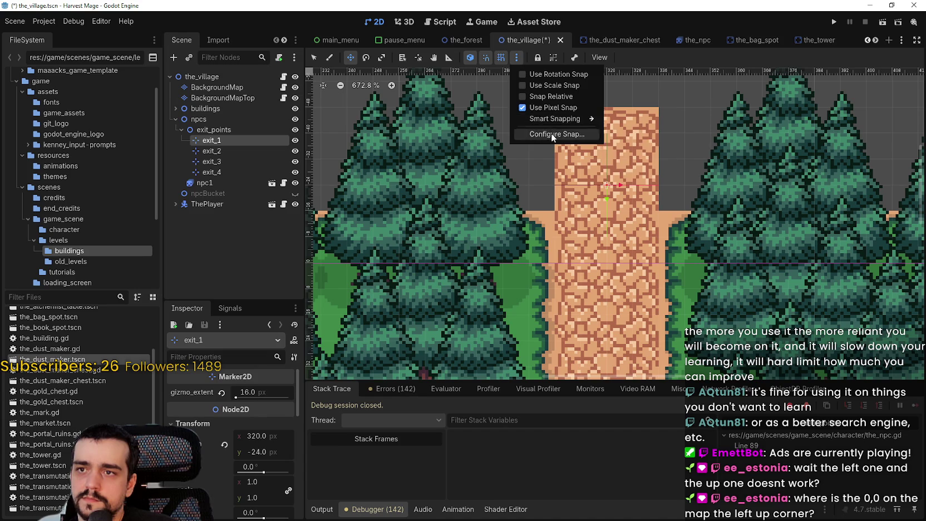
- Set a 16 px snap grid step and move exit_1 down to y -16
{"action": "left_click", "coordinate": [542, 135]}
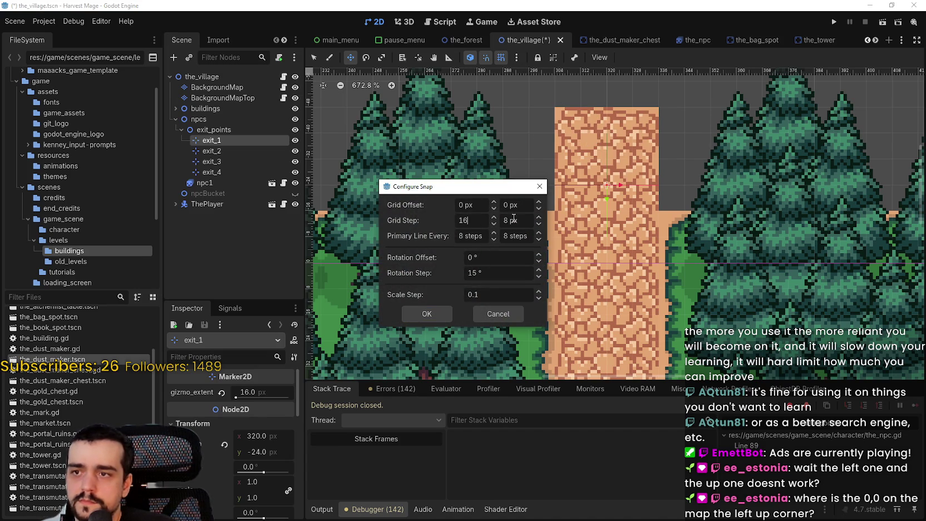
{"action": "left_click", "coordinate": [426, 313]}
{"action": "left_click_drag", "start_coordinate": [616, 202], "coordinate": [615, 222]}
{"action": "scroll", "coordinate": [612, 225], "scroll_direction": "down", "scroll_amount": 6}
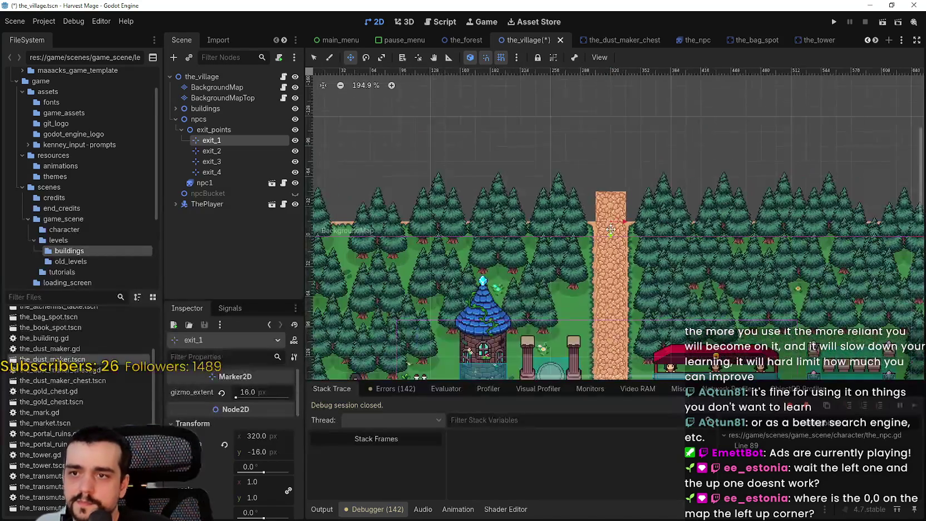
{"action": "scroll", "coordinate": [610, 228], "scroll_direction": "down", "scroll_amount": 2}
- Move the exit_3 marker 16 px up onto the road end
{"action": "left_click", "coordinate": [212, 151]}
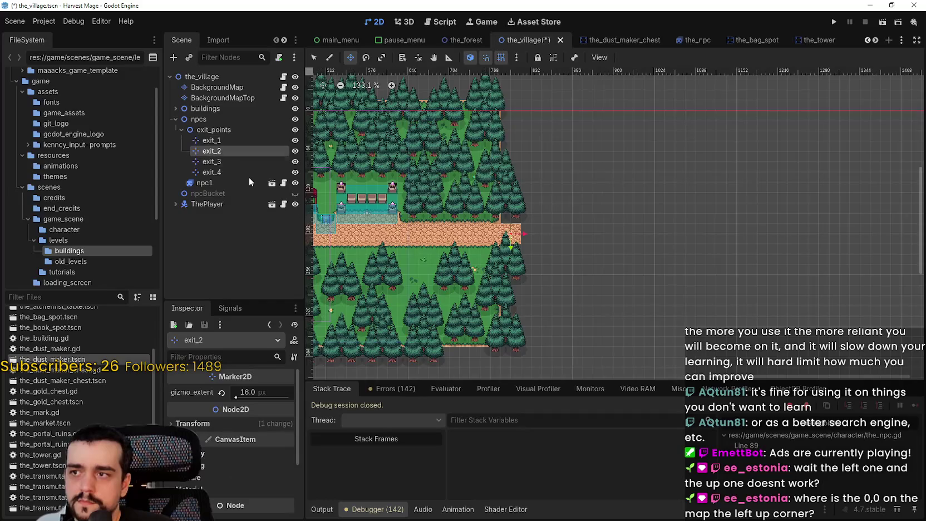
{"action": "scroll", "coordinate": [460, 253], "scroll_direction": "up", "scroll_amount": 2}
{"action": "scroll", "coordinate": [460, 253], "scroll_direction": "up", "scroll_amount": 1}
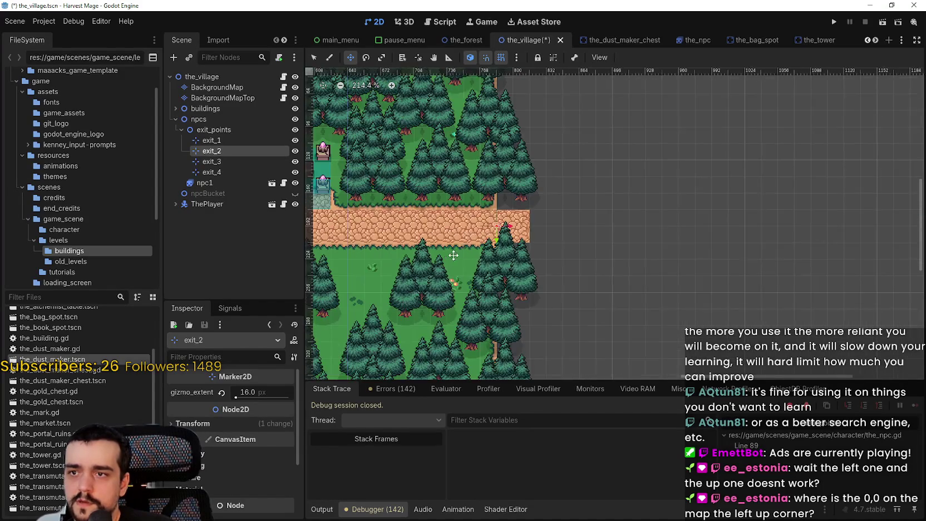
{"action": "scroll", "coordinate": [589, 258], "scroll_direction": "down", "scroll_amount": 3}
{"action": "scroll", "coordinate": [562, 264], "scroll_direction": "up", "scroll_amount": 1}
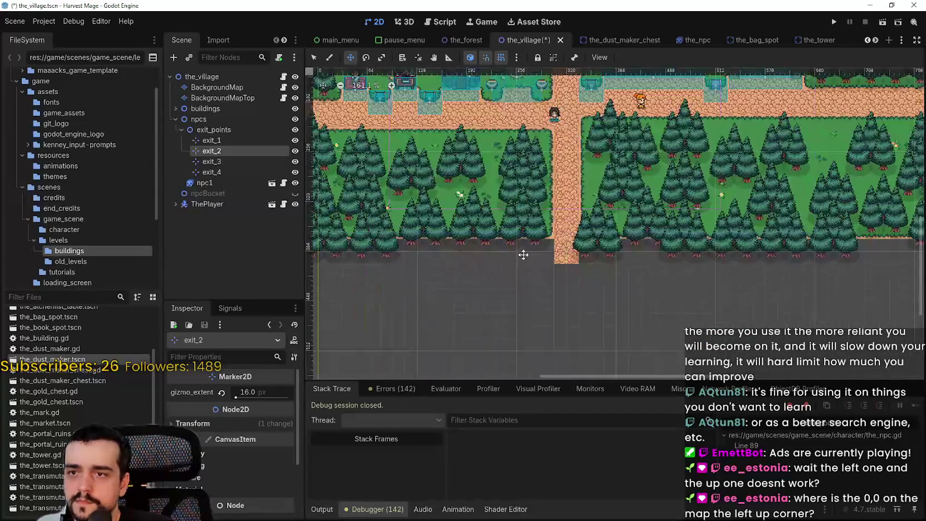
{"action": "left_click", "coordinate": [561, 264]}
{"action": "scroll", "coordinate": [561, 264], "scroll_direction": "up", "scroll_amount": 3}
{"action": "left_click_drag", "start_coordinate": [568, 256], "coordinate": [568, 233]}
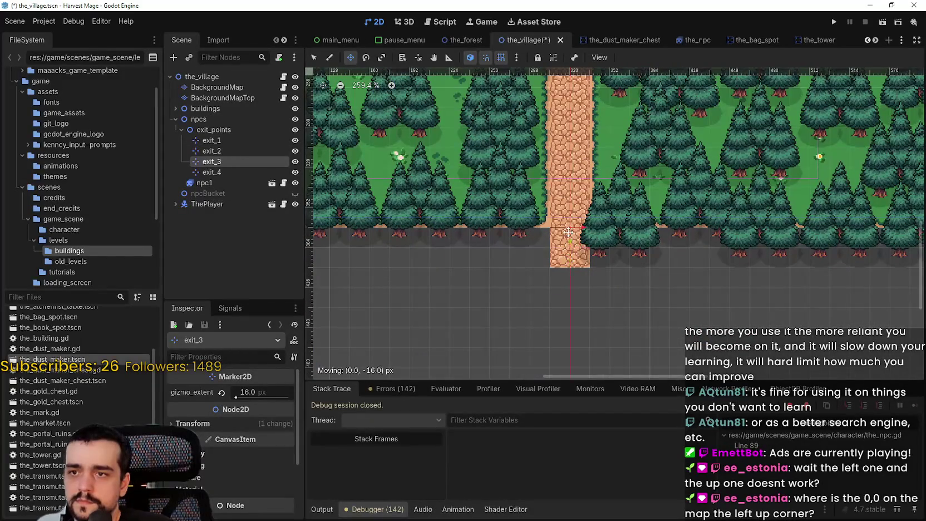
- Move exit_4 16 px right onto the road and save the village scene
{"action": "scroll", "coordinate": [569, 233], "scroll_direction": "down", "scroll_amount": 5}
{"action": "scroll", "coordinate": [612, 212], "scroll_direction": "up", "scroll_amount": 3}
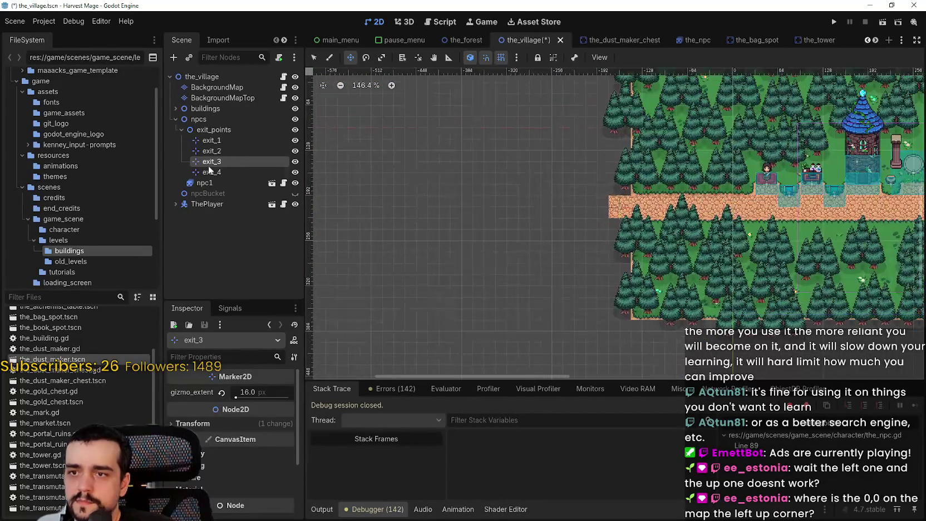
{"action": "left_click", "coordinate": [237, 171]}
{"action": "scroll", "coordinate": [623, 210], "scroll_direction": "up", "scroll_amount": 5}
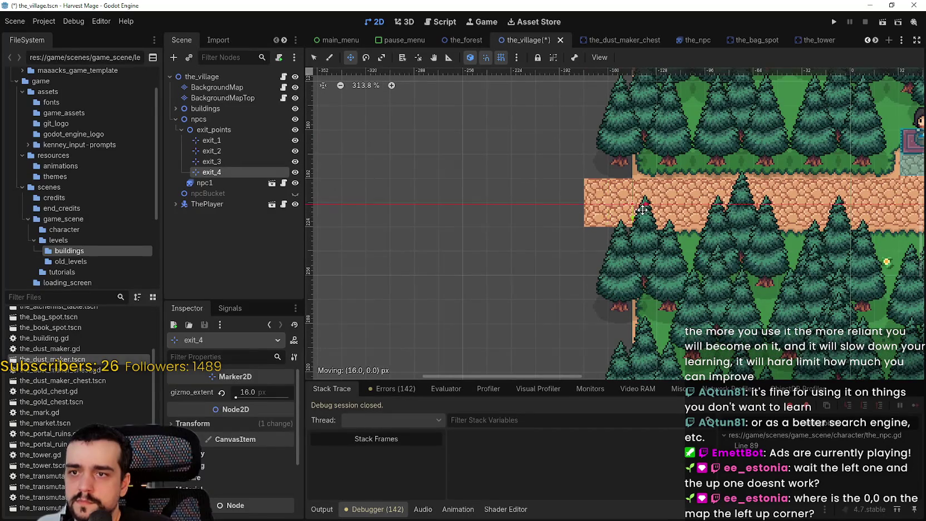
{"action": "left_click_drag", "start_coordinate": [642, 210], "coordinate": [659, 206]}
{"action": "scroll", "coordinate": [659, 206], "scroll_direction": "down", "scroll_amount": 1}
{"action": "scroll", "coordinate": [638, 207], "scroll_direction": "down", "scroll_amount": 3}
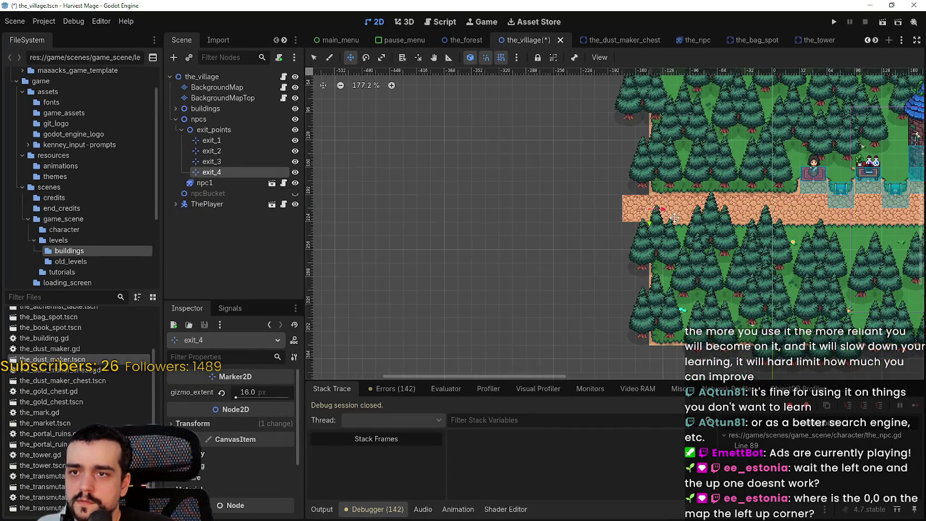
{"action": "key", "text": "ctrl+s"}
{"action": "scroll", "coordinate": [640, 207], "scroll_direction": "down", "scroll_amount": 2}
{"action": "scroll", "coordinate": [640, 207], "scroll_direction": "down", "scroll_amount": 2}
{"action": "scroll", "coordinate": [640, 207], "scroll_direction": "right", "scroll_amount": 5}
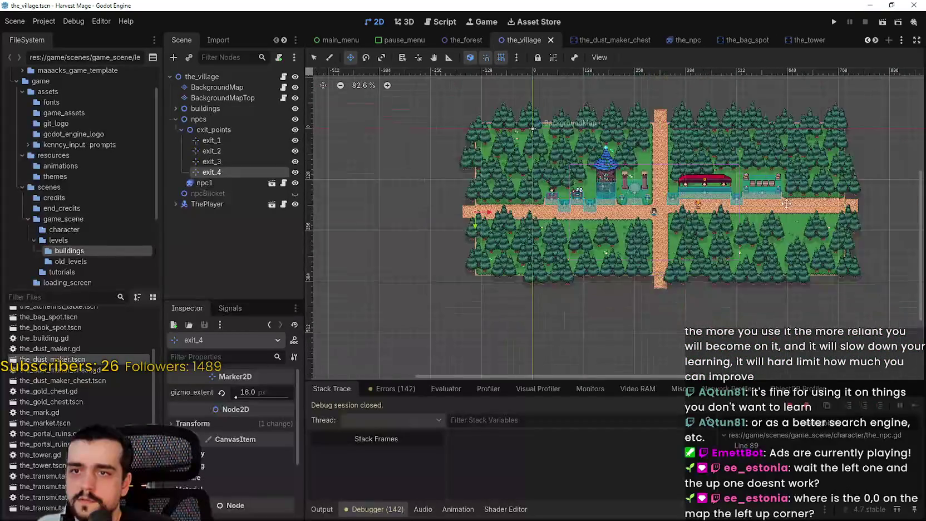
- Run the game with the editor camera and continue into the village past the line-89 breakpoint
{"action": "left_click", "coordinate": [833, 22]}
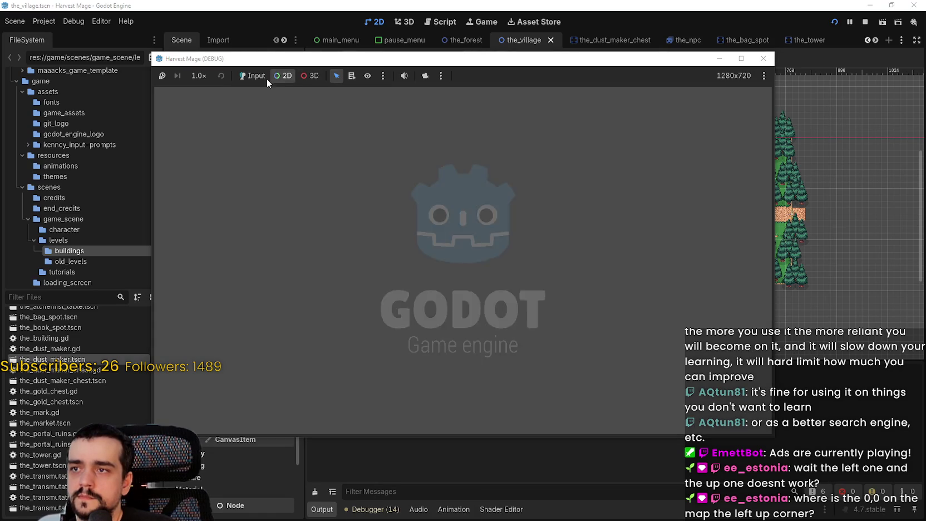
{"action": "left_click", "coordinate": [544, 59]}
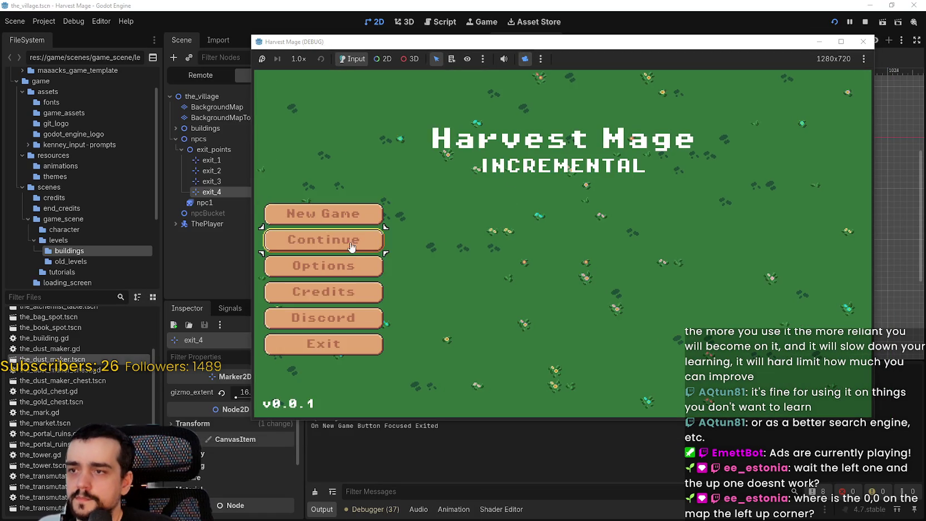
{"action": "left_click", "coordinate": [351, 247]}
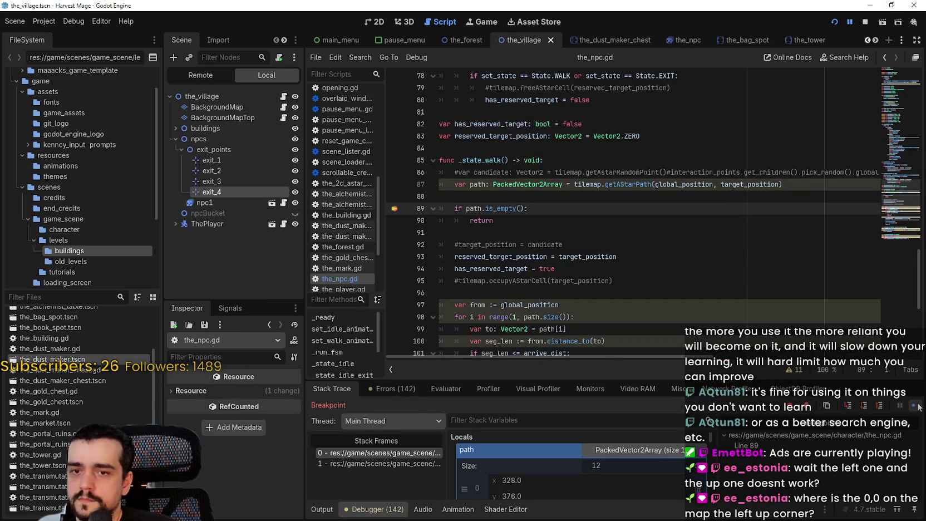
{"action": "left_click", "coordinate": [918, 406]}
- Walk the player up the road and out the bottom exit, resuming past each breakpoint
{"action": "scroll", "coordinate": [615, 298], "scroll_direction": "up", "scroll_amount": 3}
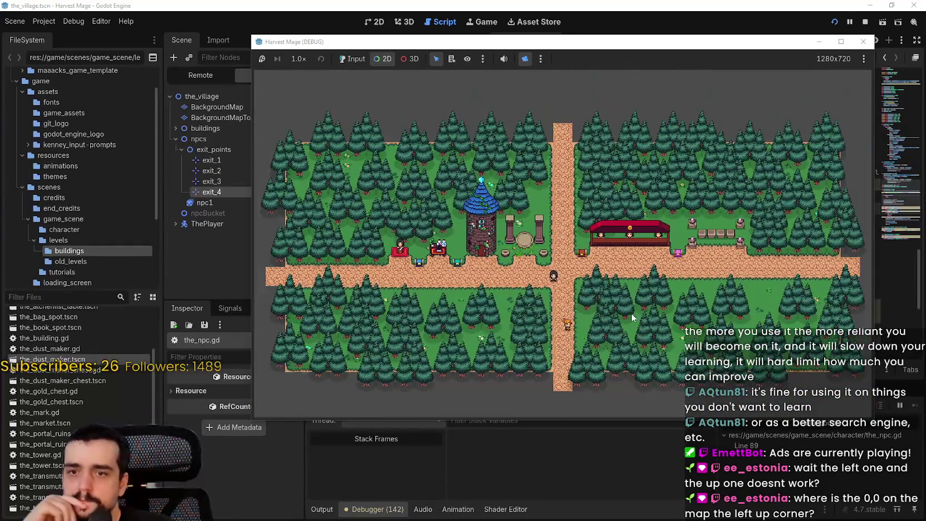
{"action": "left_click_drag", "start_coordinate": [583, 49], "coordinate": [546, 28]}
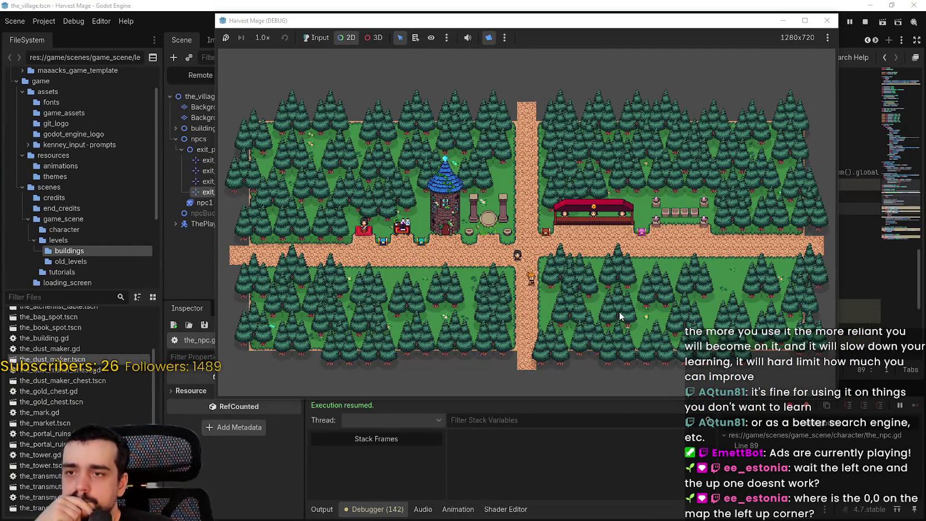
{"action": "key", "text": "Up"}
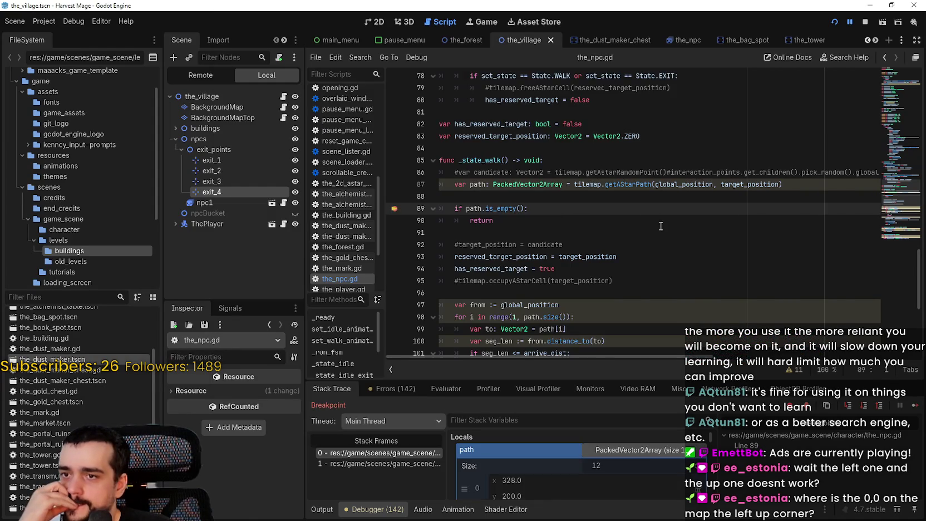
{"action": "left_click", "coordinate": [916, 407]}
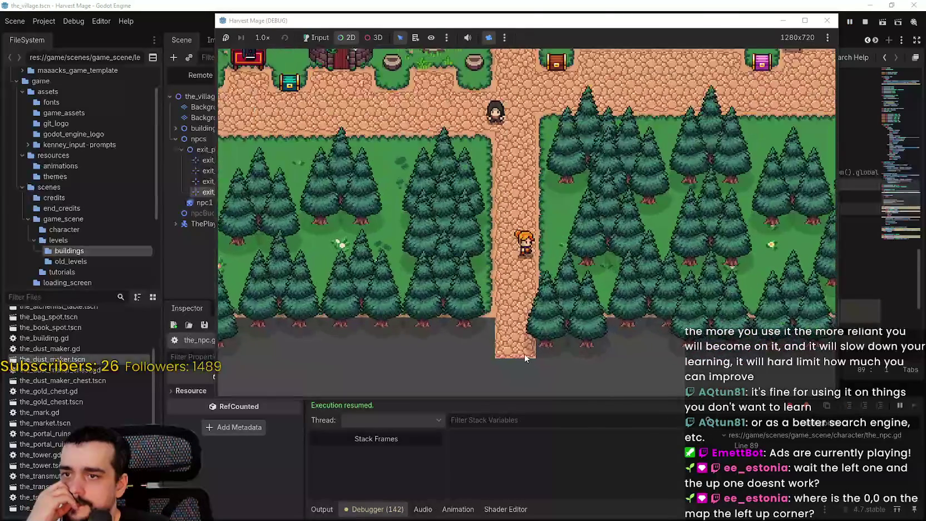
{"action": "key", "text": "Down"}
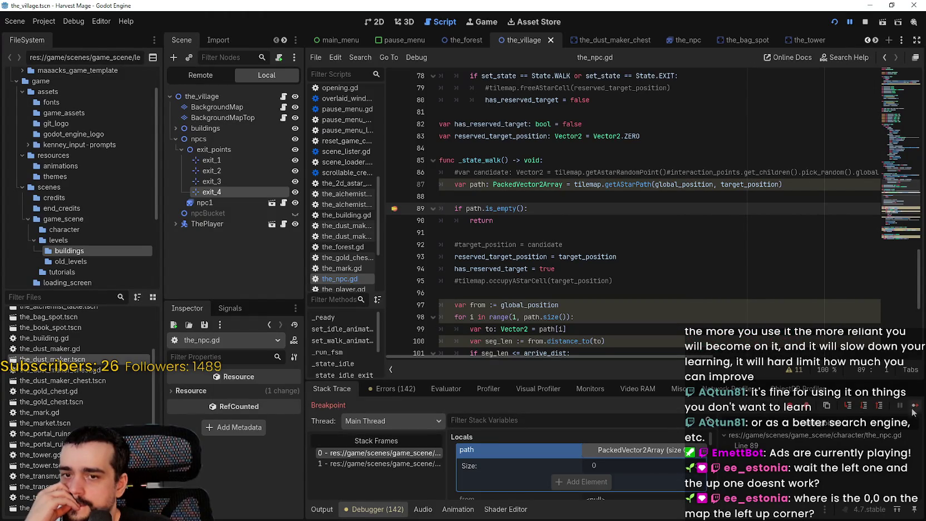
{"action": "left_click", "coordinate": [916, 406]}
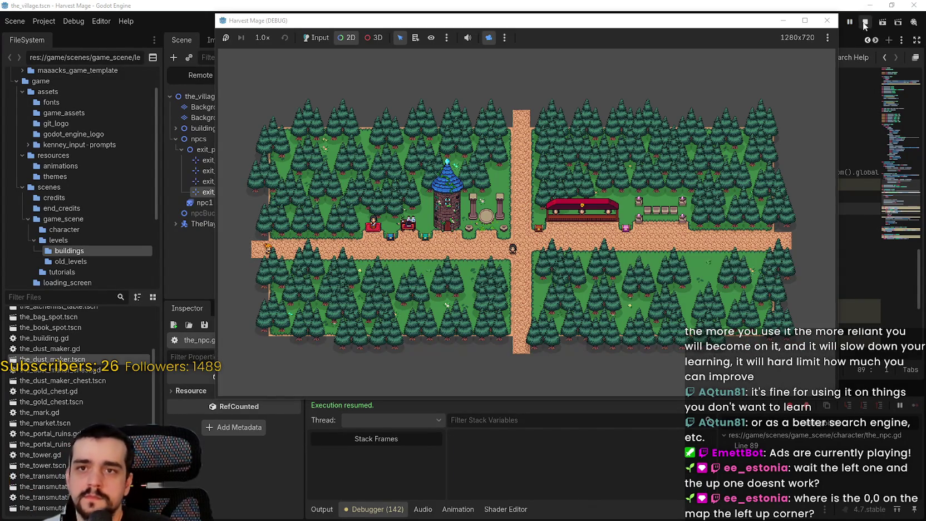
- Stop the debug session and return to the village scene's 2D map
{"action": "left_click", "coordinate": [864, 22]}
{"action": "scroll", "coordinate": [612, 223], "scroll_direction": "up", "scroll_amount": 2}
{"action": "left_click", "coordinate": [370, 22]}
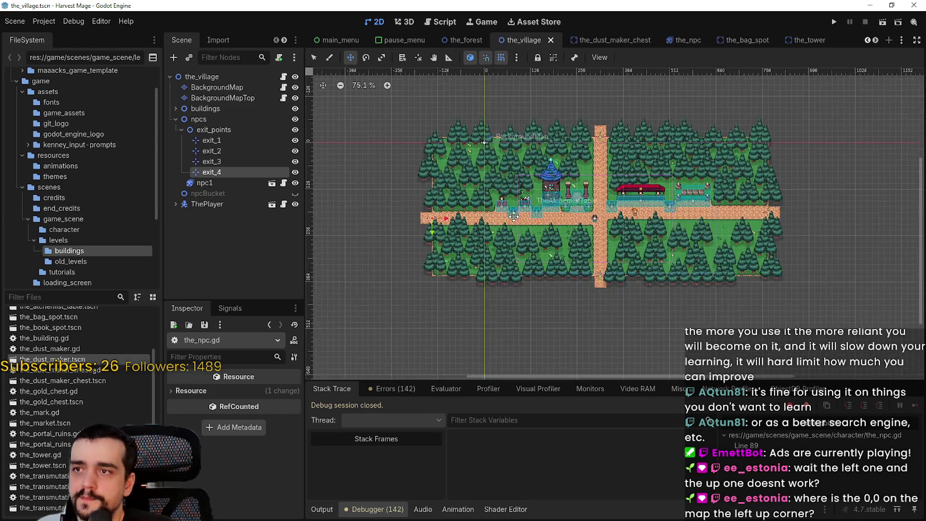
- Paint a wide block of road_0 tiles on BackgroundMap past the west road's end
{"action": "scroll", "coordinate": [493, 231], "scroll_direction": "up", "scroll_amount": 5}
{"action": "left_click", "coordinate": [217, 87]}
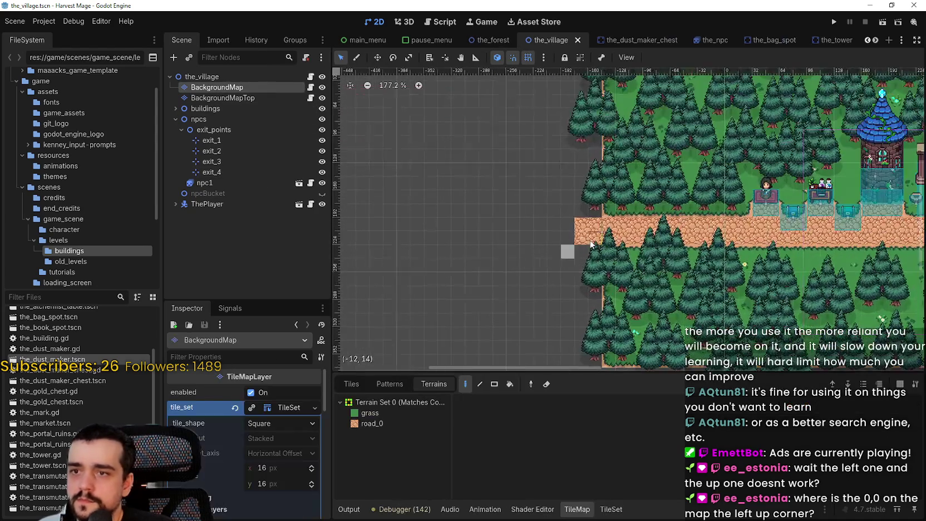
{"action": "left_click", "coordinate": [372, 423]}
{"action": "scroll", "coordinate": [572, 196], "scroll_direction": "up", "scroll_amount": 4}
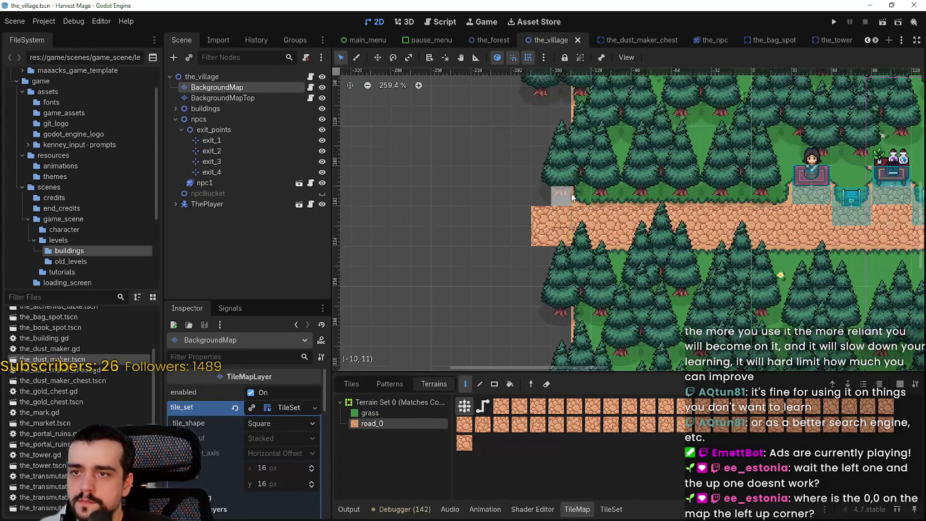
{"action": "left_click_drag", "start_coordinate": [545, 195], "coordinate": [503, 198]}
{"action": "mouse_move", "coordinate": [505, 236]}
{"action": "left_mouse_down"}
{"action": "mouse_move", "coordinate": [507, 248]}
{"action": "mouse_move", "coordinate": [554, 257]}
{"action": "mouse_move", "coordinate": [495, 275]}
{"action": "mouse_move", "coordinate": [460, 234]}
{"action": "mouse_move", "coordinate": [479, 206]}
{"action": "mouse_move", "coordinate": [462, 284]}
{"action": "left_mouse_up"}
{"action": "left_click_drag", "start_coordinate": [461, 187], "coordinate": [554, 180]}
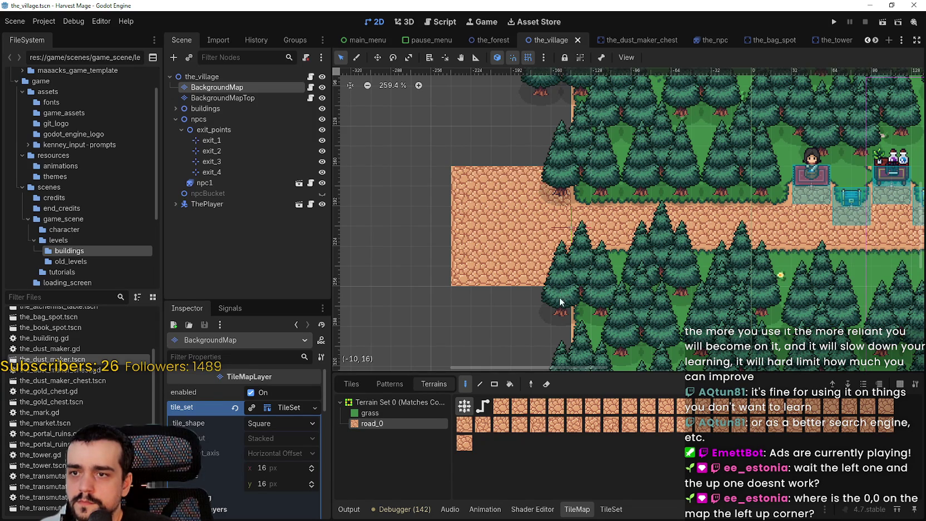
{"action": "mouse_move", "coordinate": [558, 287]}
{"action": "left_mouse_down"}
{"action": "mouse_move", "coordinate": [471, 306]}
{"action": "mouse_move", "coordinate": [558, 319]}
{"action": "mouse_move", "coordinate": [521, 317]}
{"action": "left_mouse_up"}
{"action": "scroll", "coordinate": [550, 245], "scroll_direction": "down", "scroll_amount": 2}
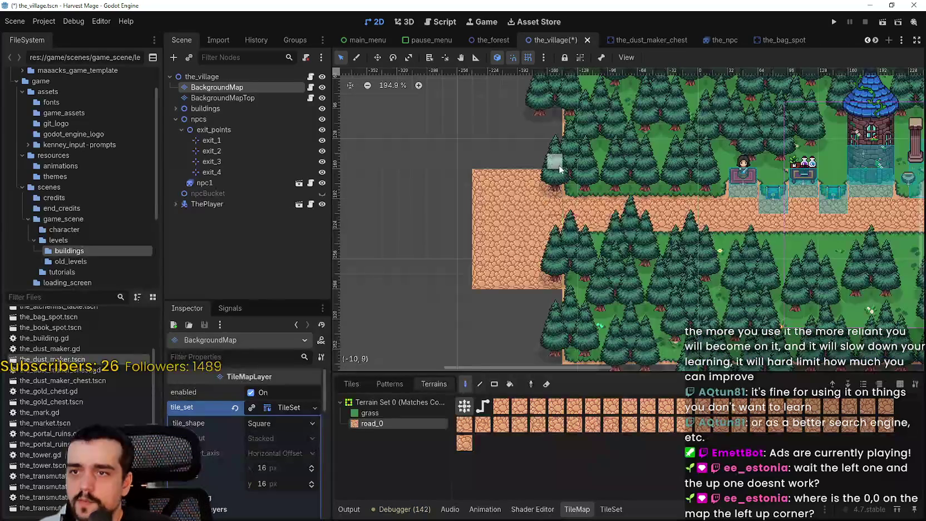
{"action": "left_click", "coordinate": [239, 142]}
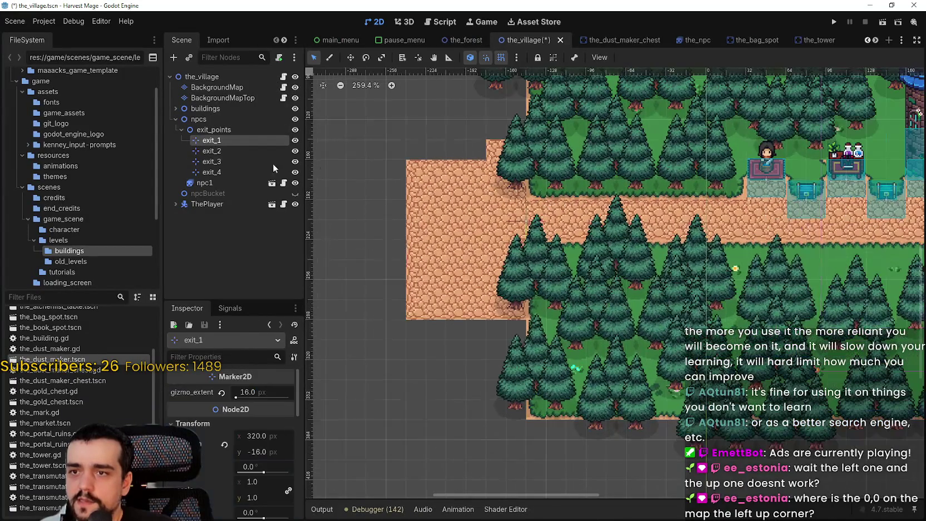
- Select the exit_4 marker and drag it left into the newly painted western road block
{"action": "left_click", "coordinate": [223, 151]}
{"action": "left_click", "coordinate": [229, 162]}
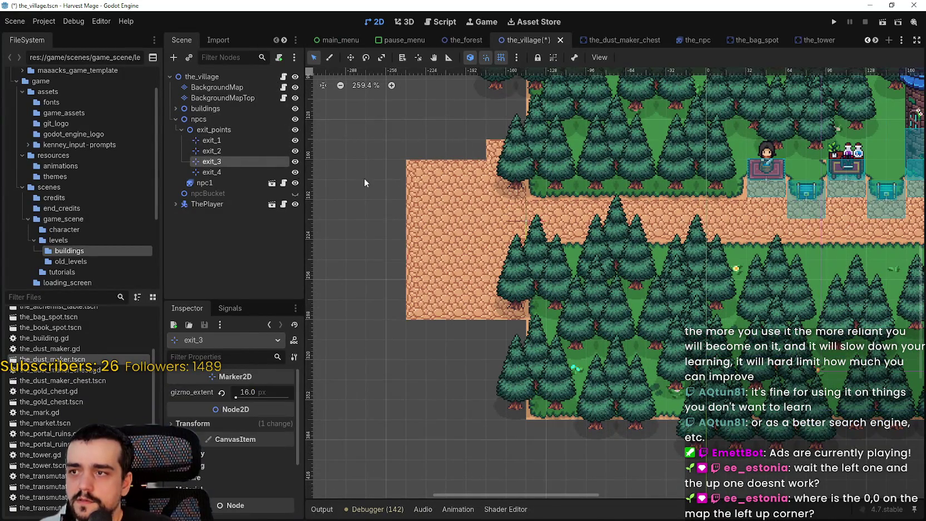
{"action": "left_click", "coordinate": [220, 173]}
{"action": "scroll", "coordinate": [522, 222], "scroll_direction": "down", "scroll_amount": 1}
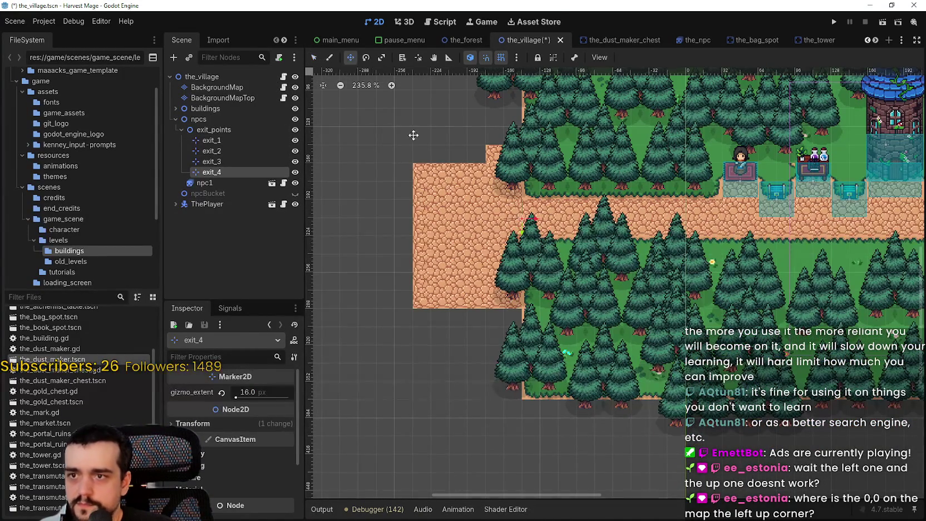
{"action": "scroll", "coordinate": [550, 229], "scroll_direction": "up", "scroll_amount": 4}
{"action": "left_click_drag", "start_coordinate": [504, 213], "coordinate": [431, 214]}
{"action": "scroll", "coordinate": [545, 222], "scroll_direction": "down", "scroll_amount": 2}
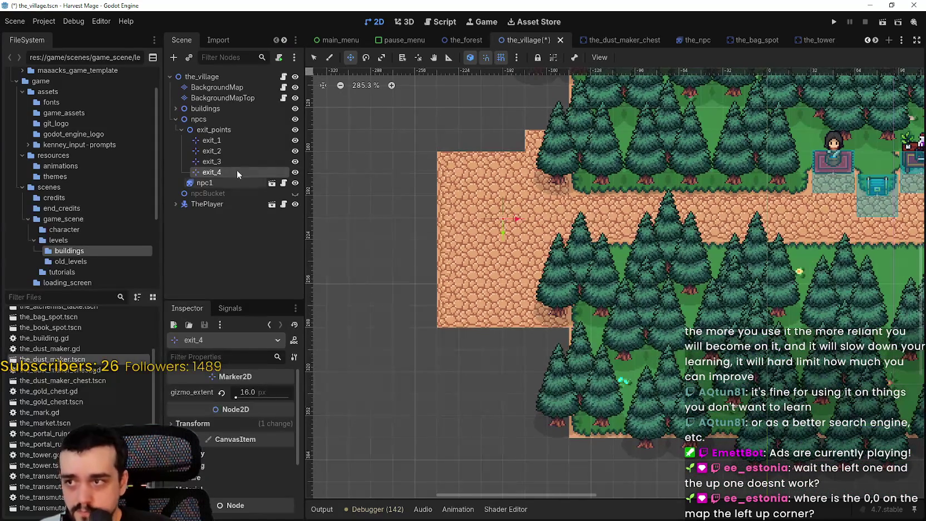
{"action": "left_click", "coordinate": [218, 88]}
{"action": "scroll", "coordinate": [549, 276], "scroll_direction": "down", "scroll_amount": 1}
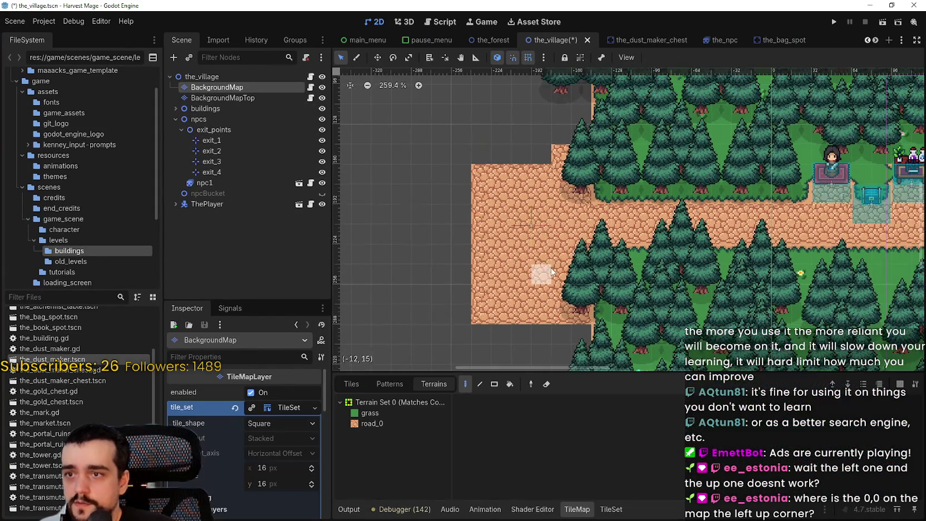
- Fill the west extension's top row and left column with road_0 tiles
{"action": "scroll", "coordinate": [532, 223], "scroll_direction": "up", "scroll_amount": 3}
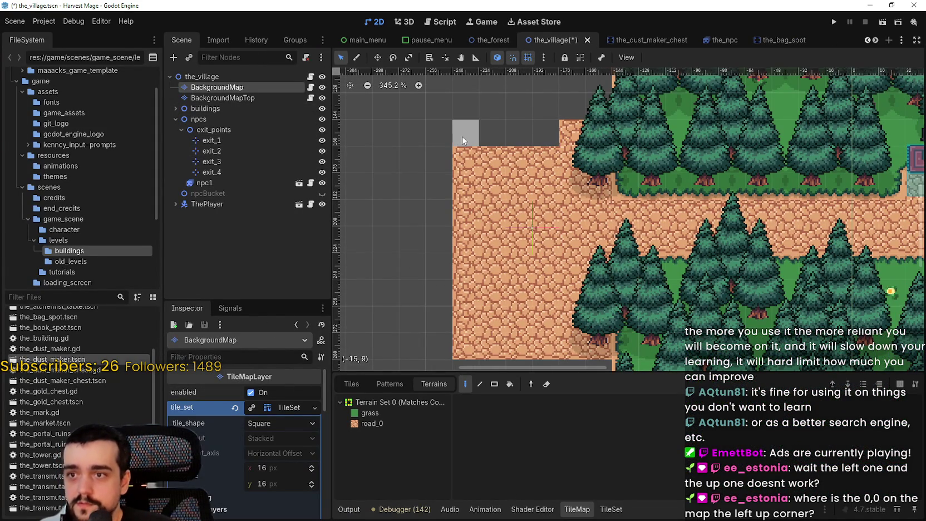
{"action": "left_click", "coordinate": [378, 424]}
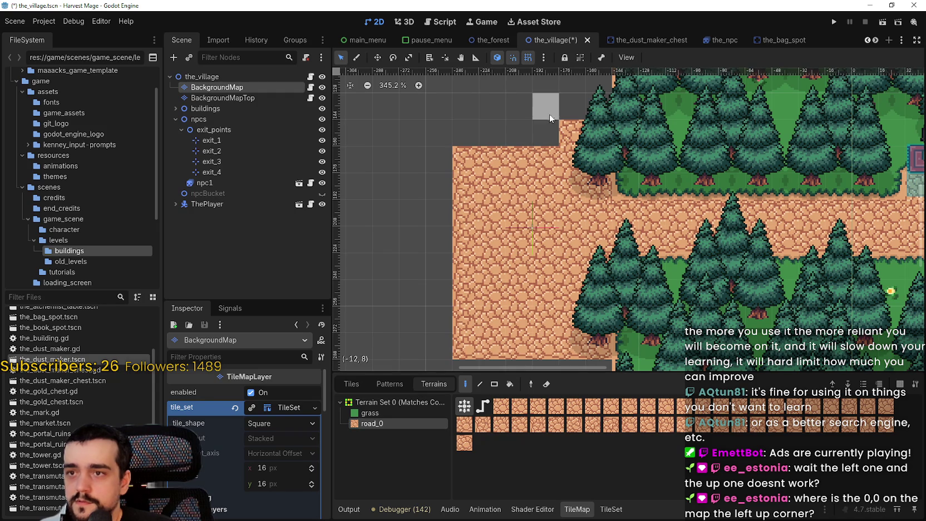
{"action": "mouse_move", "coordinate": [543, 128]}
{"action": "left_mouse_down"}
{"action": "mouse_move", "coordinate": [440, 134]}
{"action": "mouse_move", "coordinate": [449, 308]}
{"action": "mouse_move", "coordinate": [576, 333]}
{"action": "left_mouse_up"}
{"action": "scroll", "coordinate": [440, 133], "scroll_direction": "down", "scroll_amount": 2}
{"action": "scroll", "coordinate": [537, 260], "scroll_direction": "down", "scroll_amount": 1}
{"action": "scroll", "coordinate": [524, 211], "scroll_direction": "down", "scroll_amount": 1}
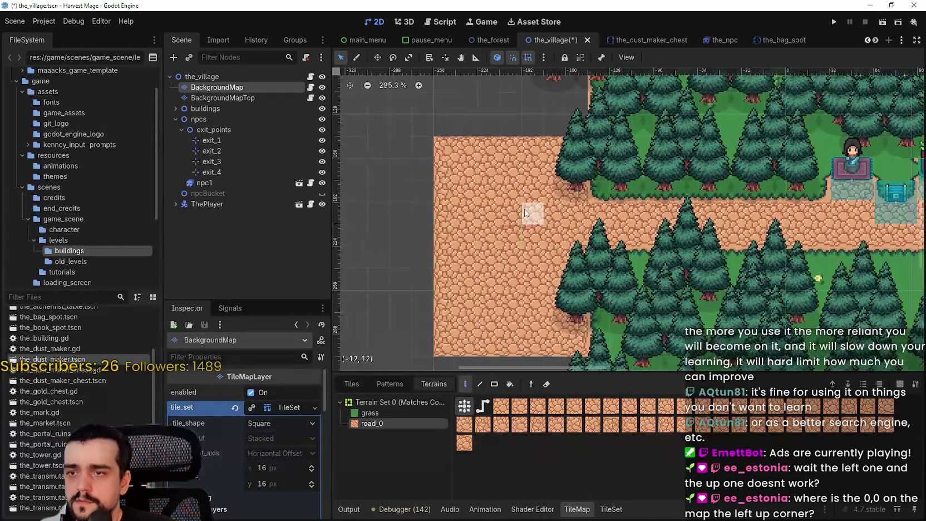
{"action": "scroll", "coordinate": [678, 185], "scroll_direction": "down", "scroll_amount": 2}
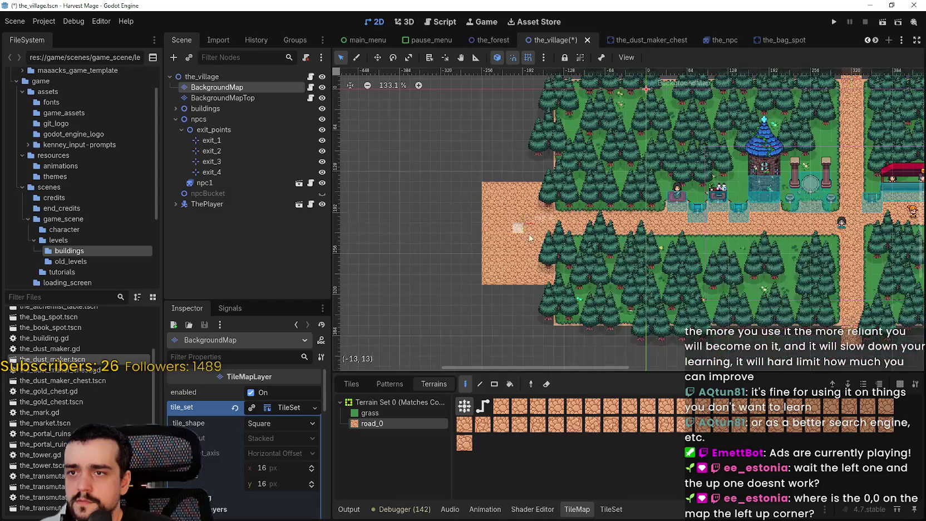
{"action": "scroll", "coordinate": [678, 190], "scroll_direction": "up", "scroll_amount": 1}
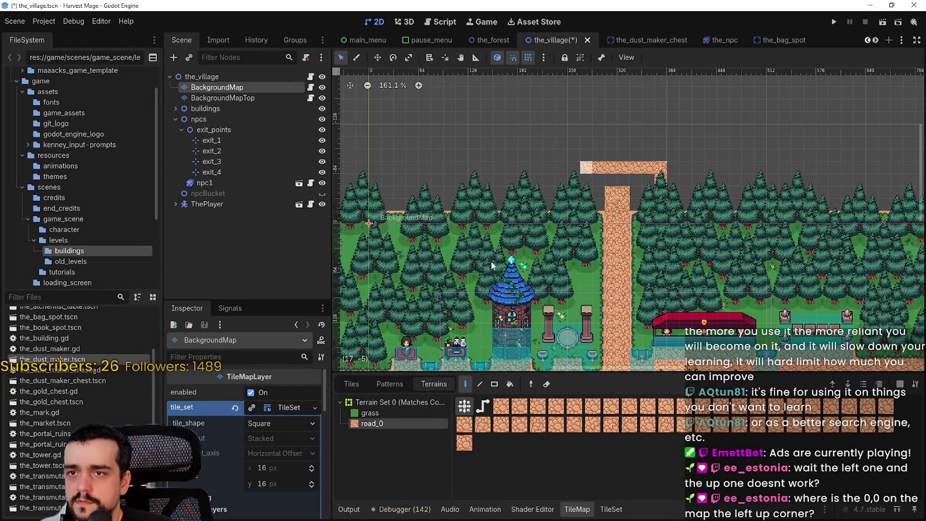
- Paint a full rectangular road block off the north edge above the north road
{"action": "left_click", "coordinate": [494, 383]}
{"action": "left_click_drag", "start_coordinate": [576, 210], "coordinate": [661, 161]}
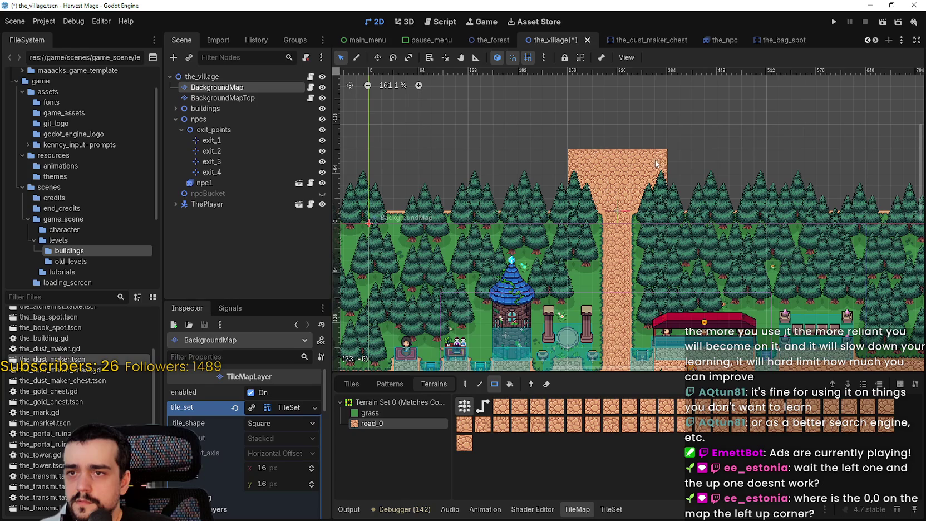
{"action": "scroll", "coordinate": [640, 192], "scroll_direction": "down", "scroll_amount": 5}
{"action": "left_click_drag", "start_coordinate": [653, 146], "coordinate": [581, 217]}
{"action": "scroll", "coordinate": [558, 249], "scroll_direction": "down", "scroll_amount": 3}
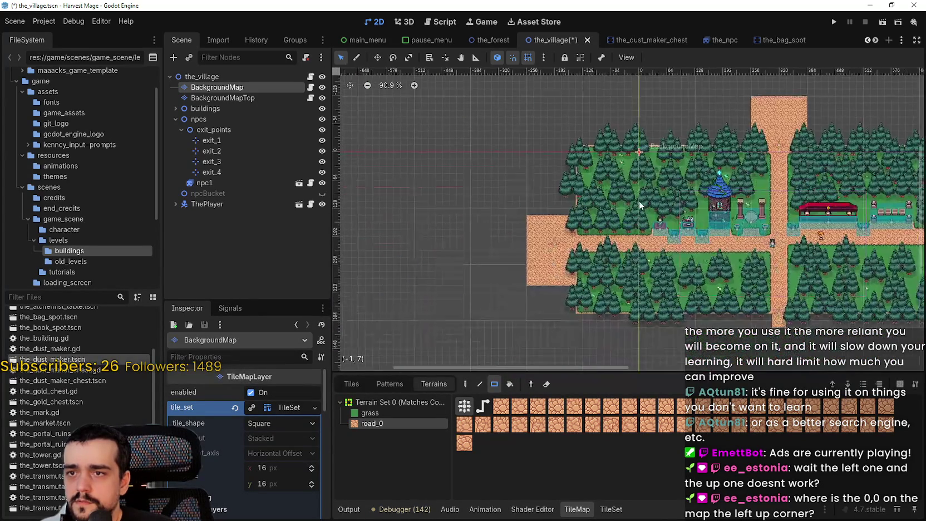
- Paint a 7x8 road block off the east edge and a 6x1 strip along the west road
{"action": "scroll", "coordinate": [749, 247], "scroll_direction": "right", "scroll_amount": 10}
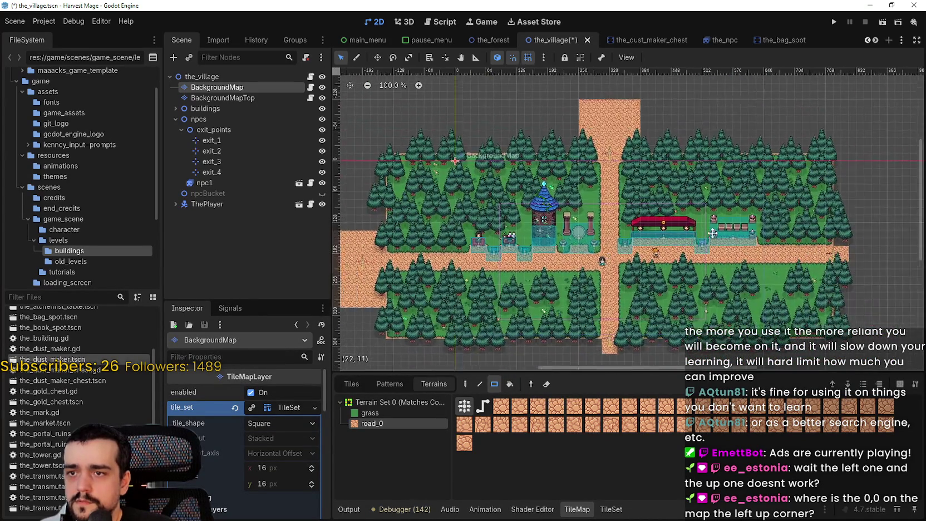
{"action": "scroll", "coordinate": [668, 228], "scroll_direction": "right", "scroll_amount": 1}
{"action": "left_click_drag", "start_coordinate": [639, 210], "coordinate": [687, 268]}
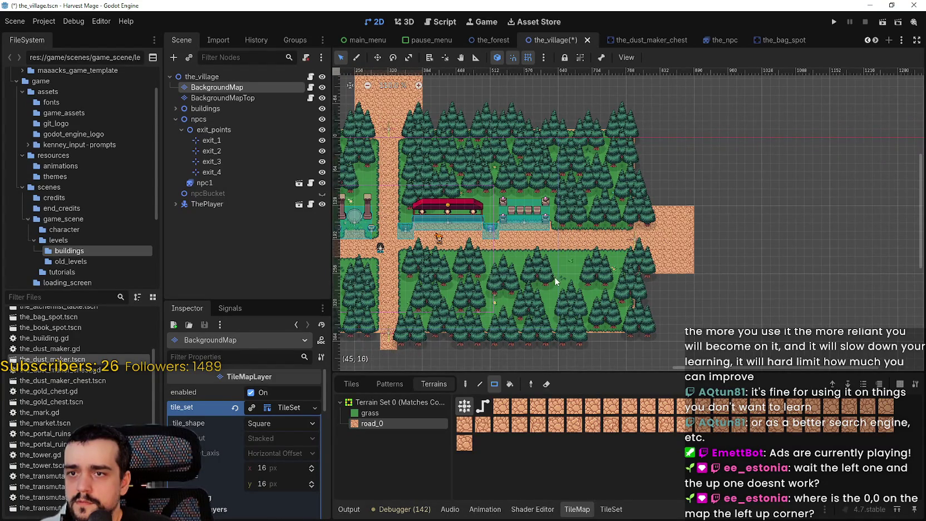
{"action": "scroll", "coordinate": [501, 239], "scroll_direction": "left", "scroll_amount": 8}
{"action": "scroll", "coordinate": [427, 232], "scroll_direction": "up", "scroll_amount": 1}
{"action": "scroll", "coordinate": [426, 232], "scroll_direction": "down", "scroll_amount": 1}
{"action": "scroll", "coordinate": [427, 233], "scroll_direction": "right", "scroll_amount": 2}
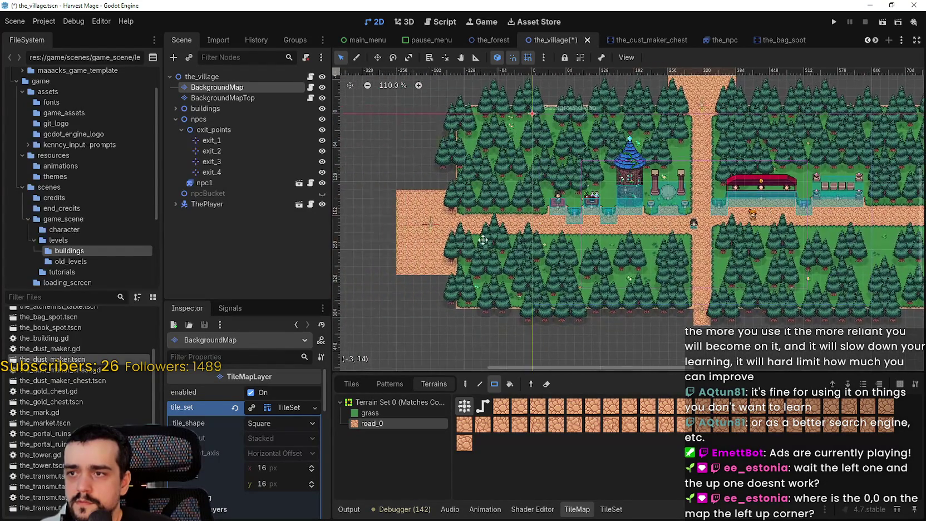
{"action": "scroll", "coordinate": [399, 194], "scroll_direction": "left", "scroll_amount": 8}
{"action": "scroll", "coordinate": [412, 223], "scroll_direction": "up", "scroll_amount": 1}
{"action": "left_click_drag", "start_coordinate": [483, 259], "coordinate": [435, 258]}
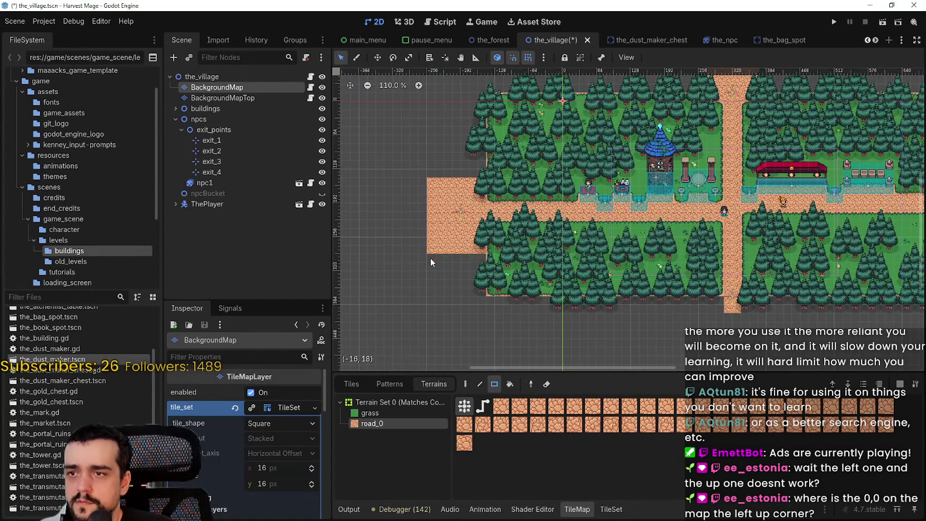
{"action": "scroll", "coordinate": [434, 258], "scroll_direction": "down", "scroll_amount": 3}
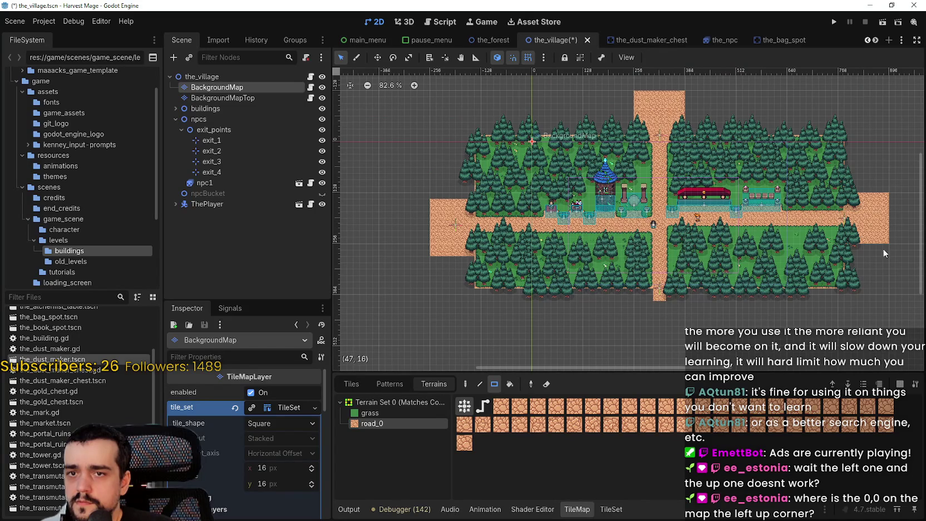
- Fill the gaps along the west road extension with road_0 rectangles, including a row above it
{"action": "left_click_drag", "start_coordinate": [471, 256], "coordinate": [426, 254]}
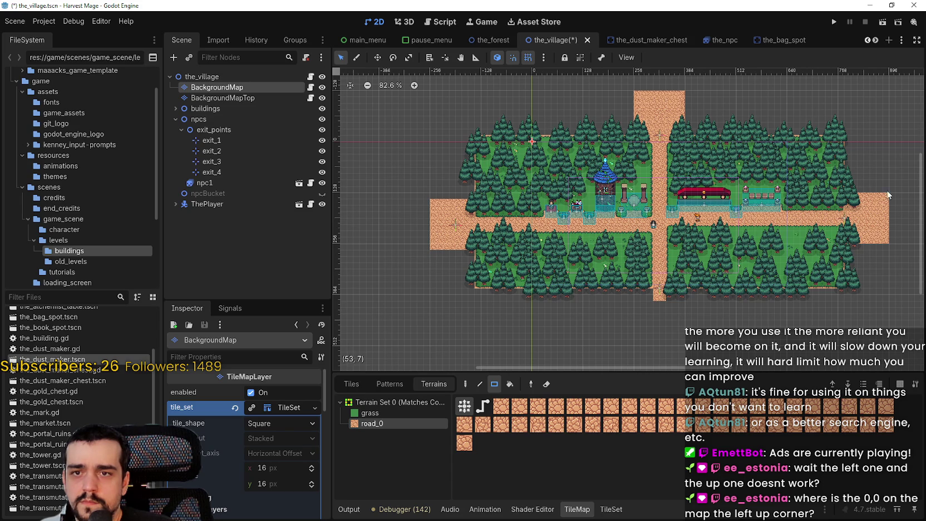
{"action": "left_click_drag", "start_coordinate": [433, 198], "coordinate": [472, 198]}
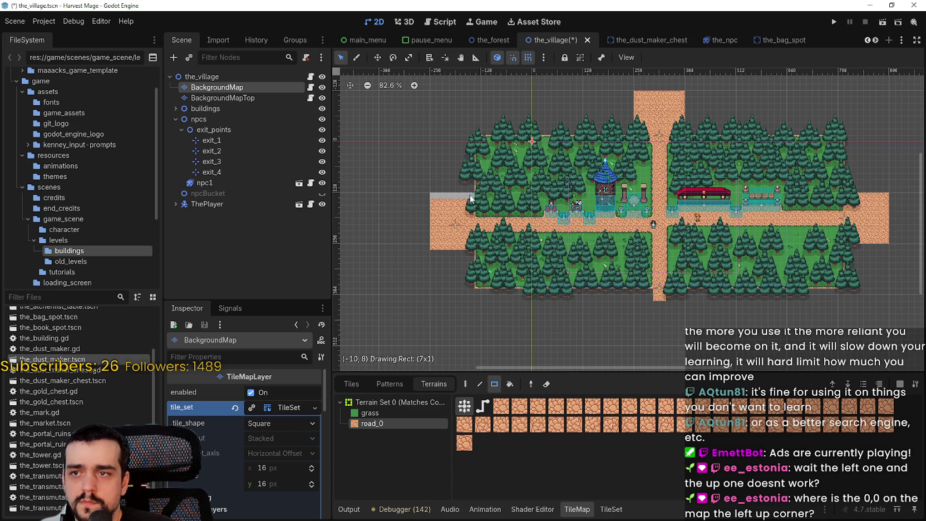
{"action": "scroll", "coordinate": [475, 256], "scroll_direction": "up", "scroll_amount": 1}
- Paint a road_0 block below the map's south edge, filling its bottom row
{"action": "mouse_move", "coordinate": [617, 243]}
{"action": "left_mouse_down"}
{"action": "mouse_move", "coordinate": [568, 268]}
{"action": "mouse_move", "coordinate": [566, 293]}
{"action": "left_mouse_up"}
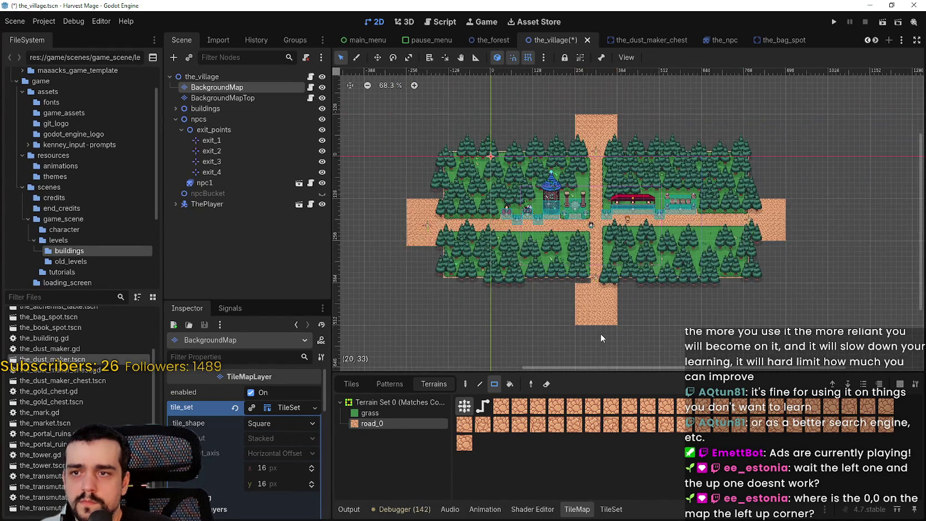
{"action": "scroll", "coordinate": [582, 271], "scroll_direction": "down", "scroll_amount": 1}
{"action": "scroll", "coordinate": [579, 272], "scroll_direction": "up", "scroll_amount": 3}
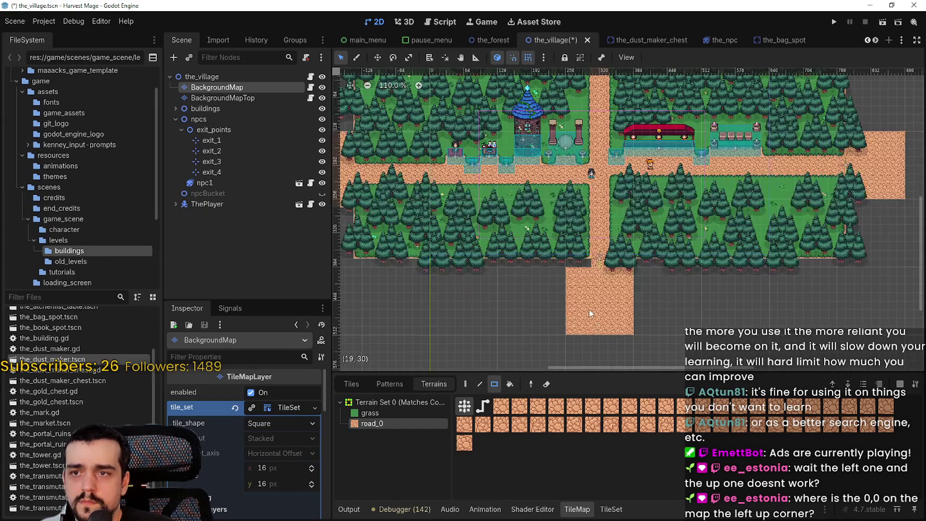
{"action": "scroll", "coordinate": [631, 264], "scroll_direction": "down", "scroll_amount": 2}
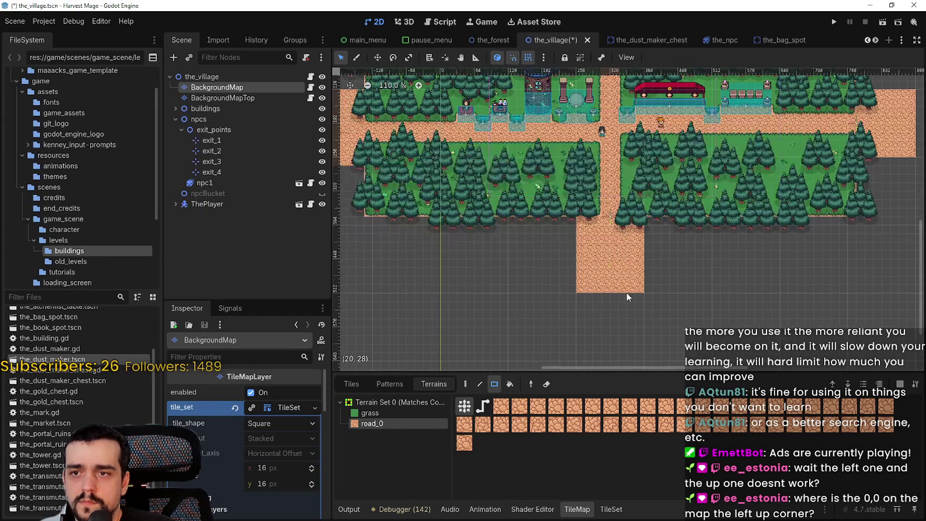
{"action": "mouse_move", "coordinate": [639, 287]}
{"action": "left_mouse_down"}
{"action": "mouse_move", "coordinate": [585, 290]}
{"action": "mouse_move", "coordinate": [645, 277]}
{"action": "mouse_move", "coordinate": [593, 288]}
{"action": "left_mouse_up"}
{"action": "scroll", "coordinate": [569, 266], "scroll_direction": "up", "scroll_amount": 1}
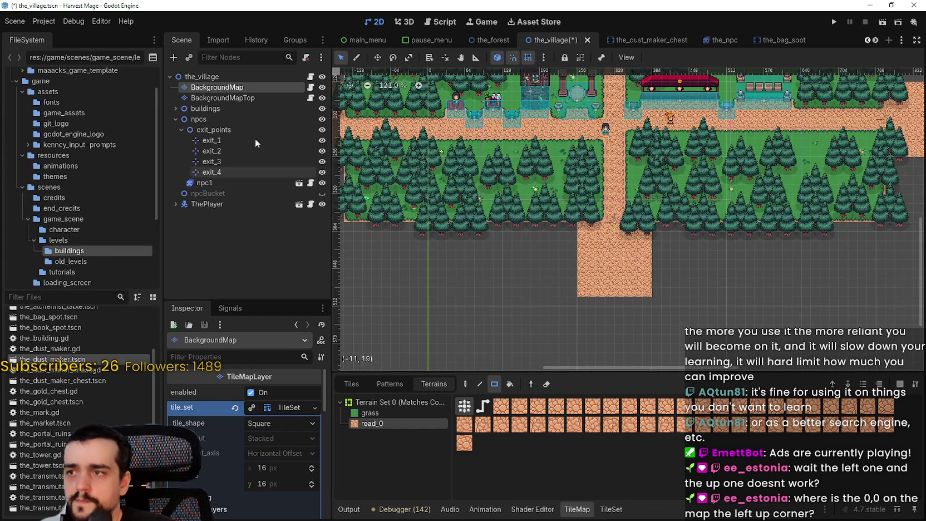